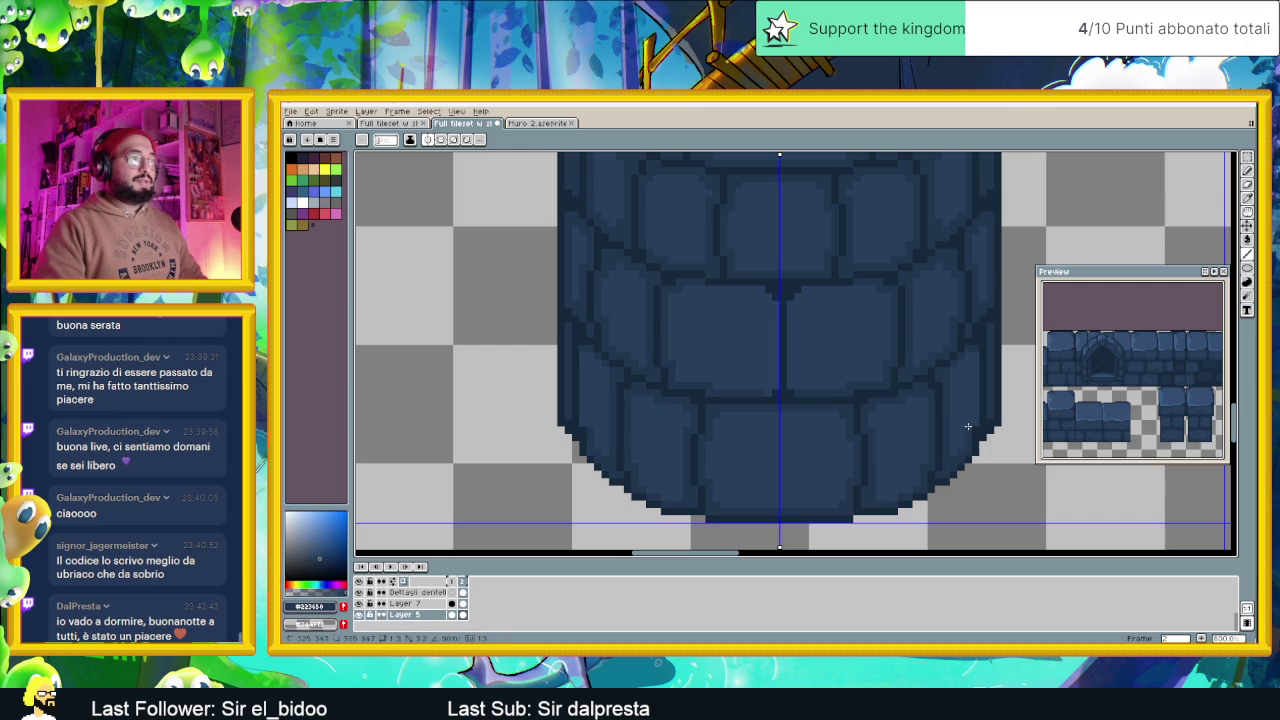
Darken the tower body's lower outline in dark blue, mirrored on both sides via symmetry
{"action": "left_click_drag", "start_coordinate": [973, 416], "coordinate": [975, 358]}
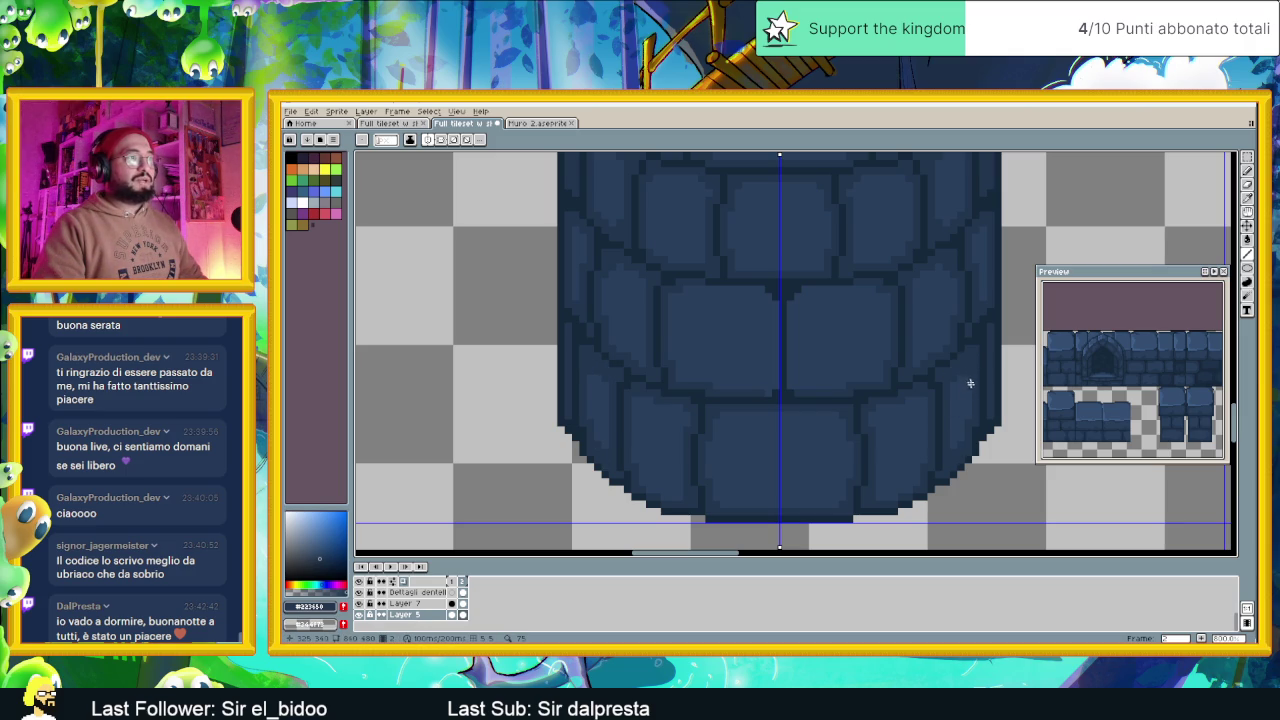
{"action": "scroll", "coordinate": [955, 461], "scroll_direction": "down", "scroll_amount": 2}
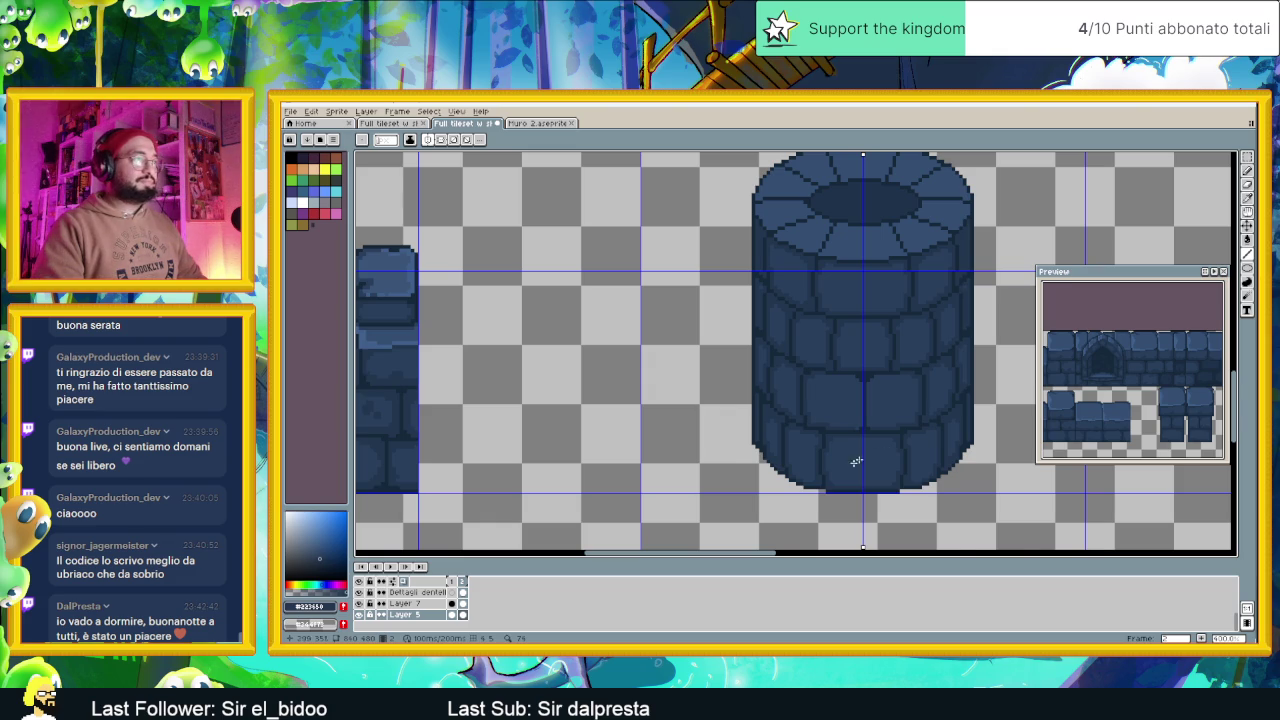
{"action": "scroll", "coordinate": [864, 456], "scroll_direction": "up", "scroll_amount": 1}
{"action": "scroll", "coordinate": [811, 482], "scroll_direction": "up", "scroll_amount": 1}
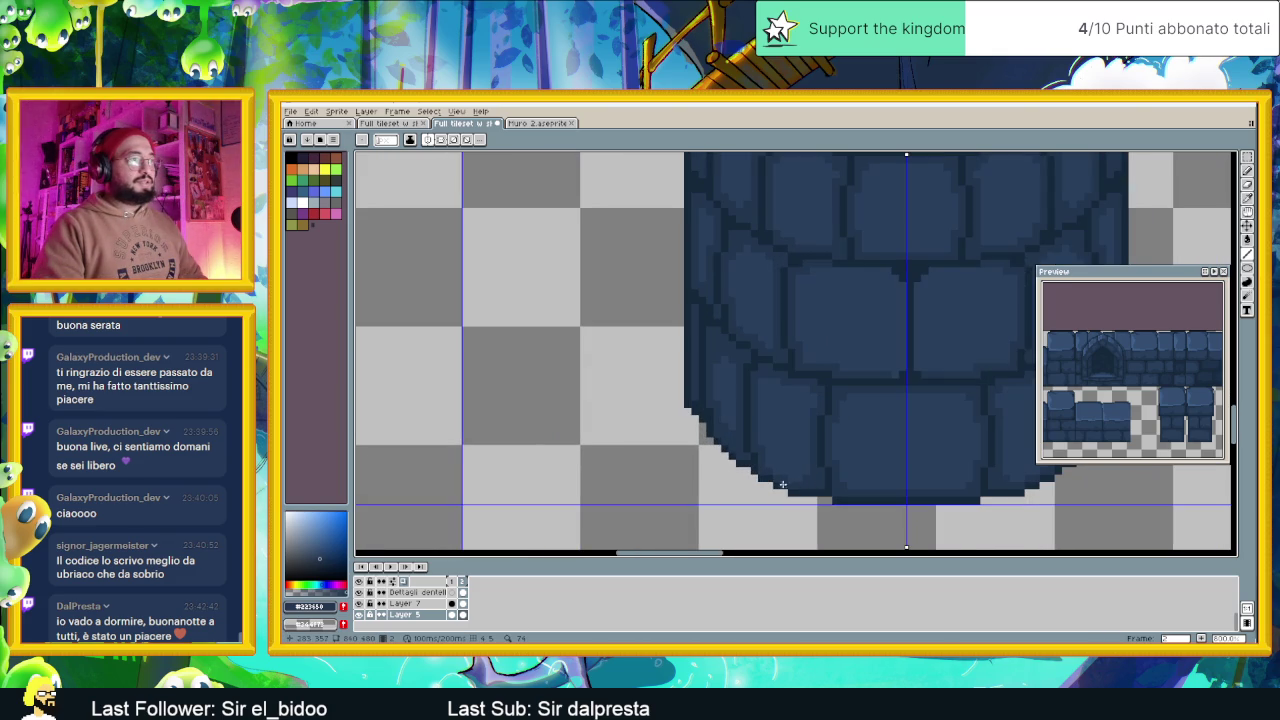
{"action": "scroll", "coordinate": [914, 431], "scroll_direction": "down", "scroll_amount": 1}
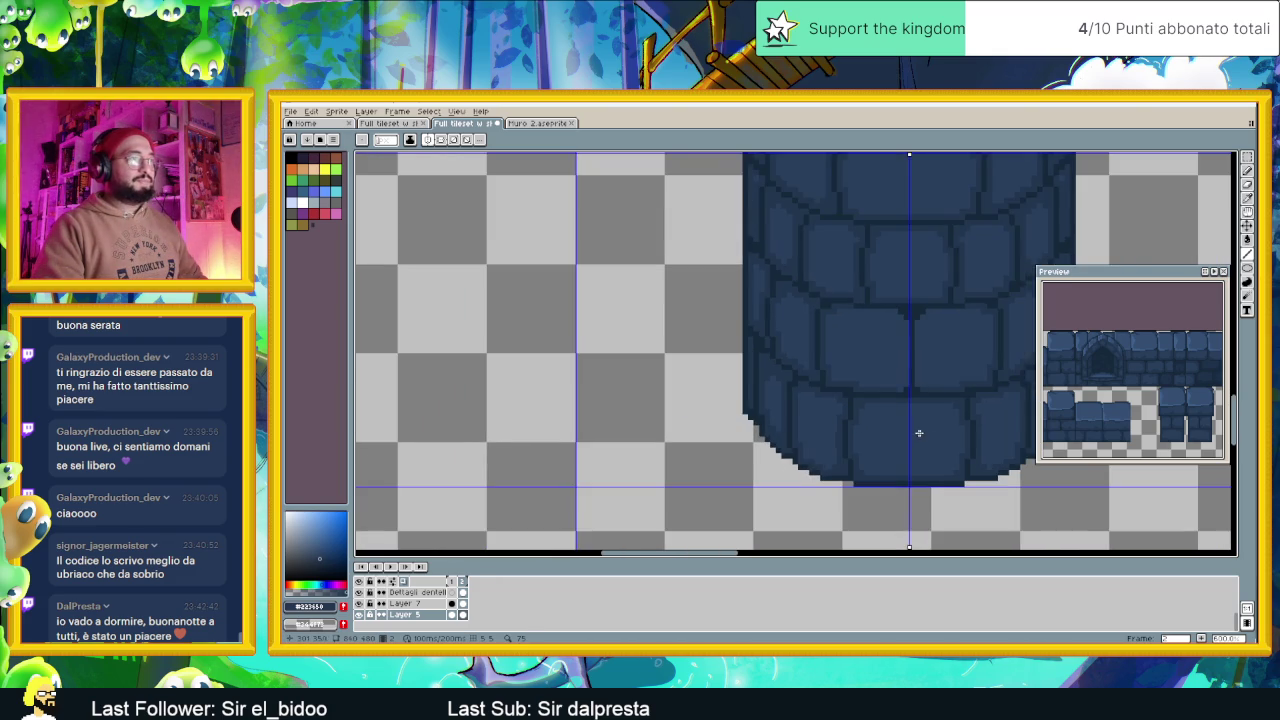
{"action": "scroll", "coordinate": [829, 466], "scroll_direction": "down", "scroll_amount": 1}
{"action": "scroll", "coordinate": [820, 471], "scroll_direction": "down", "scroll_amount": 1}
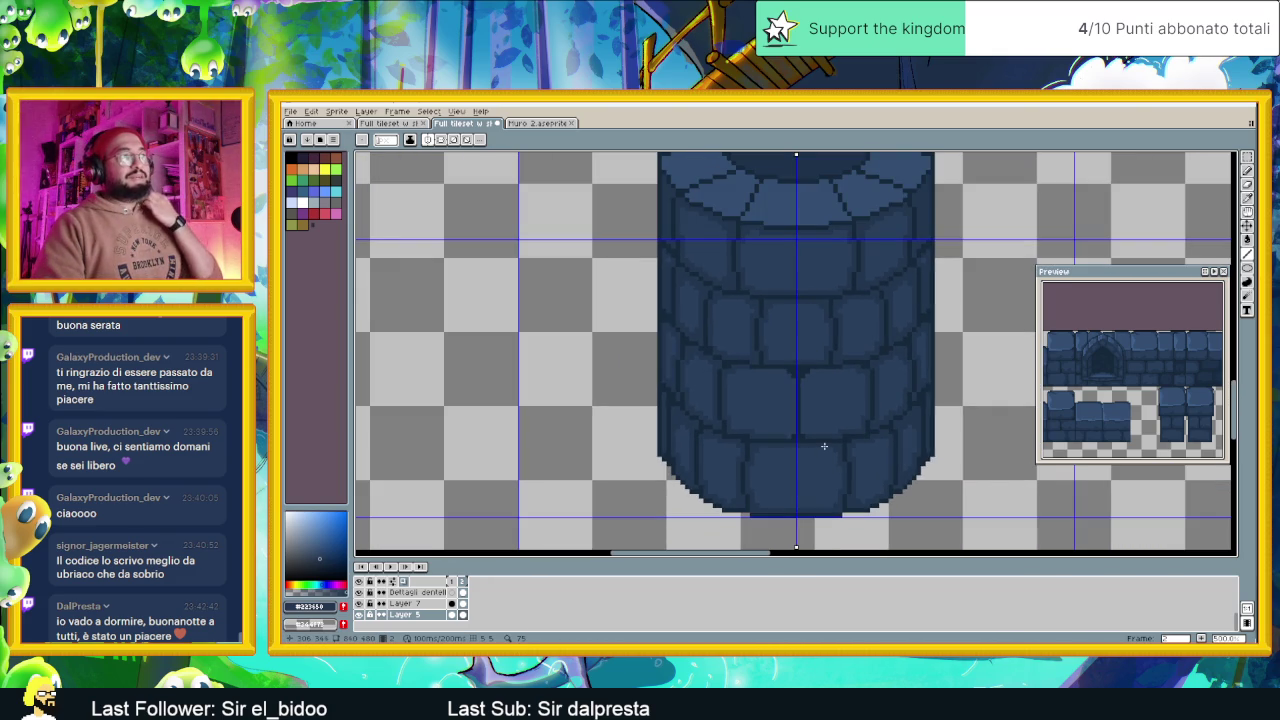
{"action": "scroll", "coordinate": [845, 340], "scroll_direction": "down", "scroll_amount": 1}
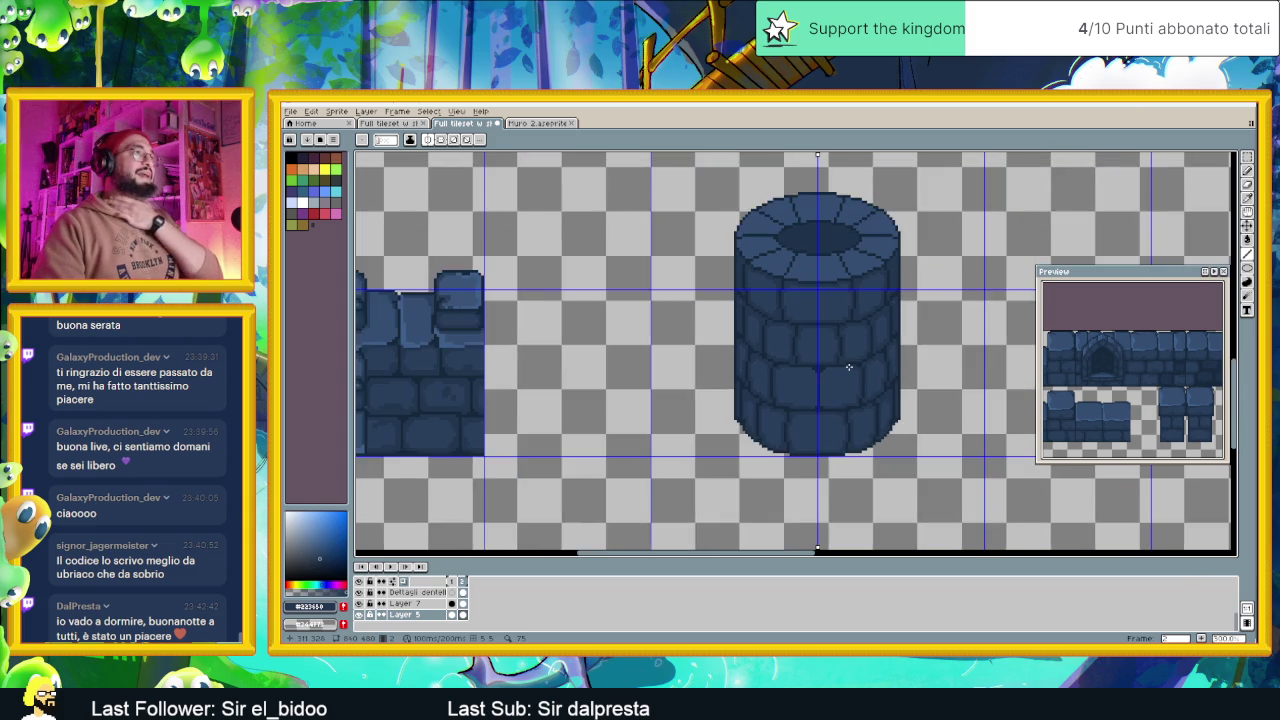
{"action": "scroll", "coordinate": [840, 320], "scroll_direction": "up", "scroll_amount": 1}
{"action": "scroll", "coordinate": [858, 376], "scroll_direction": "down", "scroll_amount": 1}
{"action": "scroll", "coordinate": [600, 380], "scroll_direction": "up", "scroll_amount": 1}
{"action": "scroll", "coordinate": [503, 388], "scroll_direction": "up", "scroll_amount": 1}
{"action": "key", "text": "alt"}
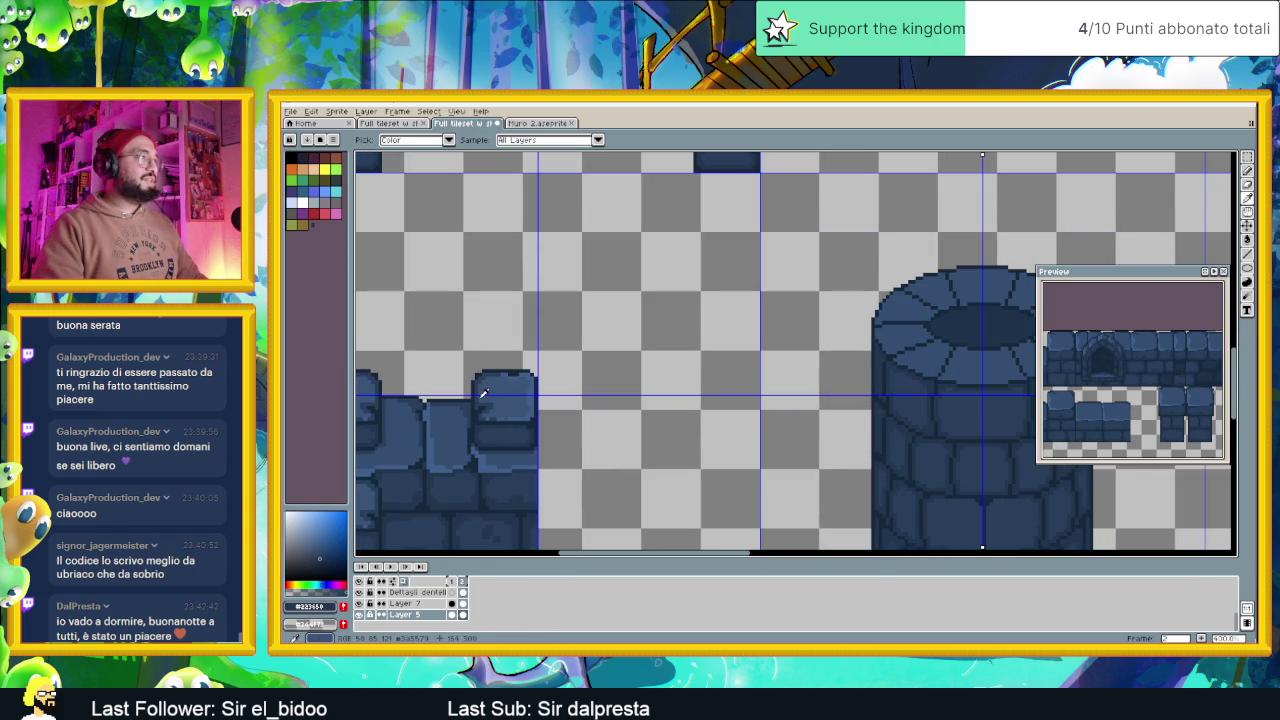
Move the Preview panel higher, out of the way of the canvas
{"action": "mouse_move", "coordinate": [1050, 274]}
{"action": "left_mouse_down"}
{"action": "mouse_move", "coordinate": [1110, 260]}
{"action": "mouse_move", "coordinate": [1038, 184]}
{"action": "left_mouse_up"}
{"action": "scroll", "coordinate": [800, 277], "scroll_direction": "up", "scroll_amount": 1}
{"action": "scroll", "coordinate": [823, 320], "scroll_direction": "down", "scroll_amount": 1}
{"action": "scroll", "coordinate": [816, 331], "scroll_direction": "down", "scroll_amount": 1}
Pan and zoom the canvas to show the tower beside the wall pieces
{"action": "mouse_move", "coordinate": [816, 331]}
{"action": "left_mouse_down"}
{"action": "mouse_move", "coordinate": [857, 363]}
{"action": "mouse_move", "coordinate": [839, 364]}
{"action": "left_mouse_up"}
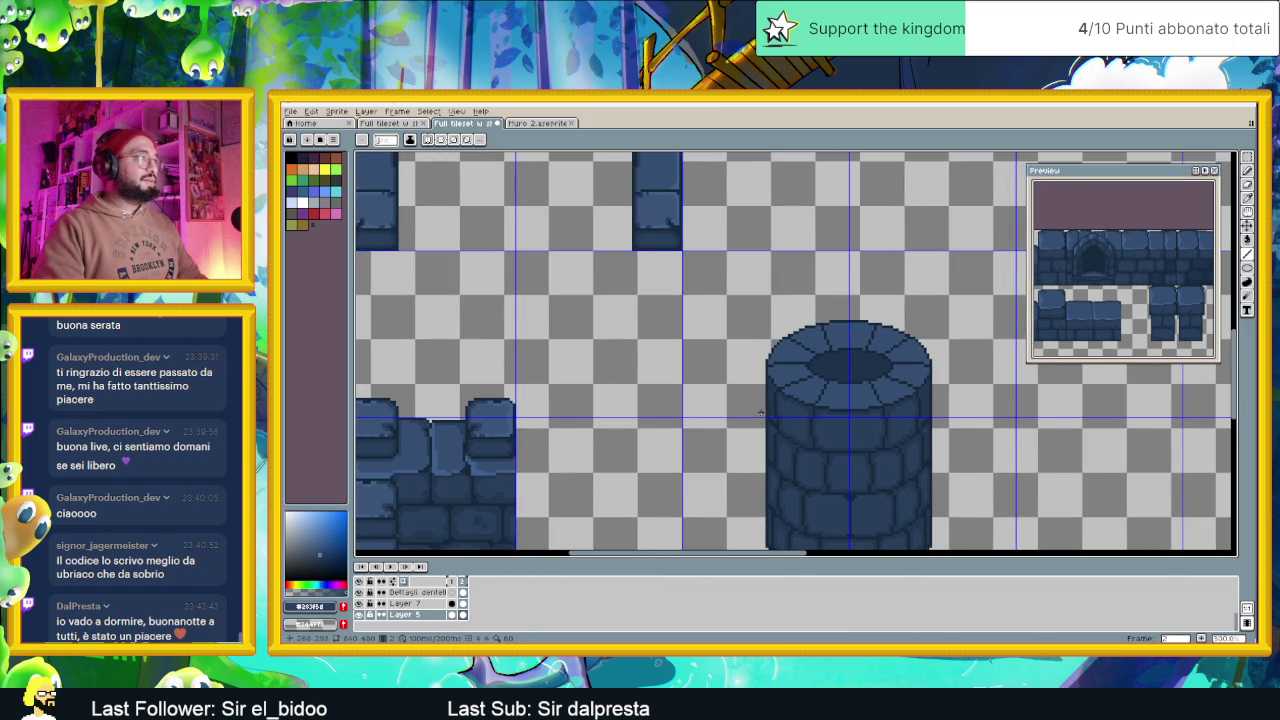
{"action": "scroll", "coordinate": [797, 399], "scroll_direction": "up", "scroll_amount": 1}
{"action": "scroll", "coordinate": [809, 391], "scroll_direction": "down", "scroll_amount": 1}
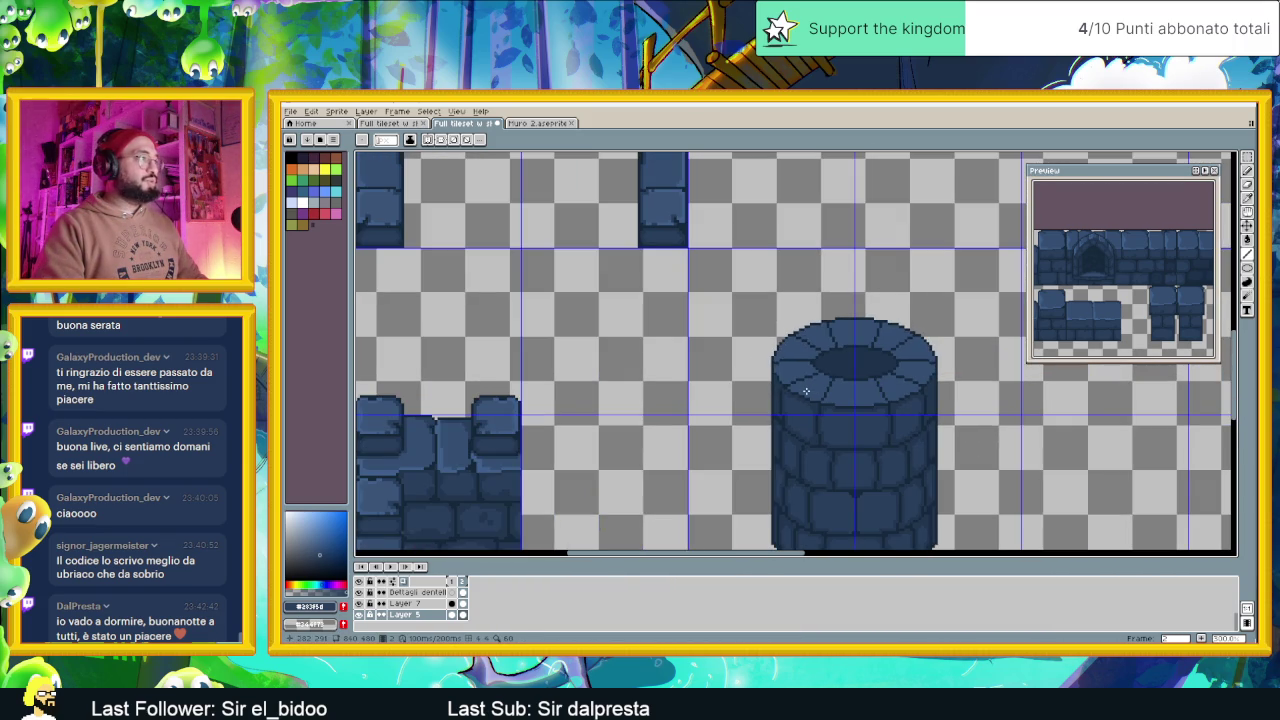
{"action": "left_click_drag", "start_coordinate": [733, 393], "coordinate": [813, 391]}
{"action": "scroll", "coordinate": [850, 387], "scroll_direction": "down", "scroll_amount": 1}
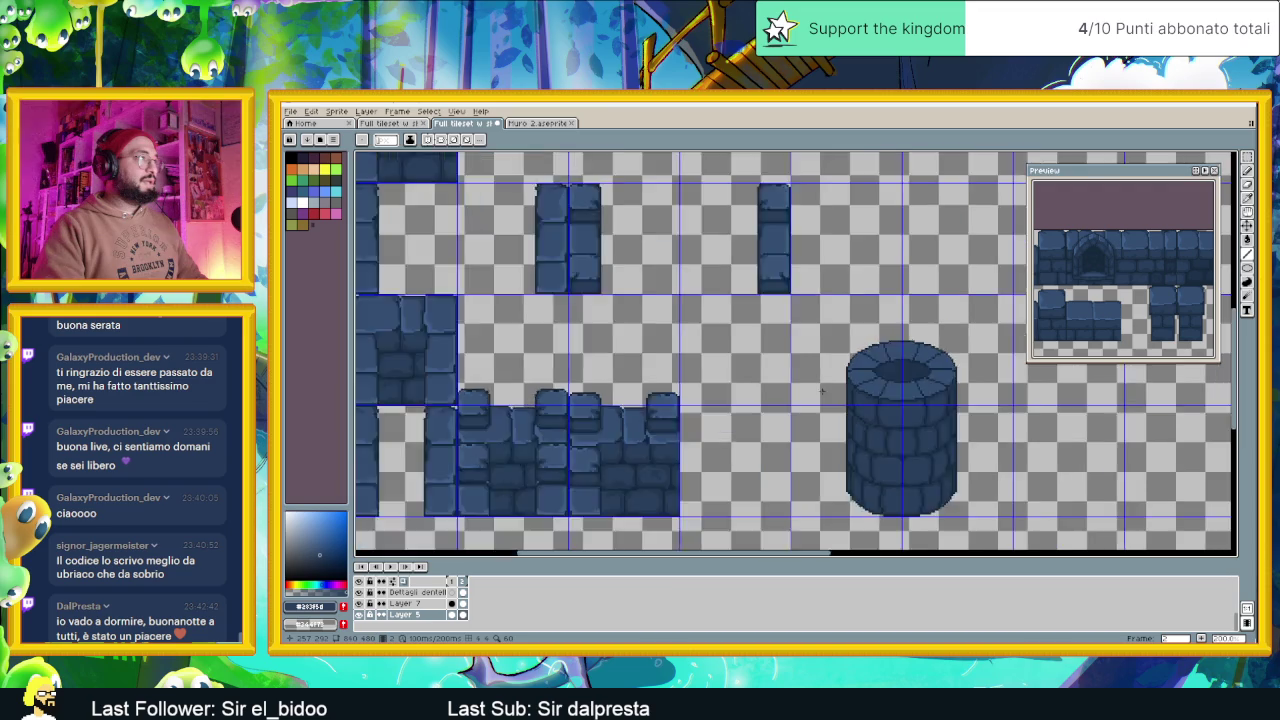
{"action": "scroll", "coordinate": [850, 387], "scroll_direction": "down", "scroll_amount": 2}
{"action": "scroll", "coordinate": [850, 387], "scroll_direction": "up", "scroll_amount": 3}
{"action": "scroll", "coordinate": [873, 387], "scroll_direction": "up", "scroll_amount": 1}
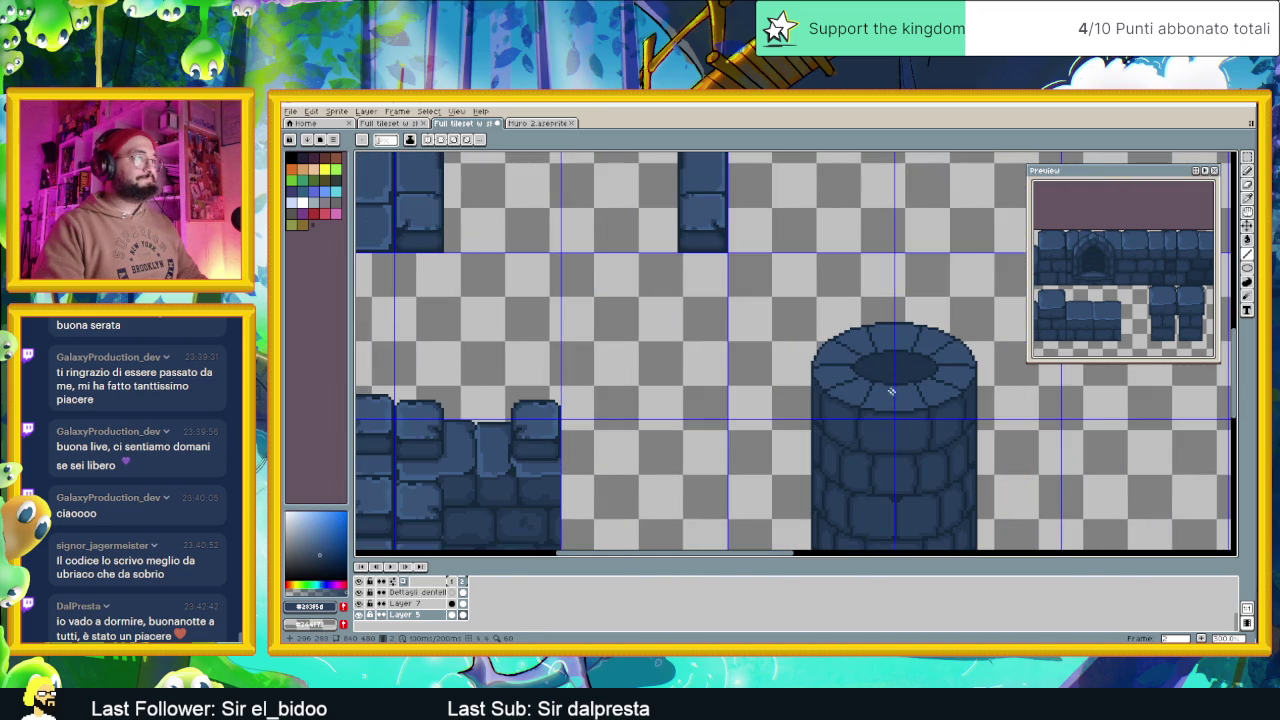
{"action": "scroll", "coordinate": [400, 425], "scroll_direction": "up", "scroll_amount": 1}
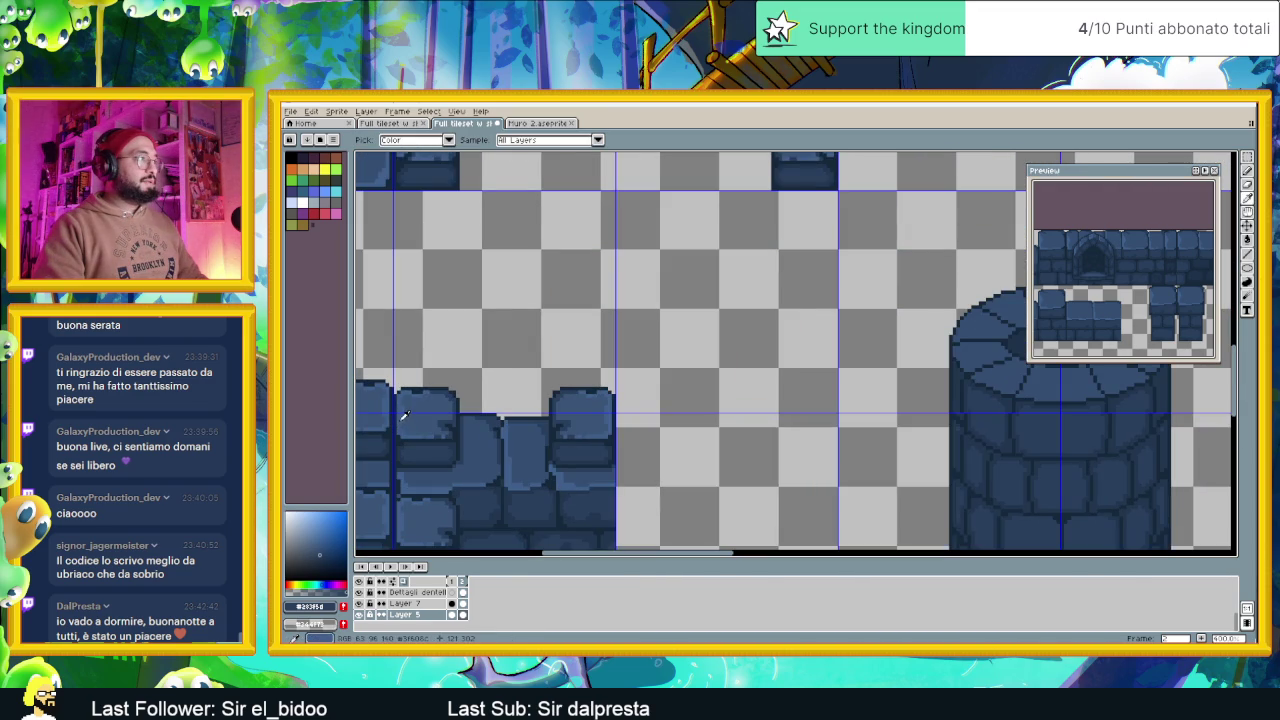
Zoom onto the paved top and paint a light-blue highlight along its front edge
{"action": "left_click_drag", "start_coordinate": [952, 423], "coordinate": [851, 457]}
{"action": "scroll", "coordinate": [766, 451], "scroll_direction": "up", "scroll_amount": 1}
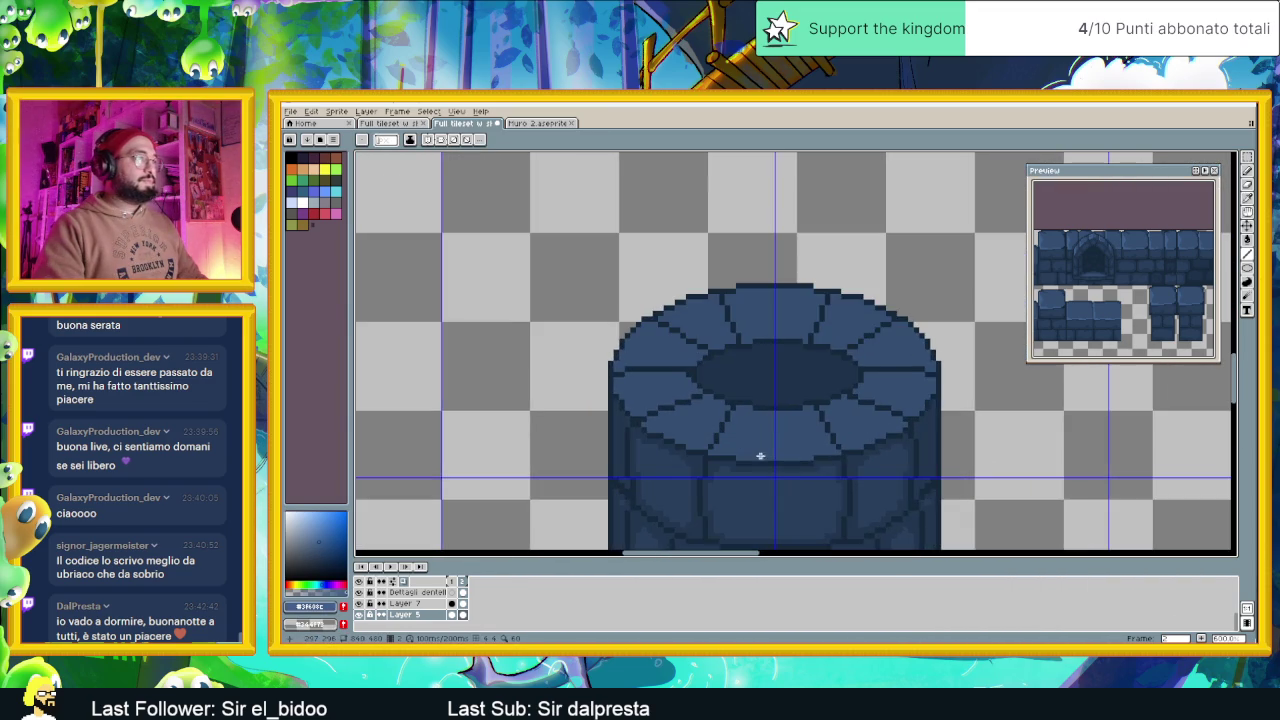
{"action": "scroll", "coordinate": [737, 457], "scroll_direction": "up", "scroll_amount": 2}
{"action": "scroll", "coordinate": [674, 447], "scroll_direction": "up", "scroll_amount": 2}
{"action": "mouse_move", "coordinate": [661, 448]}
{"action": "left_mouse_down"}
{"action": "mouse_move", "coordinate": [915, 463]}
{"action": "mouse_move", "coordinate": [992, 449]}
{"action": "left_mouse_up"}
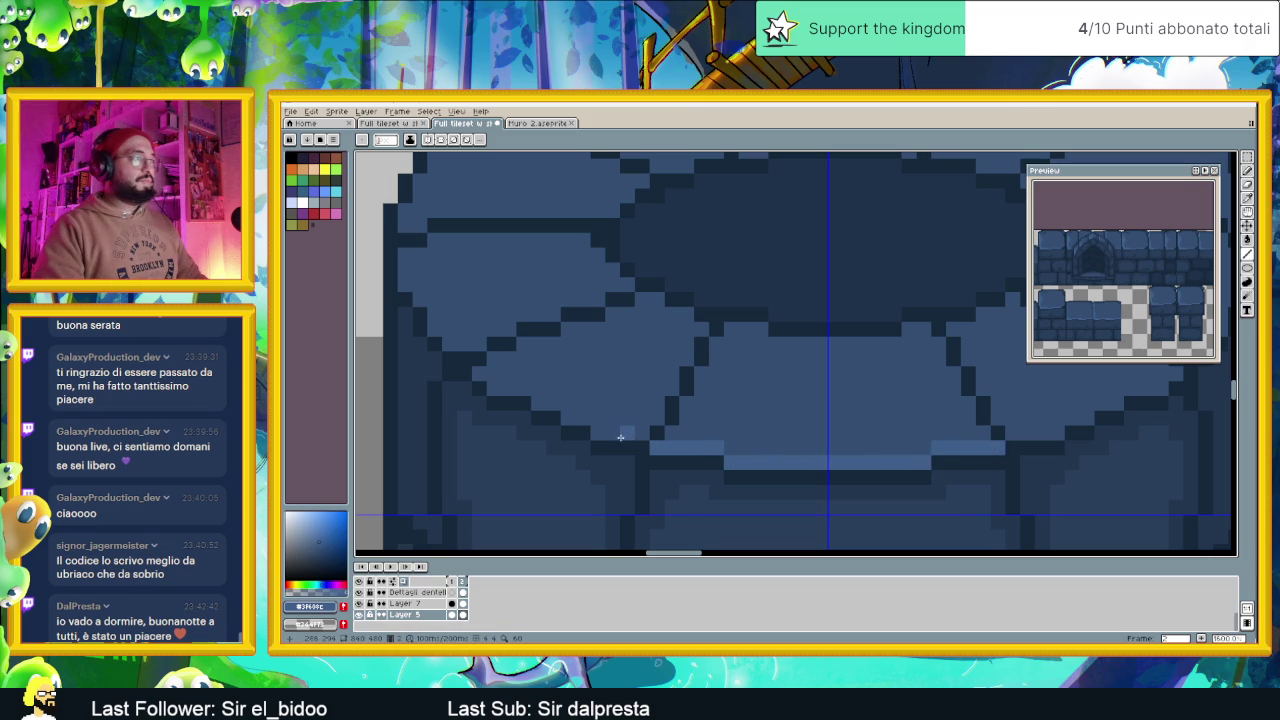
Extend the light-blue rim highlight leftward into an arc, then switch to Steam
{"action": "left_click_drag", "start_coordinate": [635, 433], "coordinate": [487, 379]}
{"action": "scroll", "coordinate": [728, 409], "scroll_direction": "down", "scroll_amount": 3}
{"action": "scroll", "coordinate": [822, 442], "scroll_direction": "up", "scroll_amount": 3}
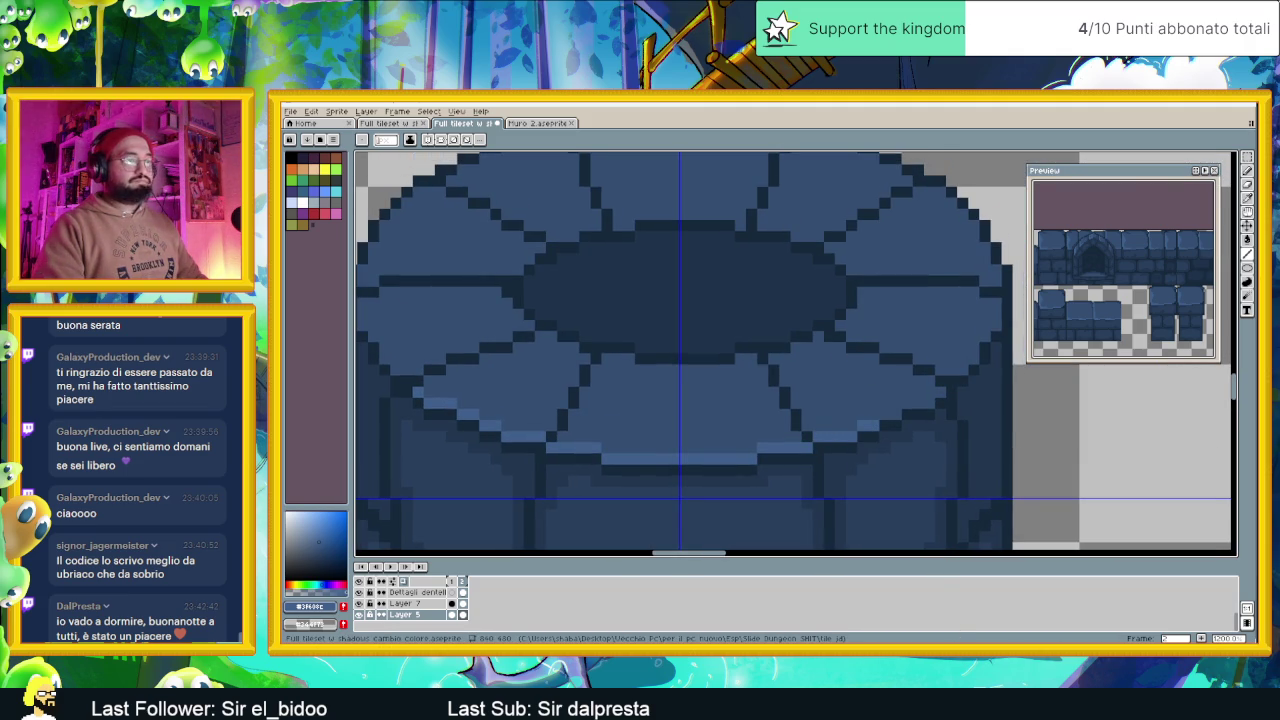
{"action": "key", "text": "alt+Tab"}
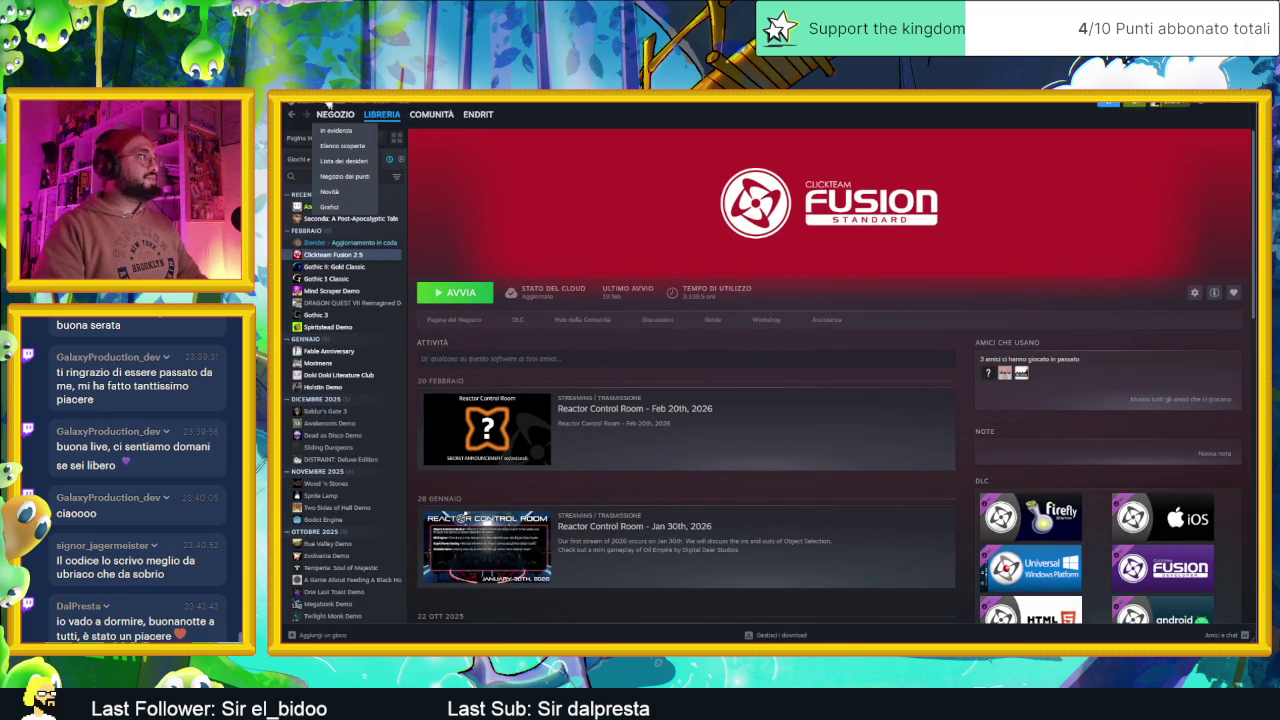
Search the Steam store for 'chrimson' and open the Crimson Desert page
{"action": "left_click", "coordinate": [333, 114]}
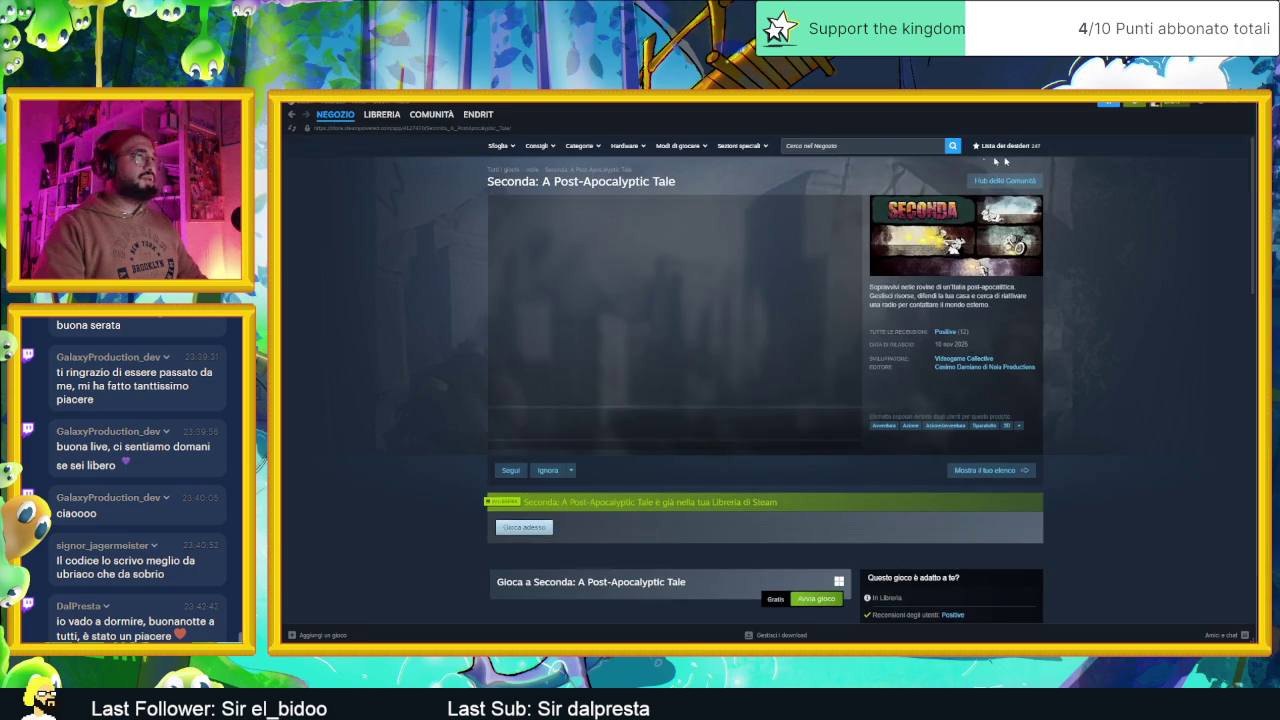
{"action": "left_click", "coordinate": [864, 146]}
{"action": "type", "text": "chi"}
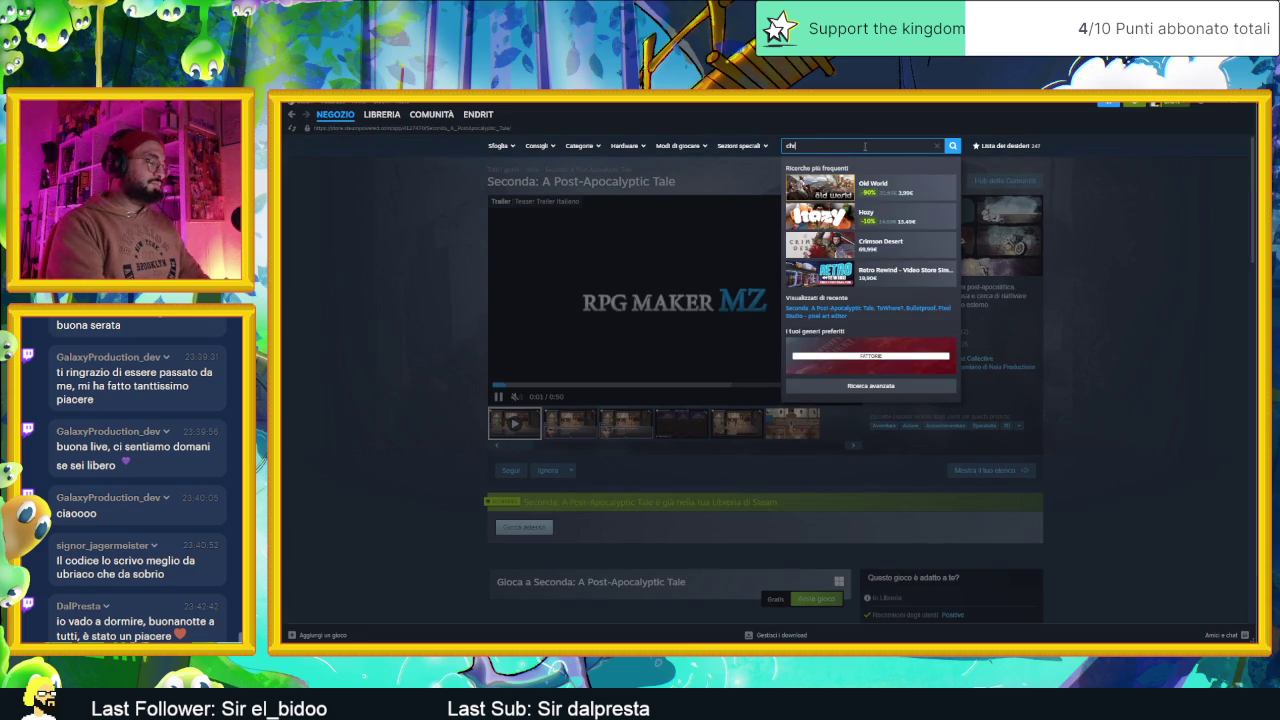
{"action": "key", "text": "BackSpace"}
{"action": "key", "text": "BackSpace"}
{"action": "type", "text": "hrimson"}
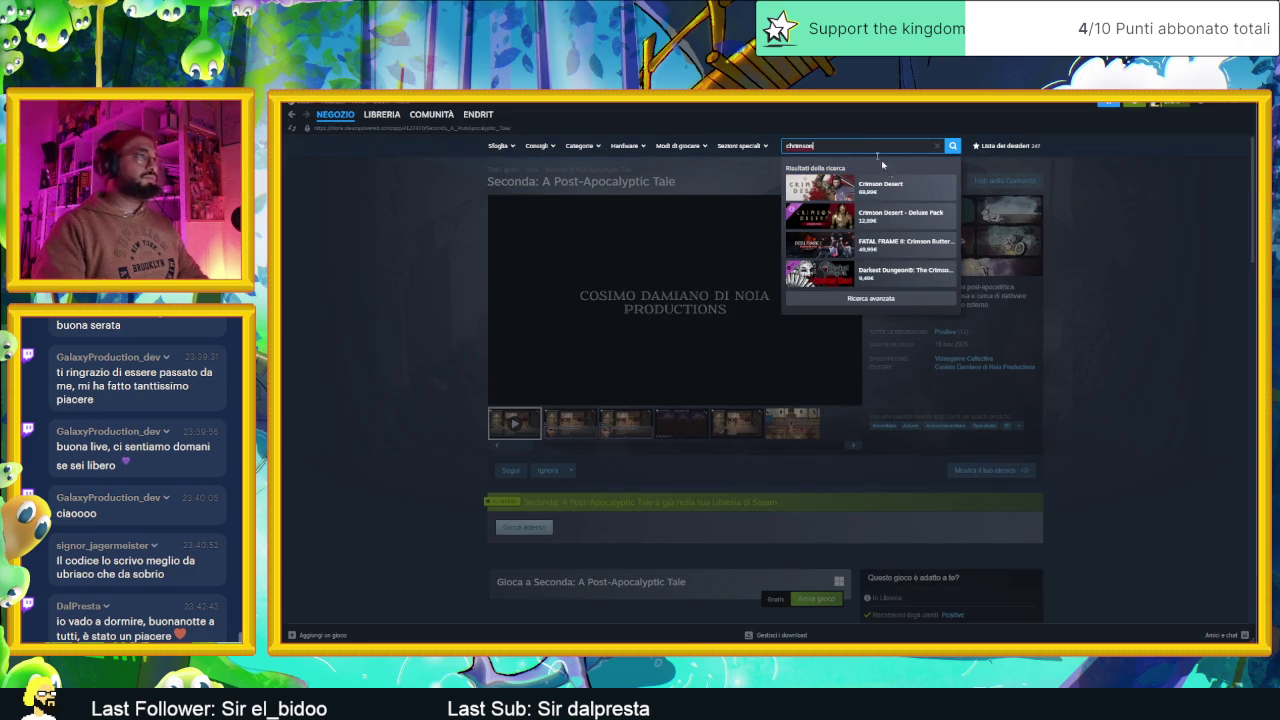
{"action": "left_click", "coordinate": [899, 190]}
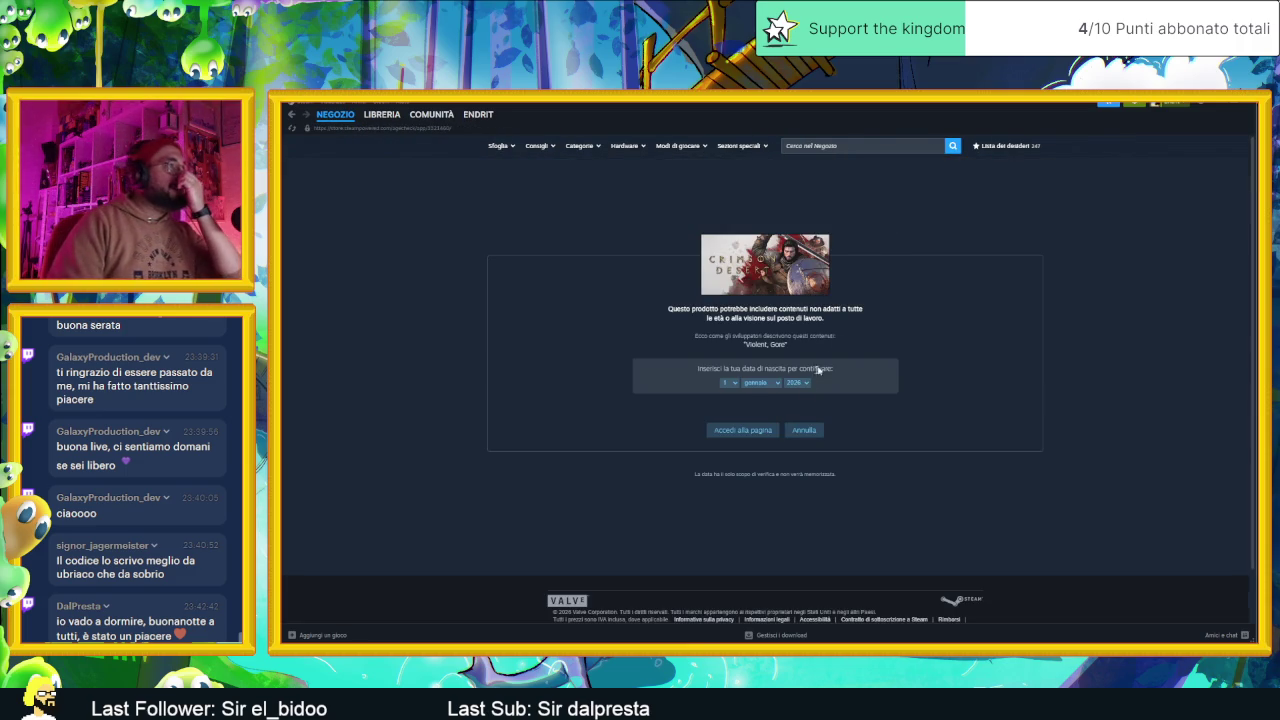
Pass the age check by choosing a birth year and entering the page
{"action": "left_click", "coordinate": [800, 386]}
{"action": "scroll", "coordinate": [791, 497], "scroll_direction": "up", "scroll_amount": 3}
{"action": "scroll", "coordinate": [802, 484], "scroll_direction": "up", "scroll_amount": 3}
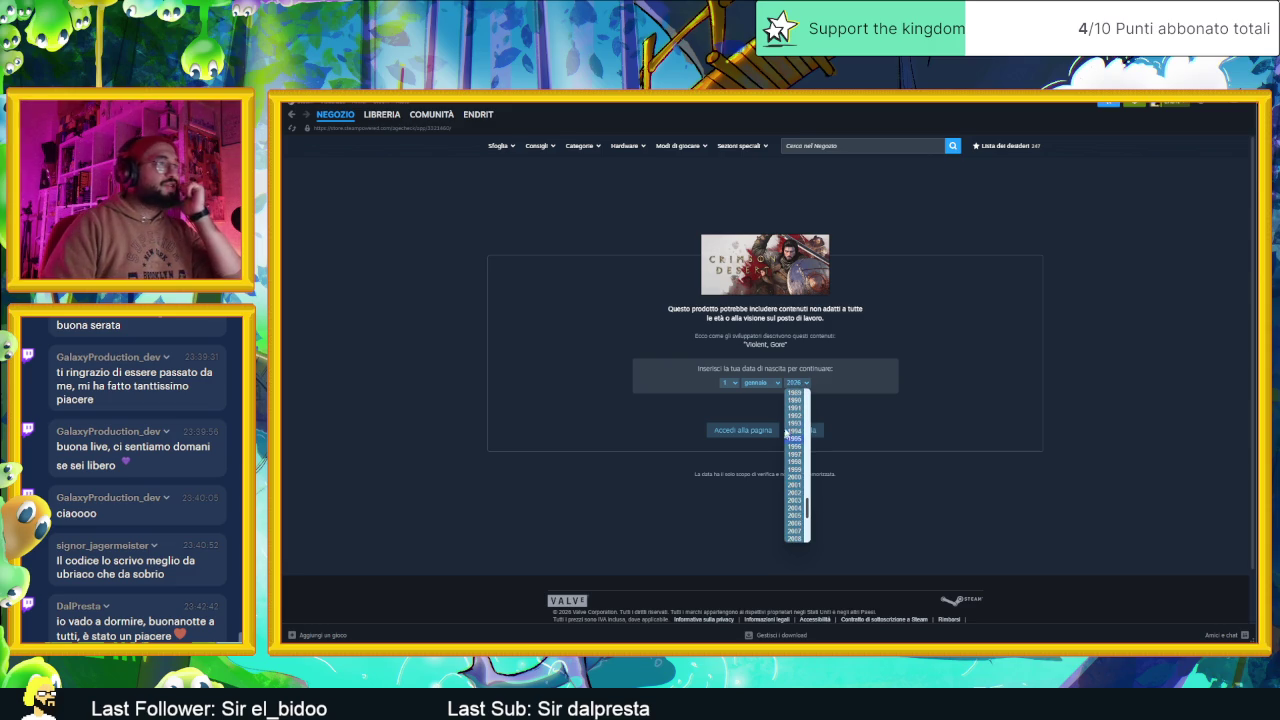
{"action": "left_click", "coordinate": [797, 416]}
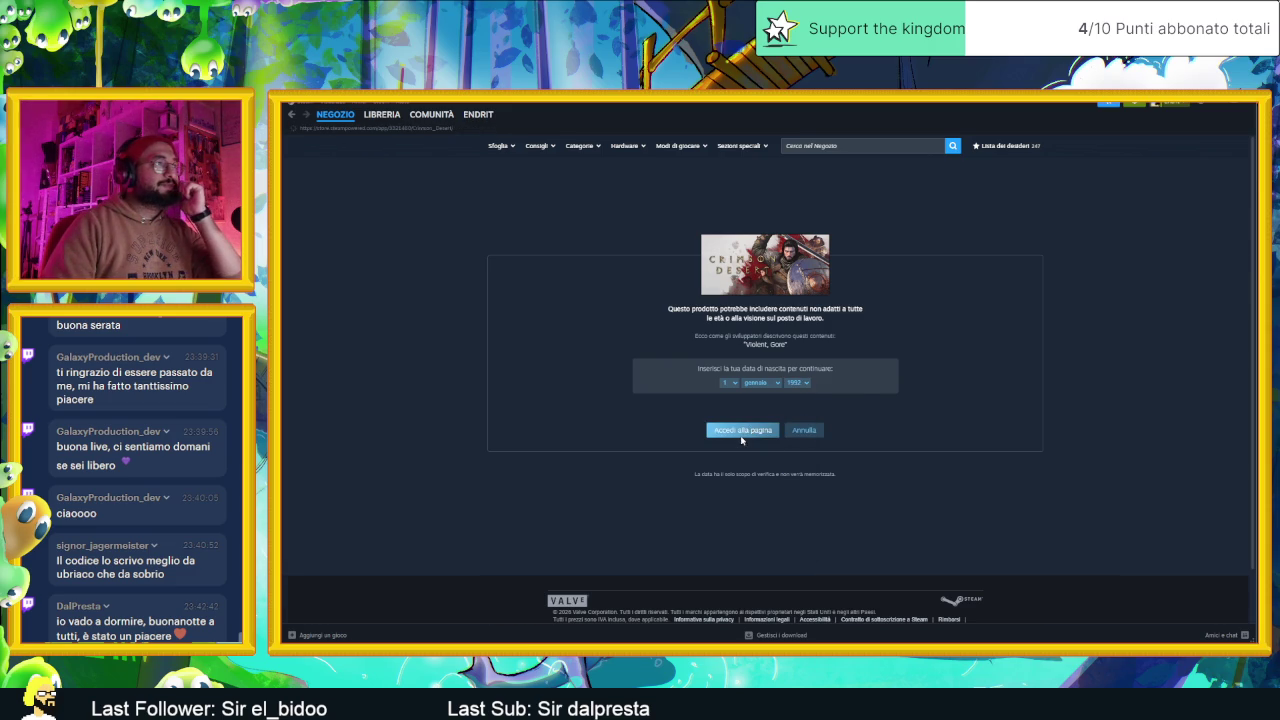
{"action": "left_click", "coordinate": [741, 436]}
View the third Crimson Desert screenshot, scroll the page, then minimise Steam
{"action": "scroll", "coordinate": [769, 499], "scroll_direction": "down", "scroll_amount": 2}
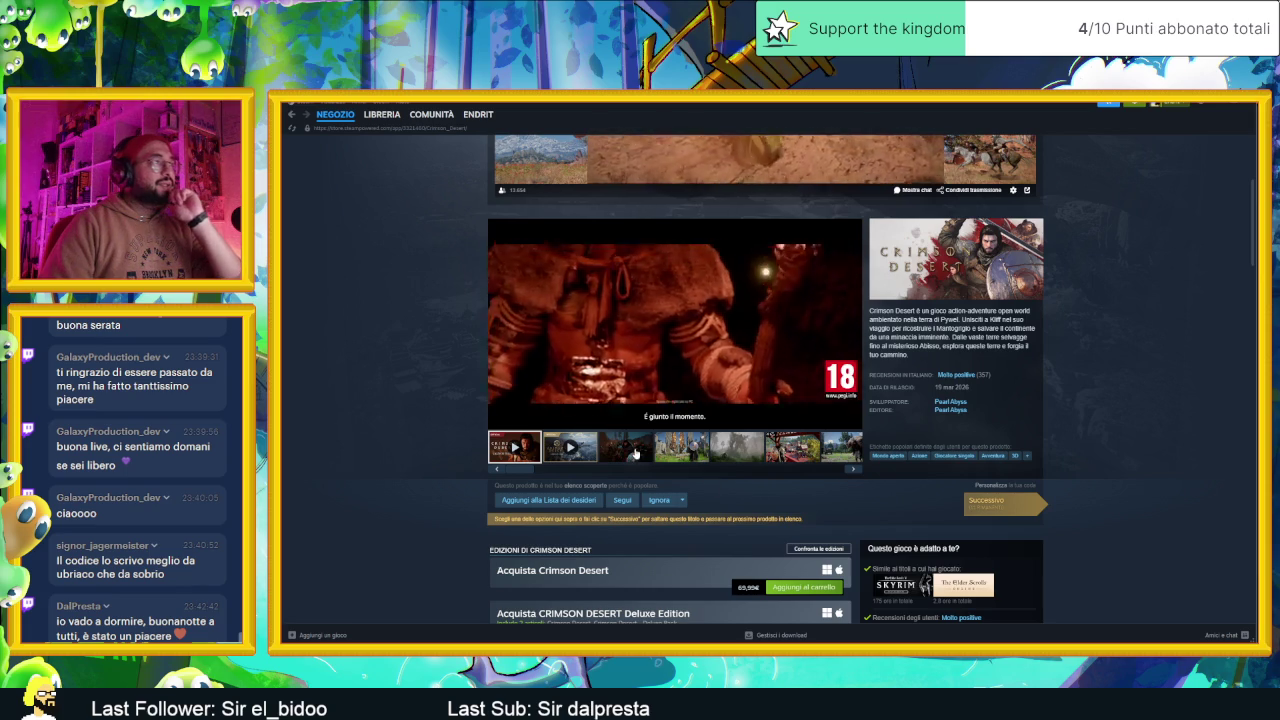
{"action": "left_click", "coordinate": [635, 453]}
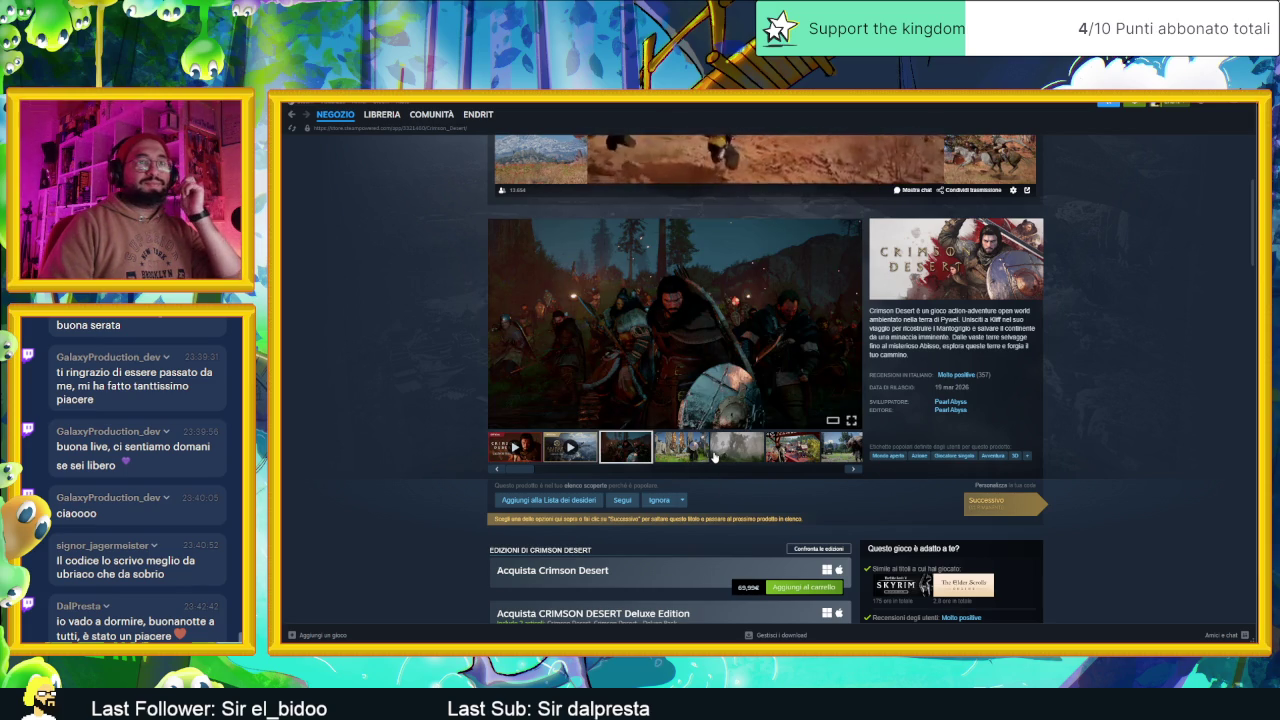
{"action": "scroll", "coordinate": [714, 456], "scroll_direction": "down", "scroll_amount": 1}
{"action": "scroll", "coordinate": [771, 487], "scroll_direction": "down", "scroll_amount": 1}
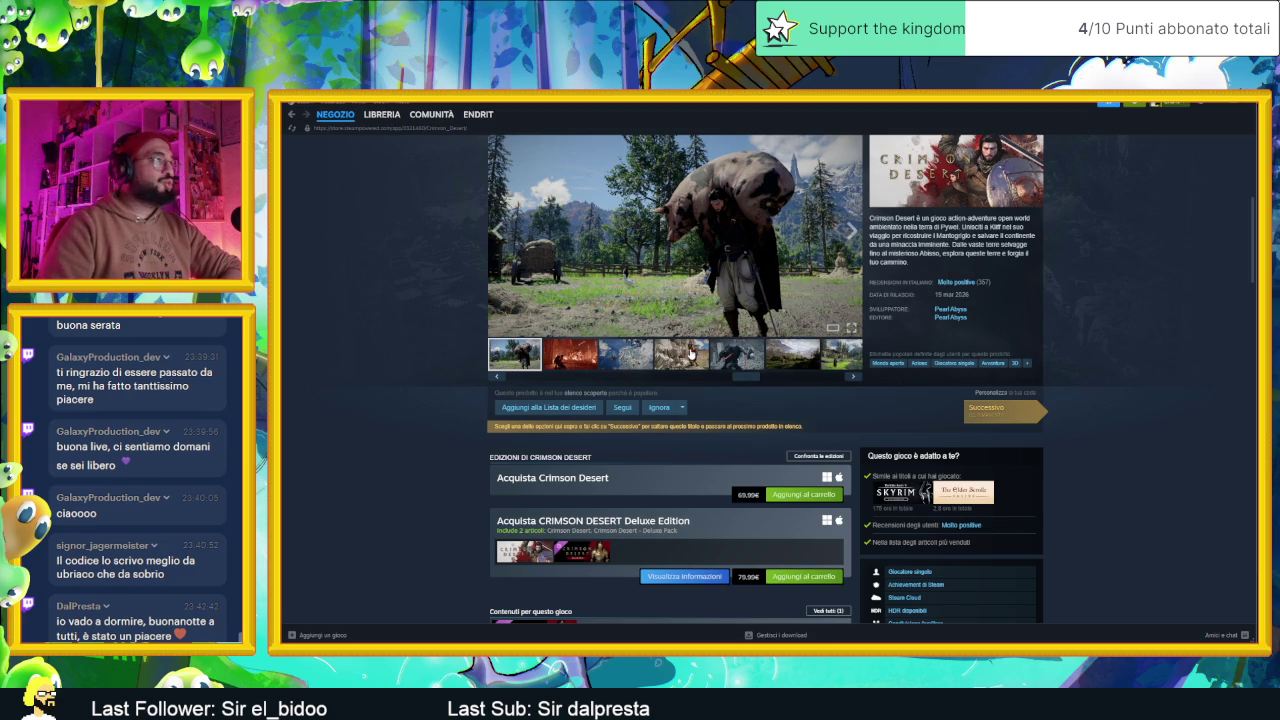
{"action": "left_click", "coordinate": [1218, 105]}
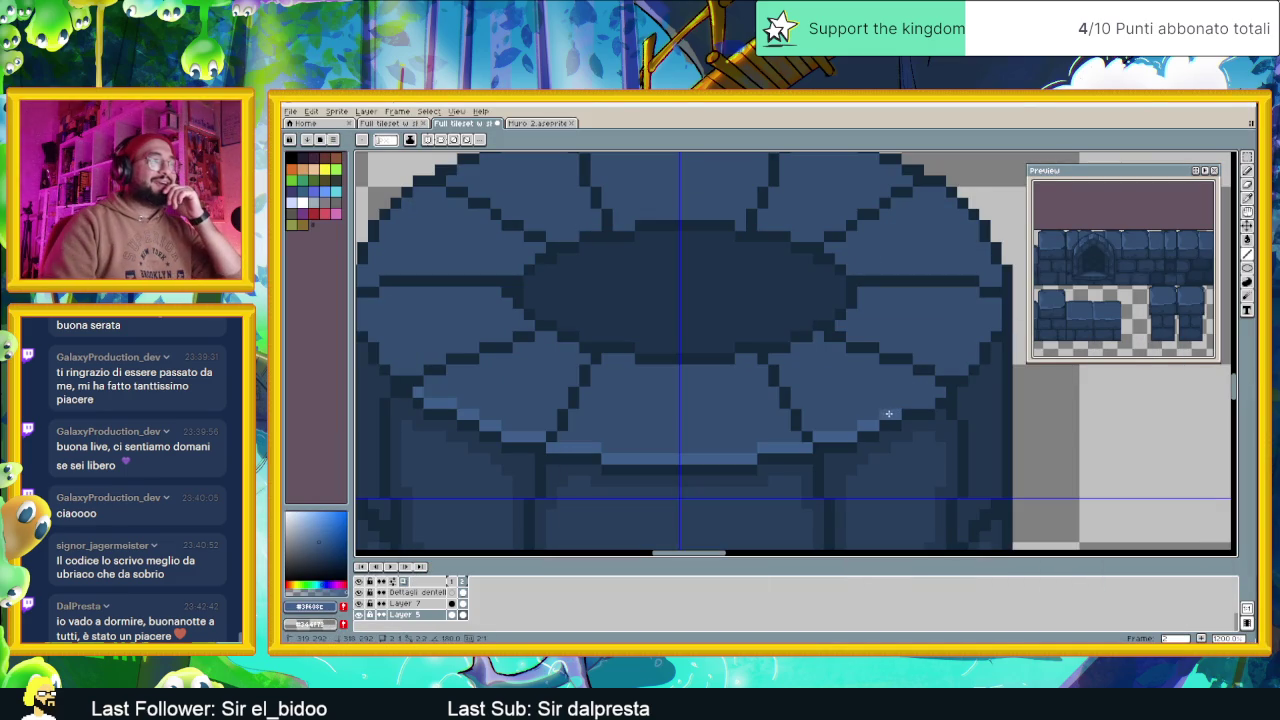
Lighten the right edge of the tower's paved top with a lighter blue
{"action": "left_click_drag", "start_coordinate": [919, 402], "coordinate": [911, 403]}
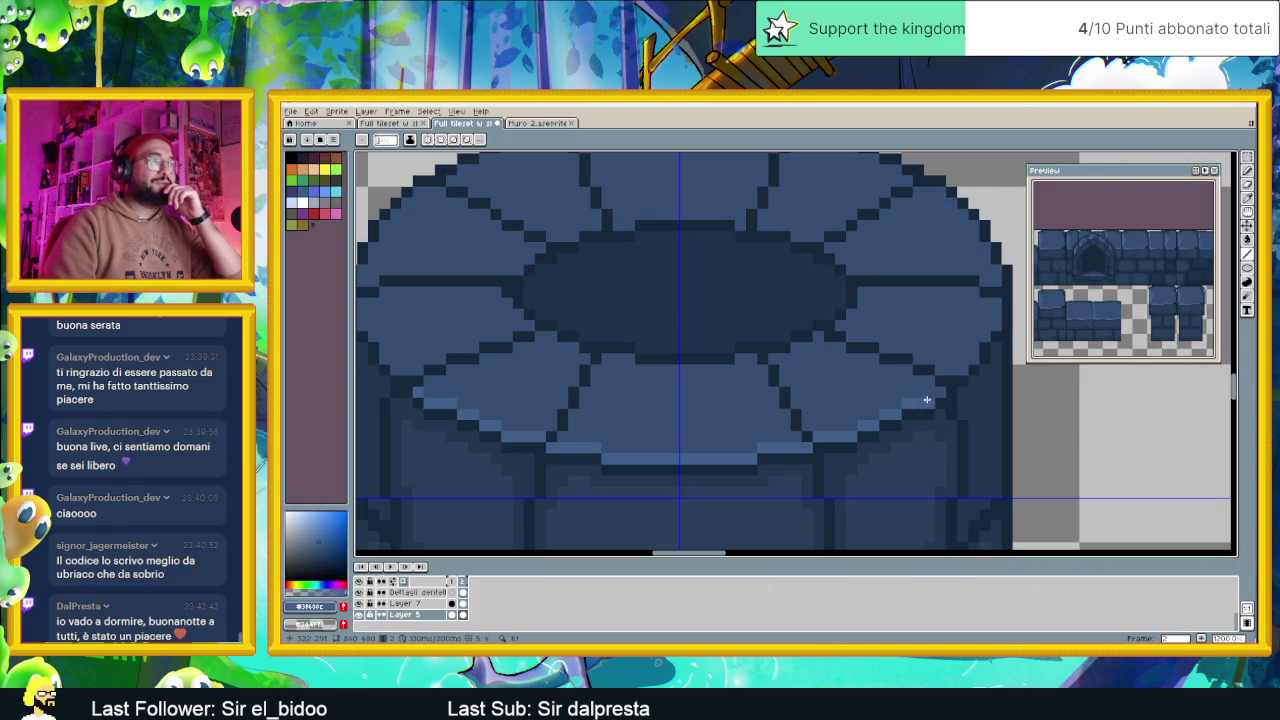
{"action": "scroll", "coordinate": [937, 395], "scroll_direction": "down", "scroll_amount": 2}
{"action": "scroll", "coordinate": [903, 409], "scroll_direction": "up", "scroll_amount": 2}
{"action": "left_click_drag", "start_coordinate": [928, 360], "coordinate": [894, 421]}
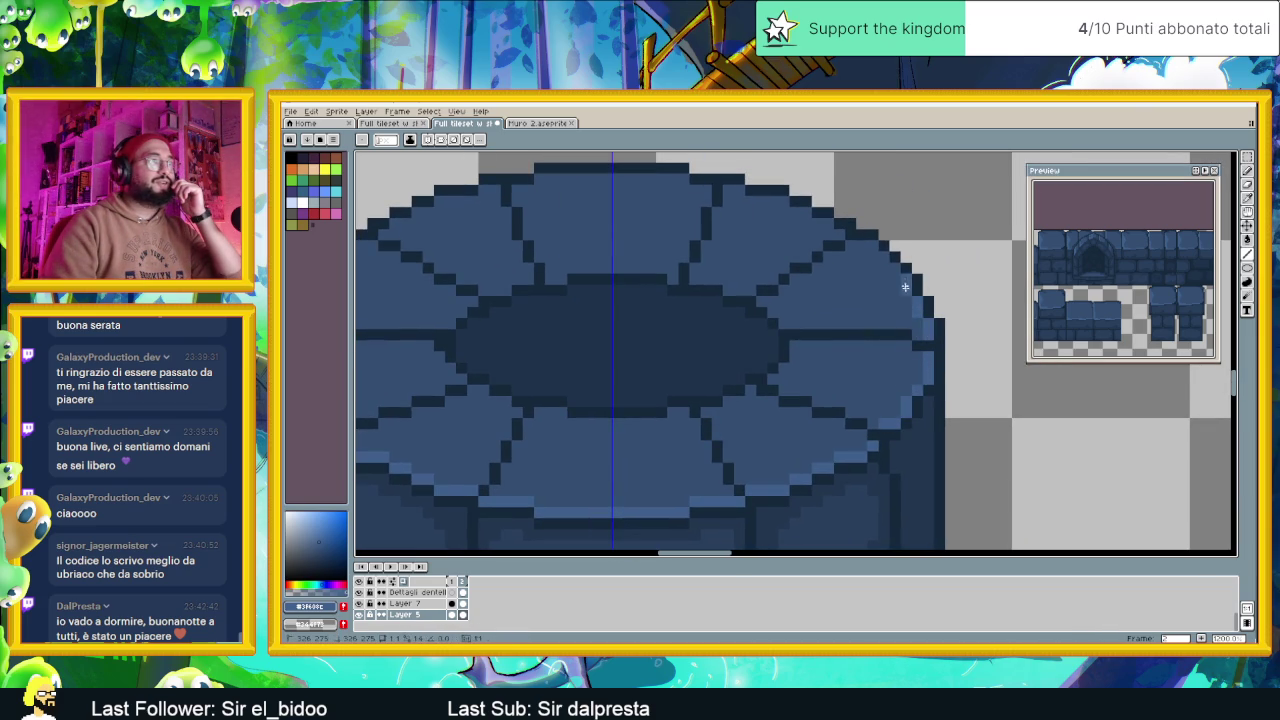
Repaint the dark outline pixels along the upper-right rim in lighter blue
{"action": "left_click_drag", "start_coordinate": [852, 245], "coordinate": [860, 245]}
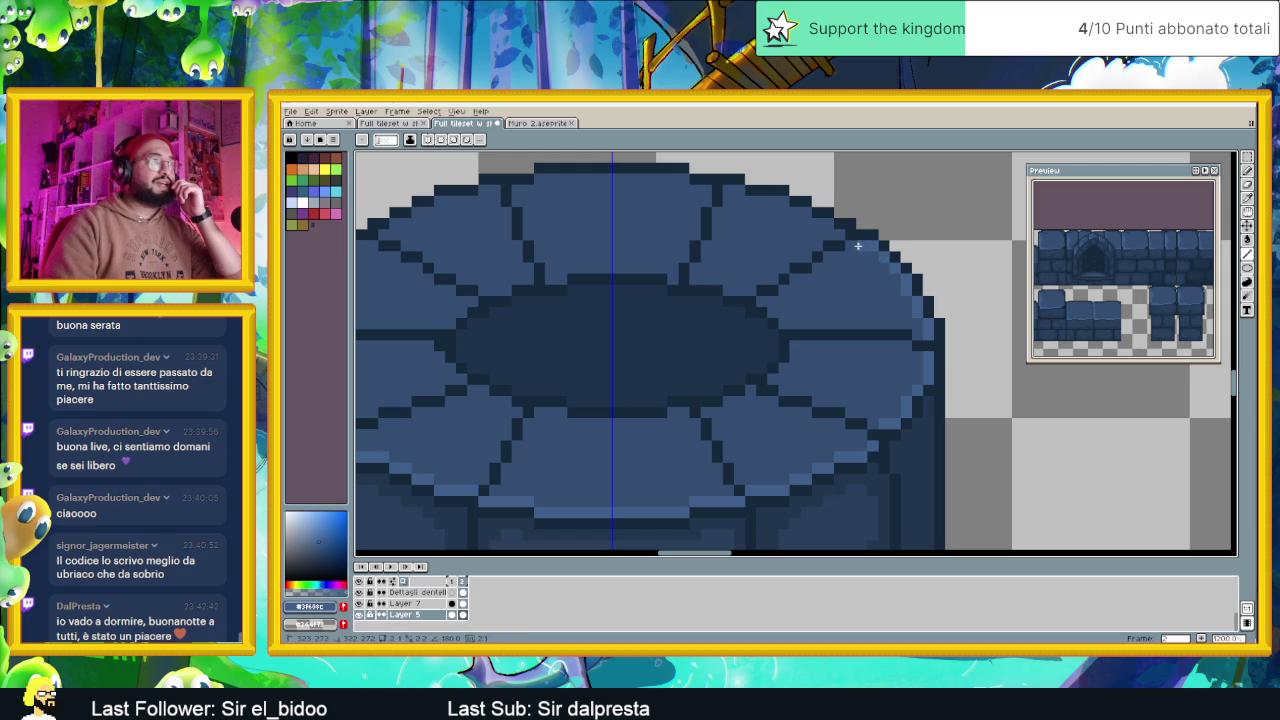
{"action": "scroll", "coordinate": [849, 245], "scroll_direction": "down", "scroll_amount": 1}
{"action": "scroll", "coordinate": [911, 329], "scroll_direction": "up", "scroll_amount": 2}
{"action": "left_click", "coordinate": [926, 295]}
{"action": "mouse_move", "coordinate": [909, 283]}
{"action": "left_mouse_down"}
{"action": "mouse_move", "coordinate": [746, 238]}
{"action": "mouse_move", "coordinate": [548, 238]}
{"action": "mouse_move", "coordinate": [522, 251]}
{"action": "mouse_move", "coordinate": [749, 233]}
{"action": "left_mouse_up"}
{"action": "left_click", "coordinate": [749, 233]}
{"action": "left_click", "coordinate": [764, 232]}
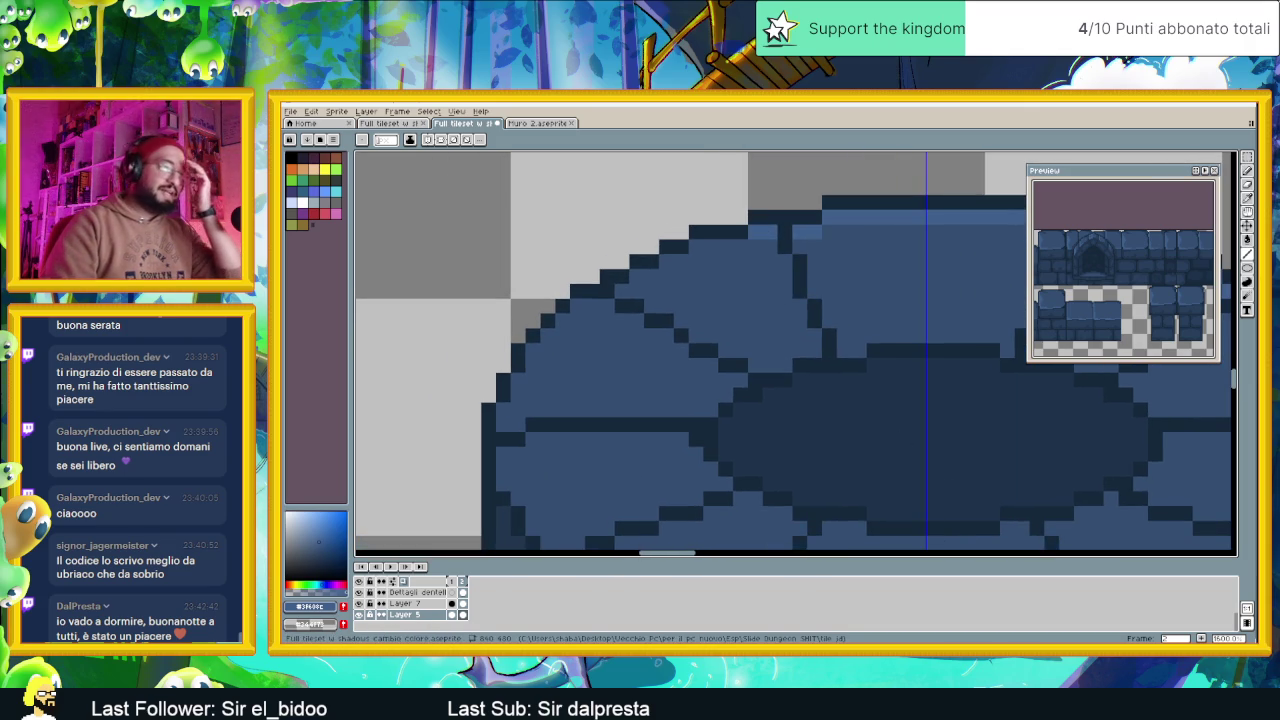
{"action": "key", "text": "alt+Tab"}
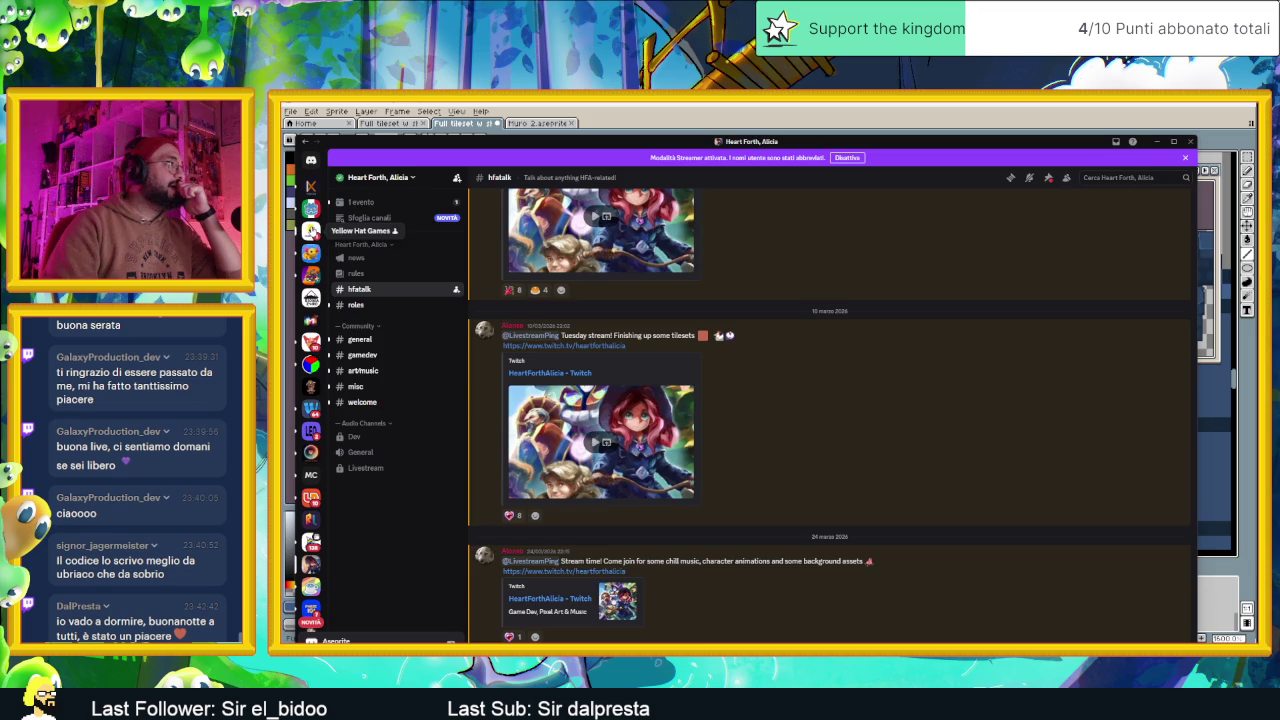
Open the Crimson Desert water-tech YouTube link from Yellow Hat Games' #game_dev channel
{"action": "left_click", "coordinate": [311, 230]}
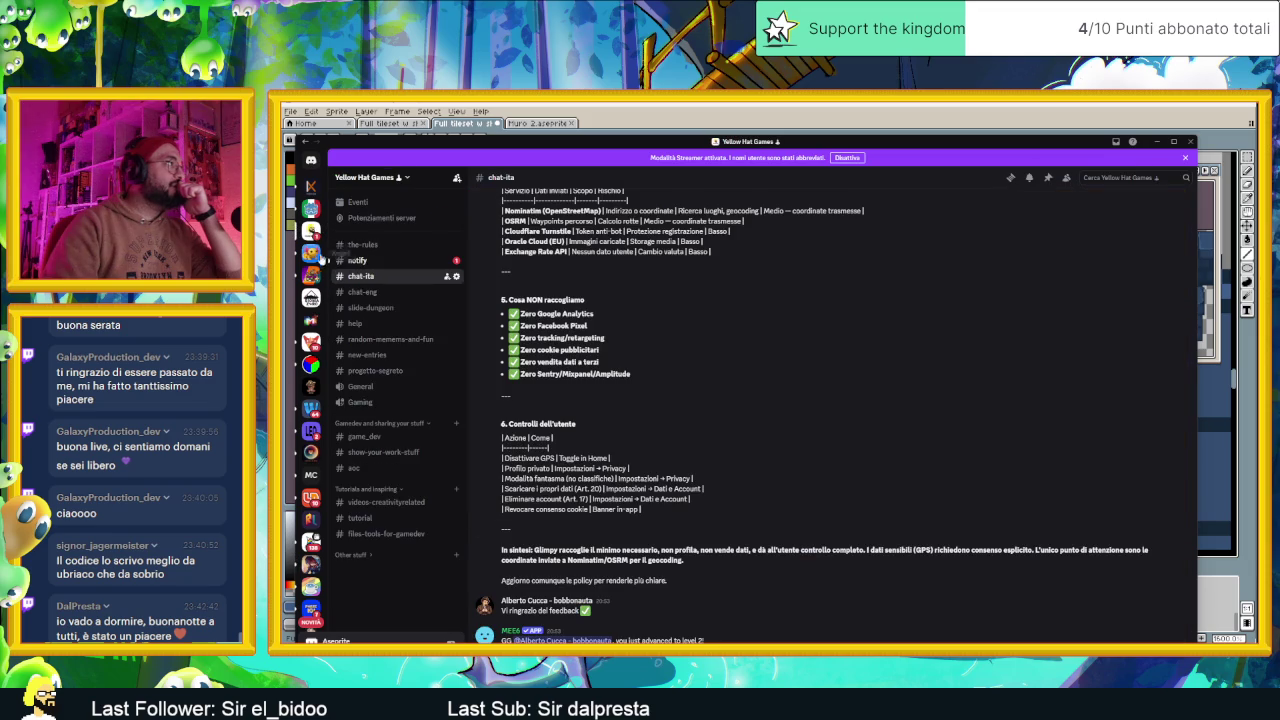
{"action": "left_click", "coordinate": [401, 356]}
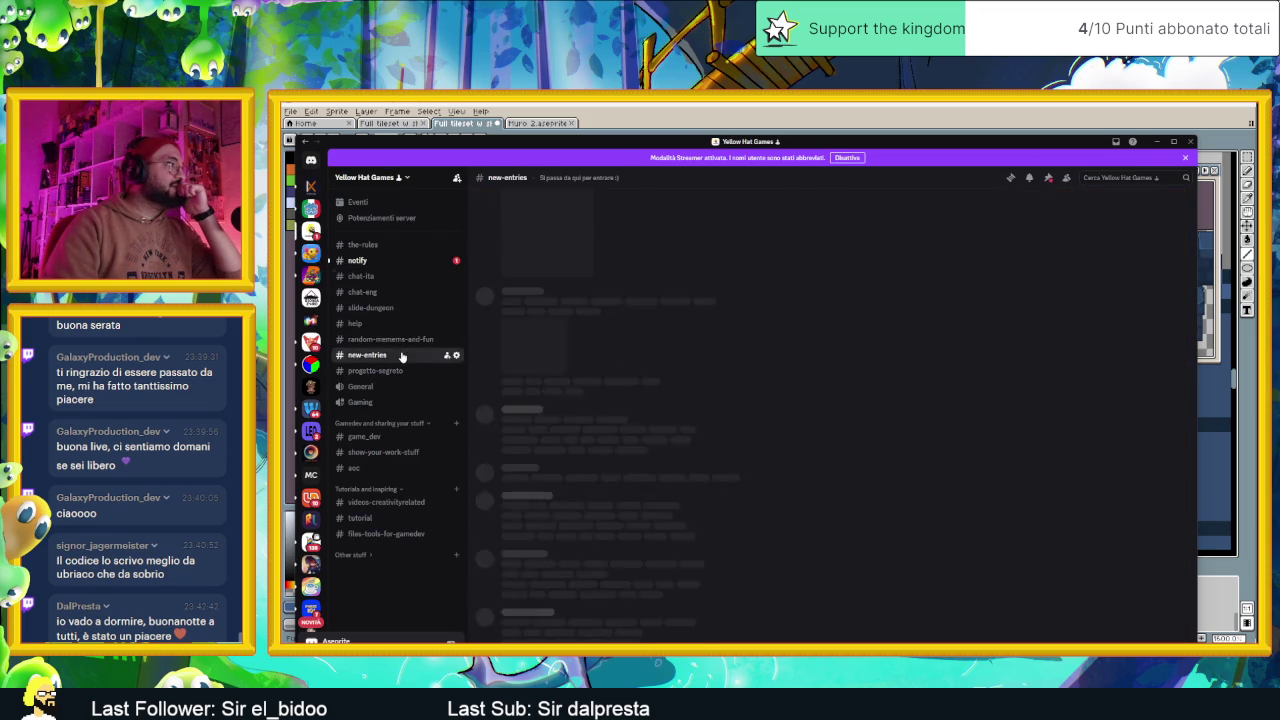
{"action": "left_click", "coordinate": [400, 452]}
{"action": "left_click", "coordinate": [391, 441]}
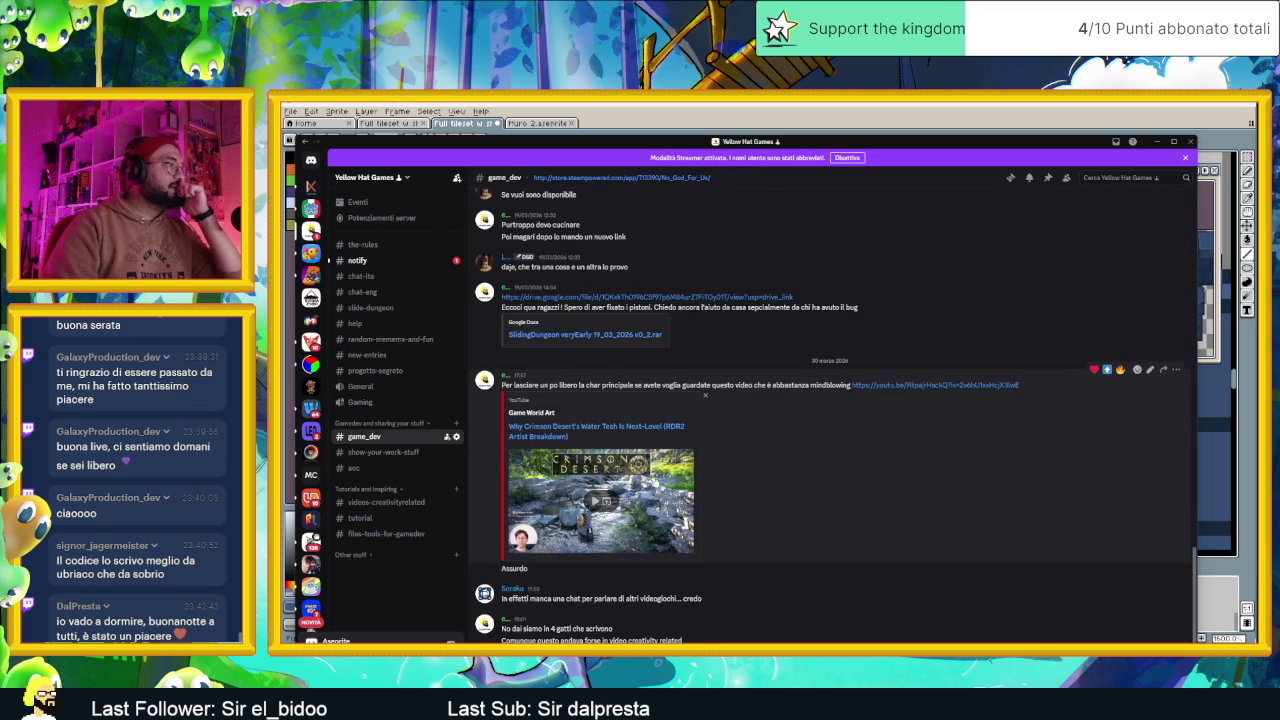
{"action": "left_click", "coordinate": [905, 386]}
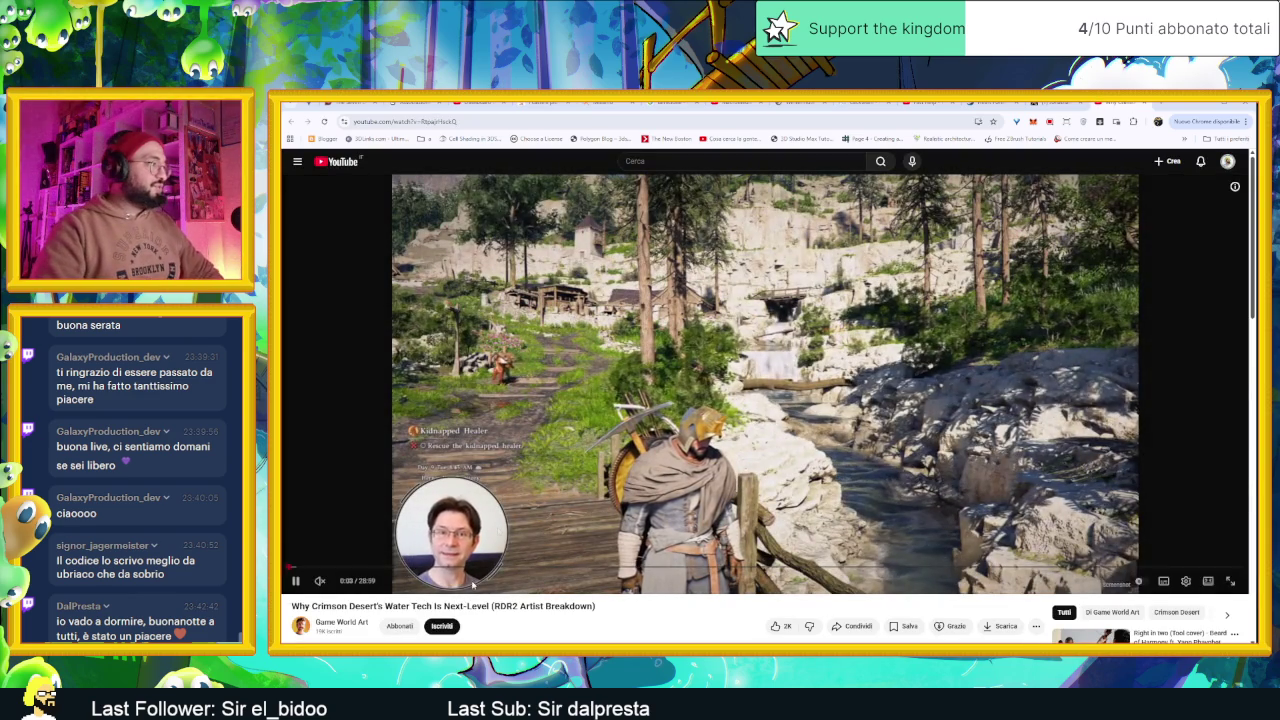
Copy the video's URL and send it in the stream chat
{"action": "left_click", "coordinate": [478, 121]}
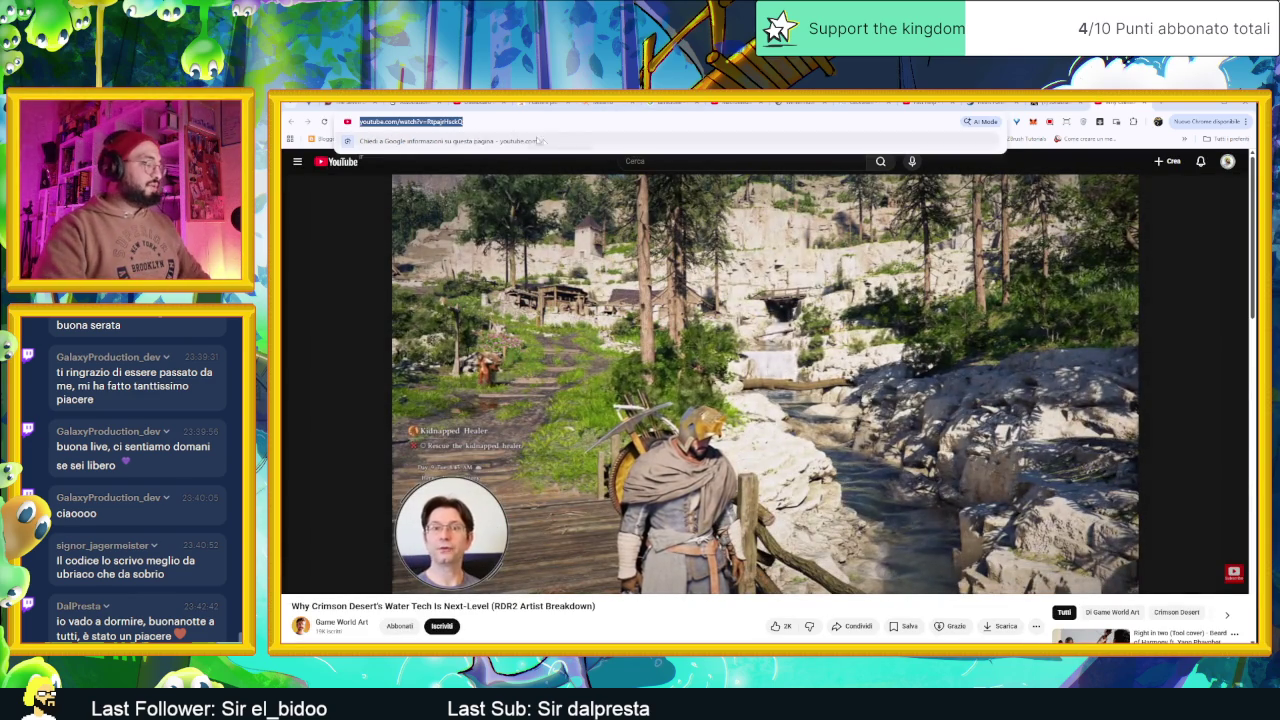
{"action": "key", "text": "ctrl+c"}
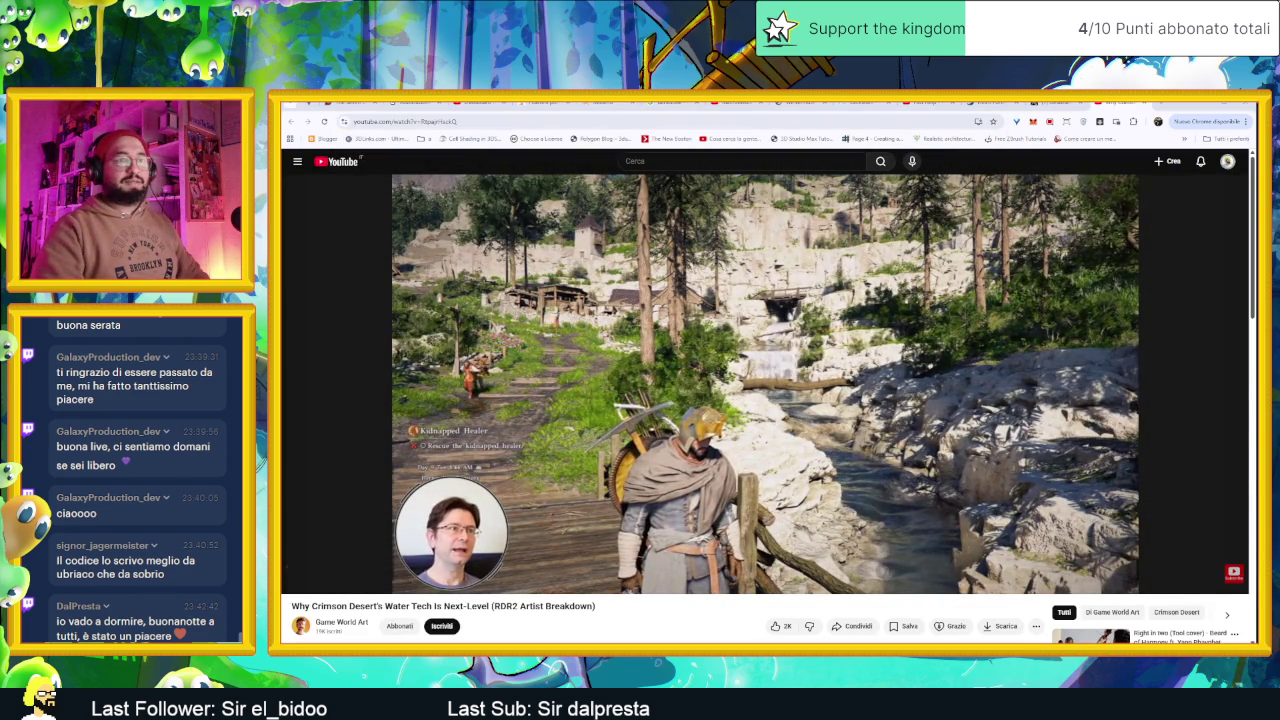
{"action": "key", "text": "ctrl+v"}
{"action": "key", "text": "Return"}
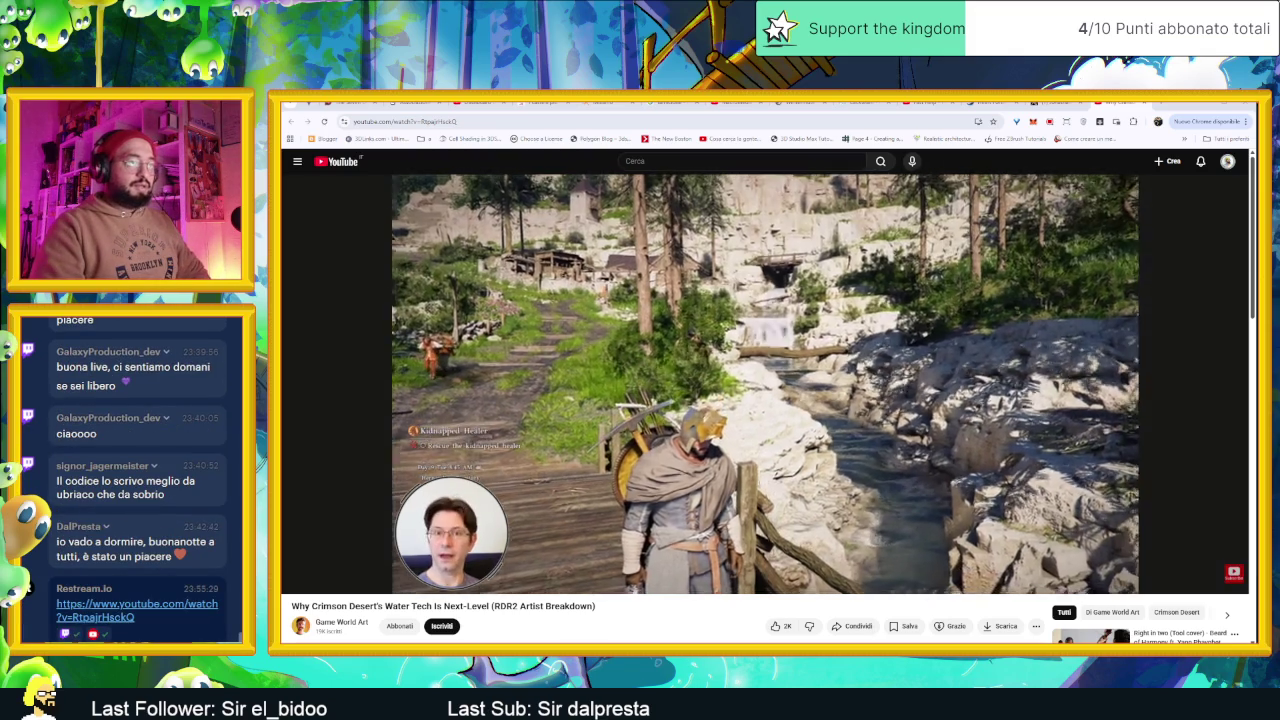
{"action": "key", "text": "alt+Tab"}
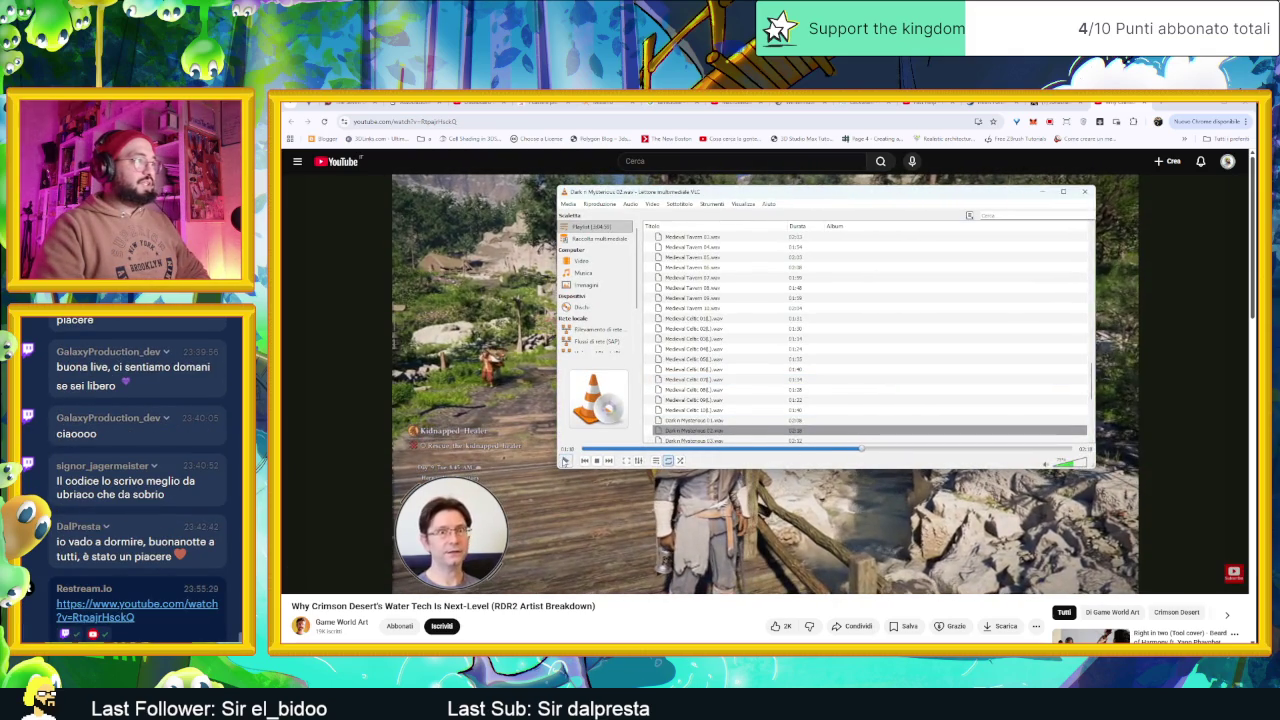
{"action": "key", "text": "alt+Tab"}
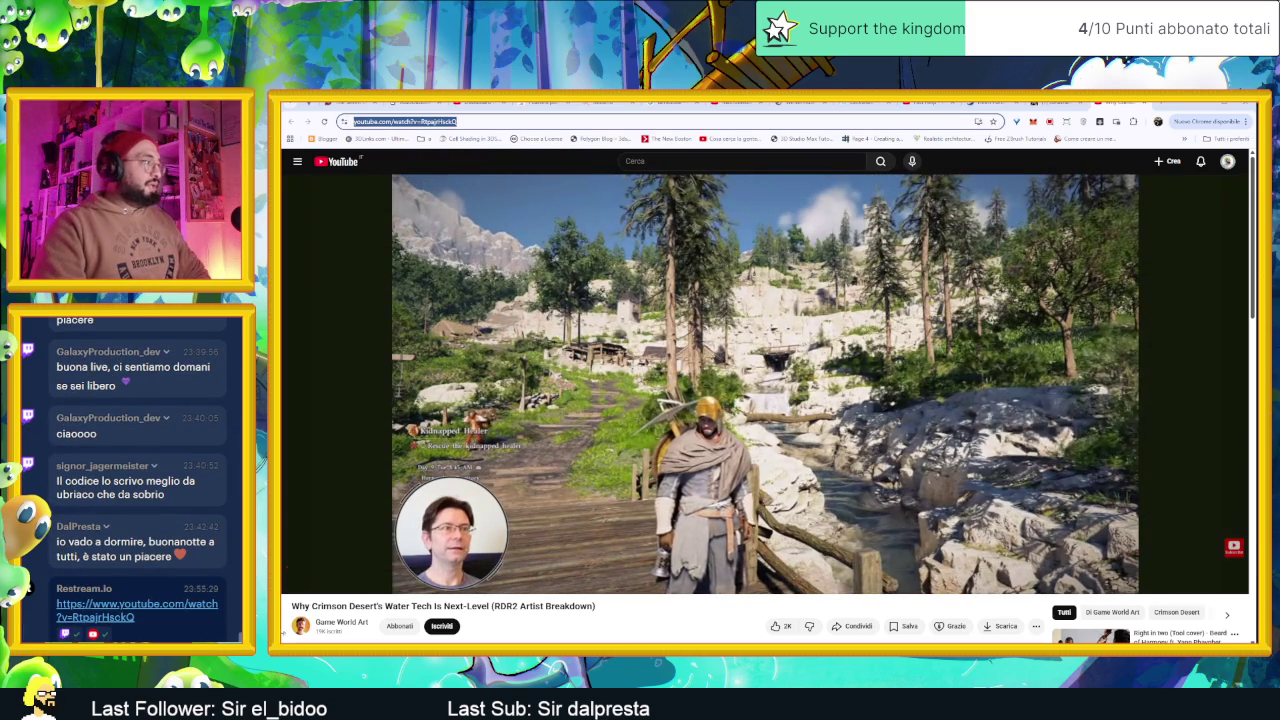
Seek the video ahead to the credits at 2:06 and pause there
{"action": "left_click", "coordinate": [311, 567]}
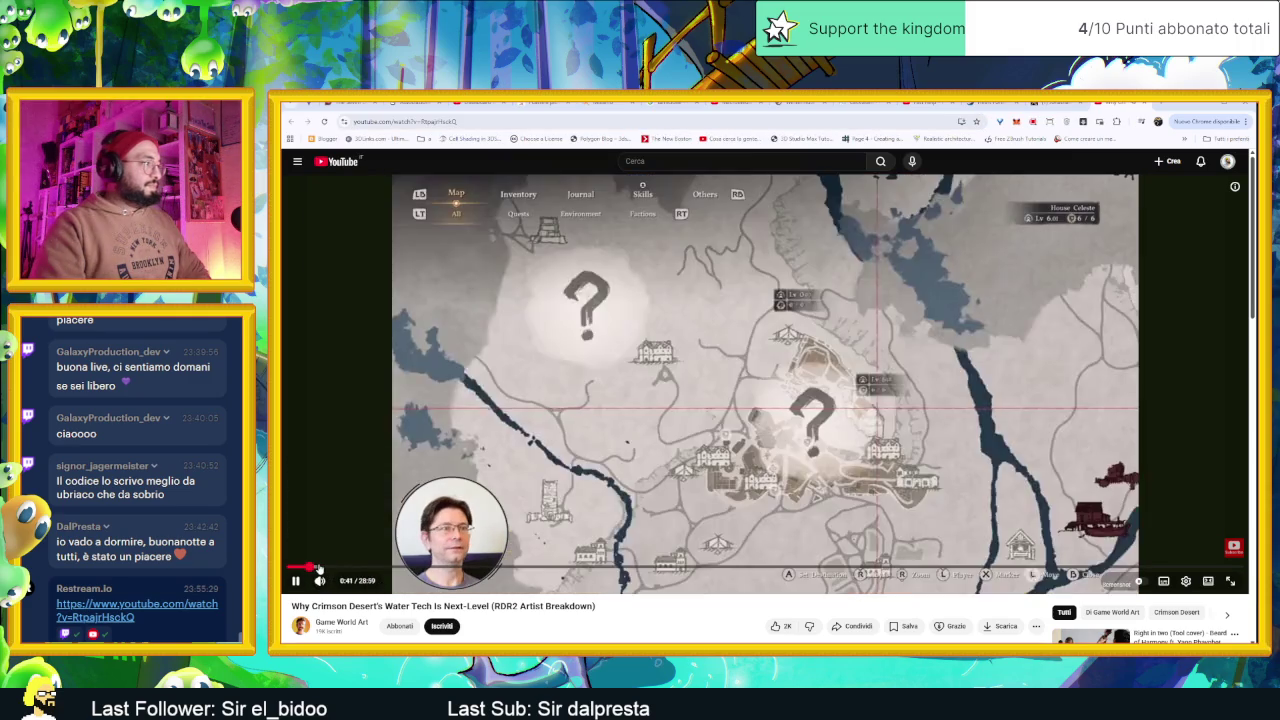
{"action": "left_click", "coordinate": [323, 568]}
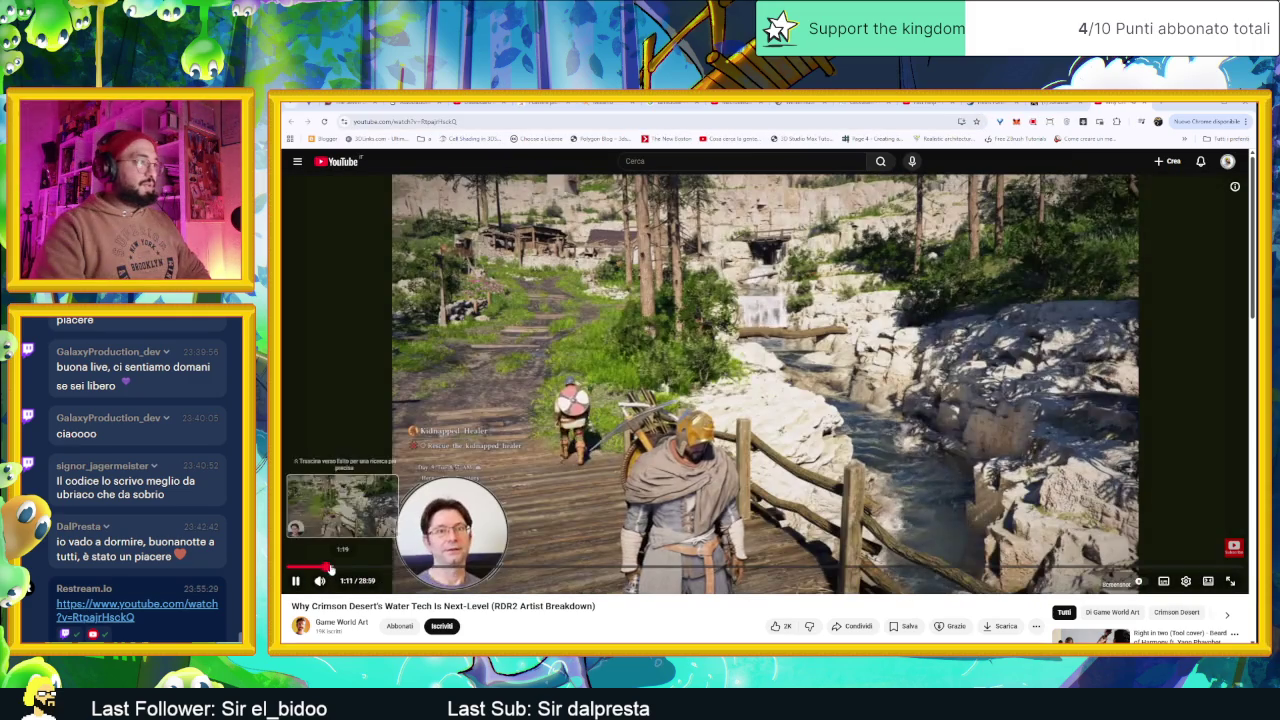
{"action": "left_click", "coordinate": [342, 568]}
{"action": "left_click", "coordinate": [349, 568]}
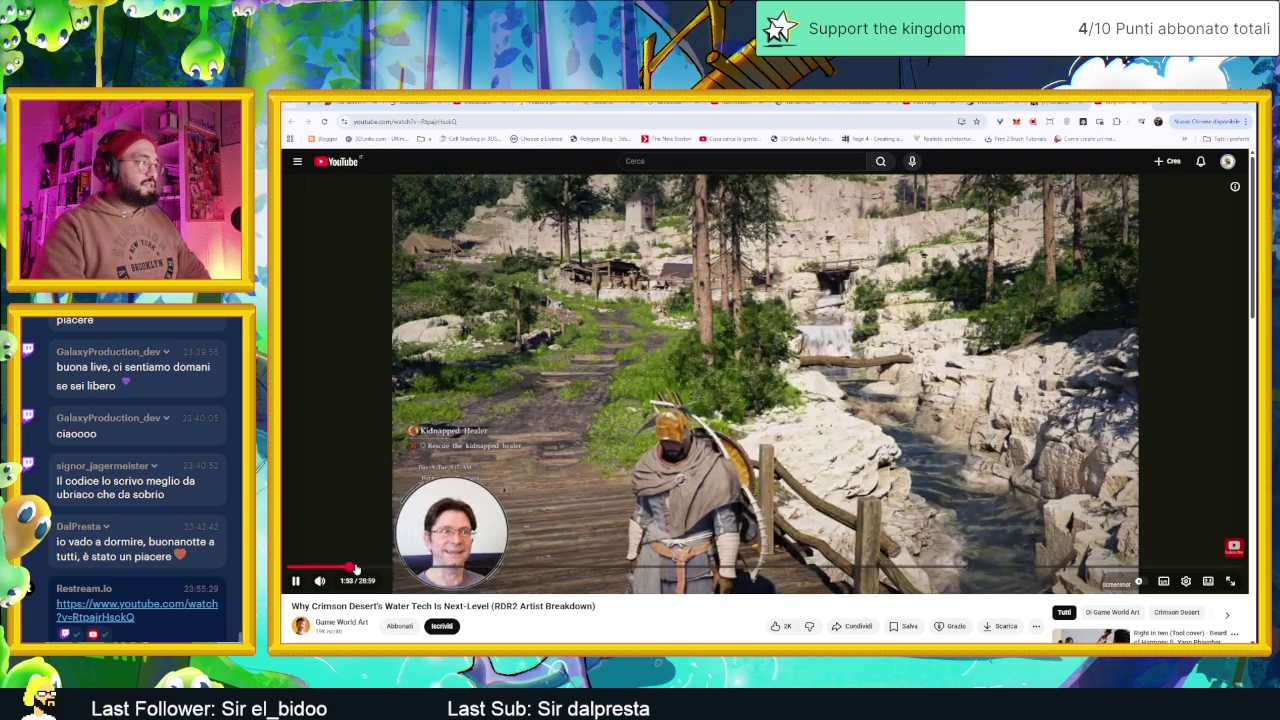
{"action": "left_click", "coordinate": [358, 568]}
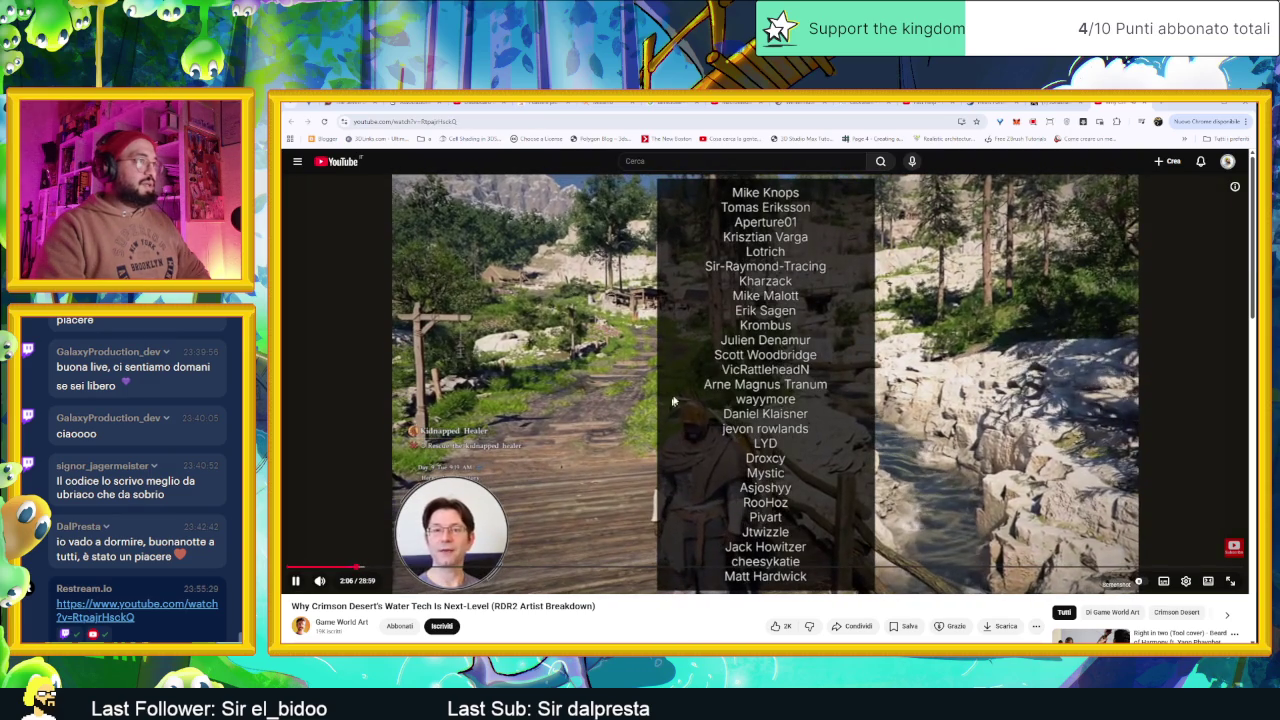
{"action": "left_click", "coordinate": [669, 407]}
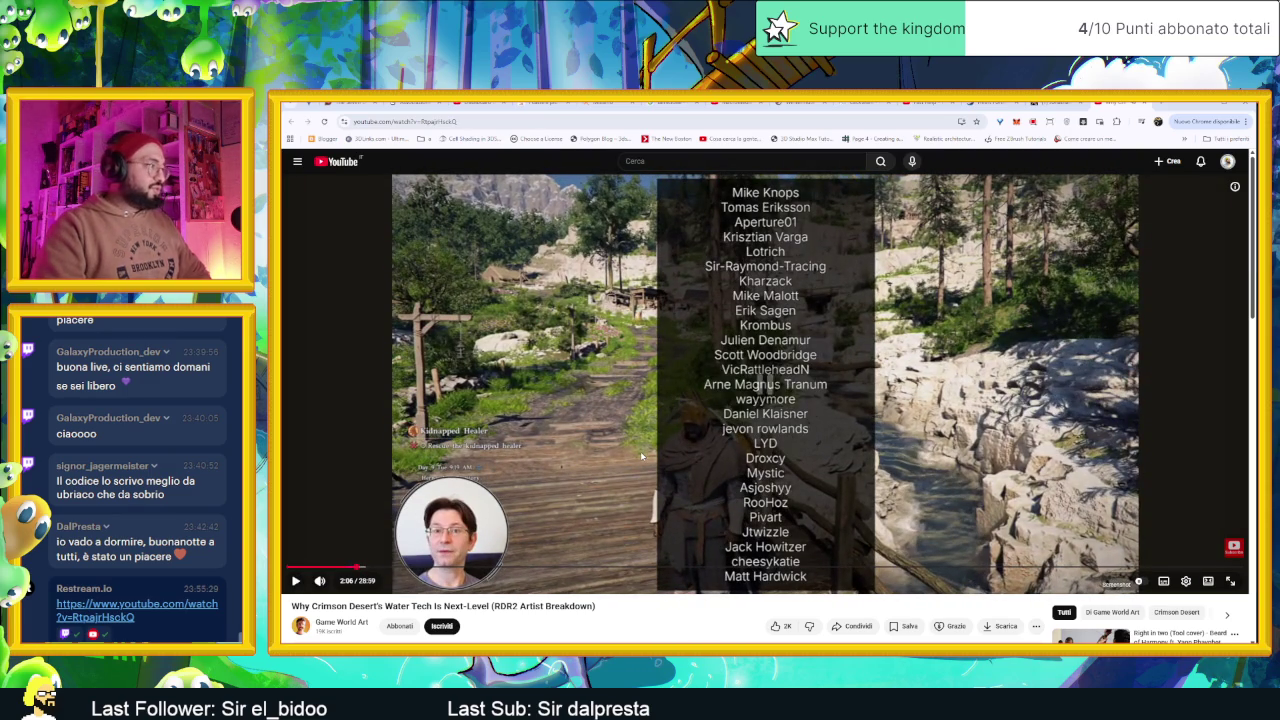
Expand the description and scroll through its chapter list, 00:57 to 29:15
{"action": "scroll", "coordinate": [640, 451], "scroll_direction": "down", "scroll_amount": 1}
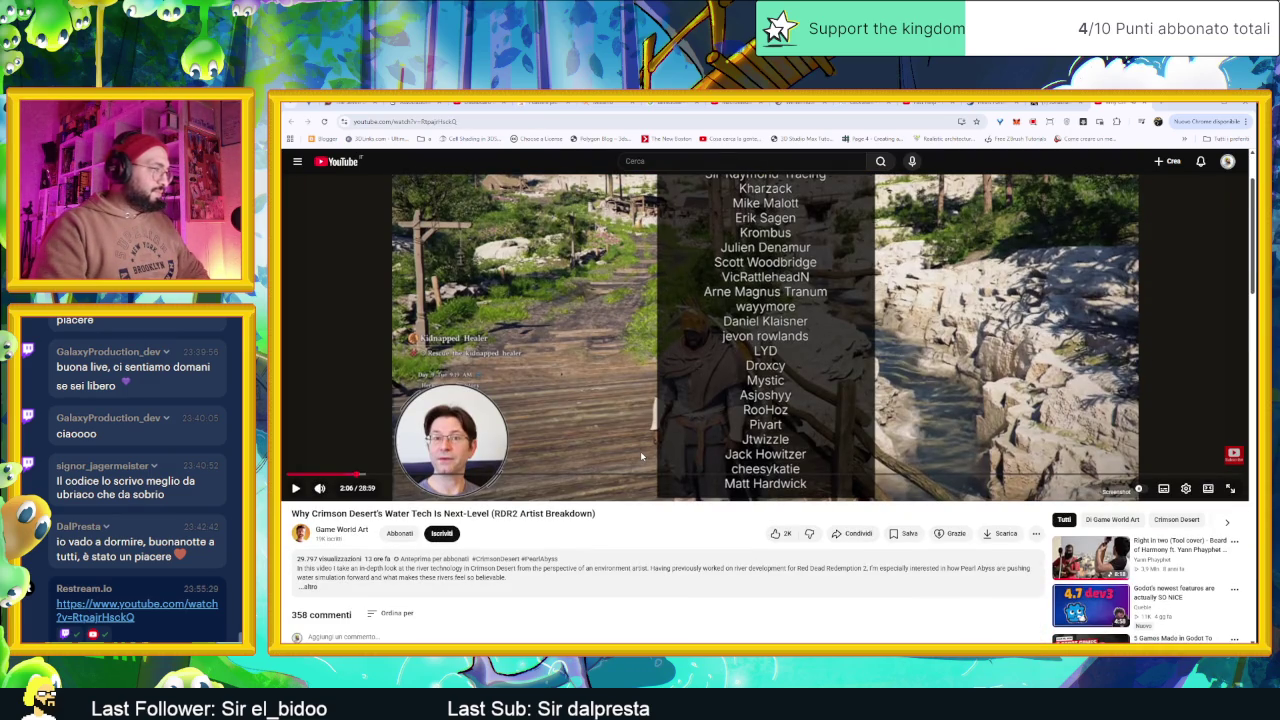
{"action": "left_click", "coordinate": [481, 595]}
{"action": "scroll", "coordinate": [548, 595], "scroll_direction": "down", "scroll_amount": 1}
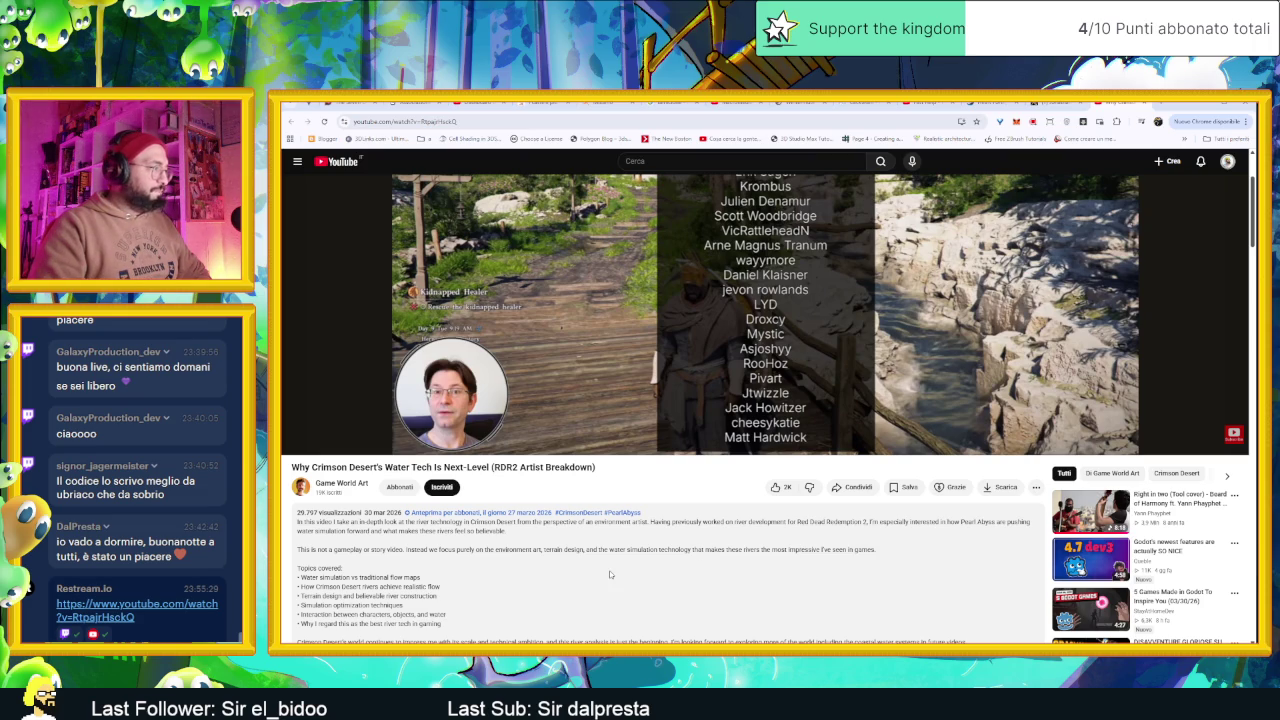
{"action": "scroll", "coordinate": [614, 565], "scroll_direction": "down", "scroll_amount": 2}
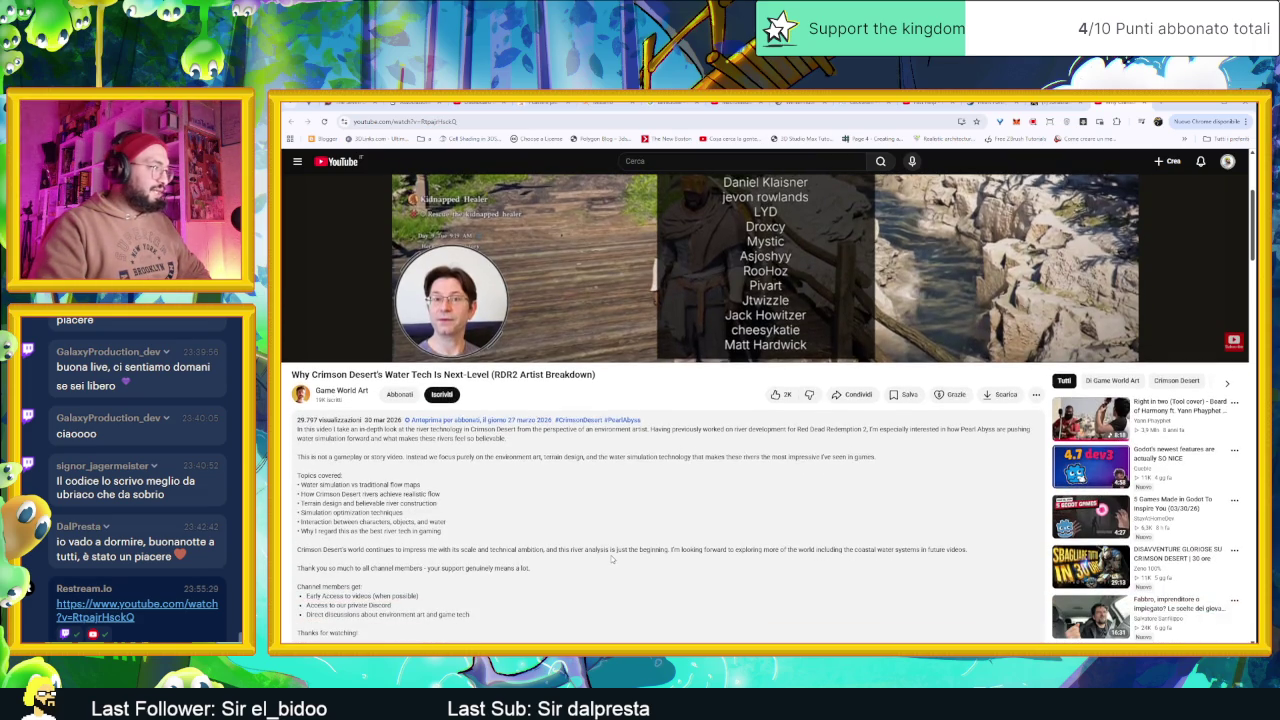
{"action": "scroll", "coordinate": [612, 560], "scroll_direction": "down", "scroll_amount": 1}
{"action": "scroll", "coordinate": [612, 560], "scroll_direction": "down", "scroll_amount": 1}
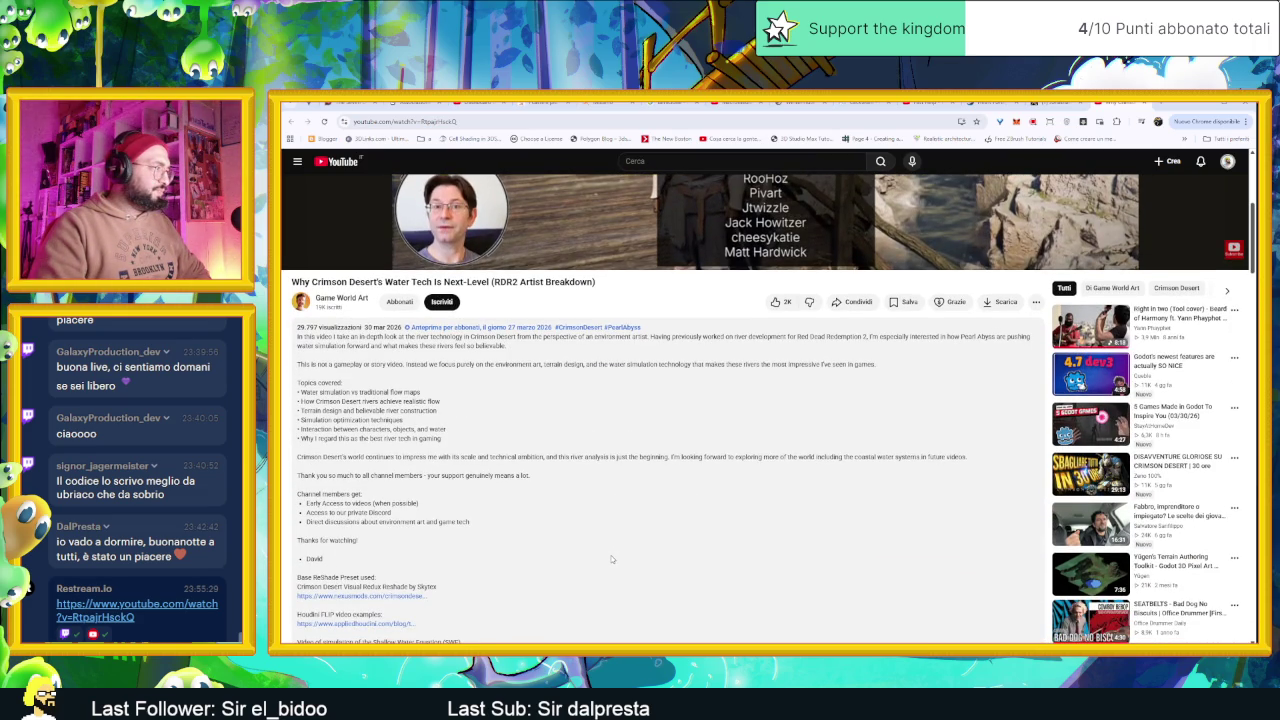
{"action": "scroll", "coordinate": [606, 555], "scroll_direction": "down", "scroll_amount": 1}
{"action": "scroll", "coordinate": [605, 555], "scroll_direction": "down", "scroll_amount": 1}
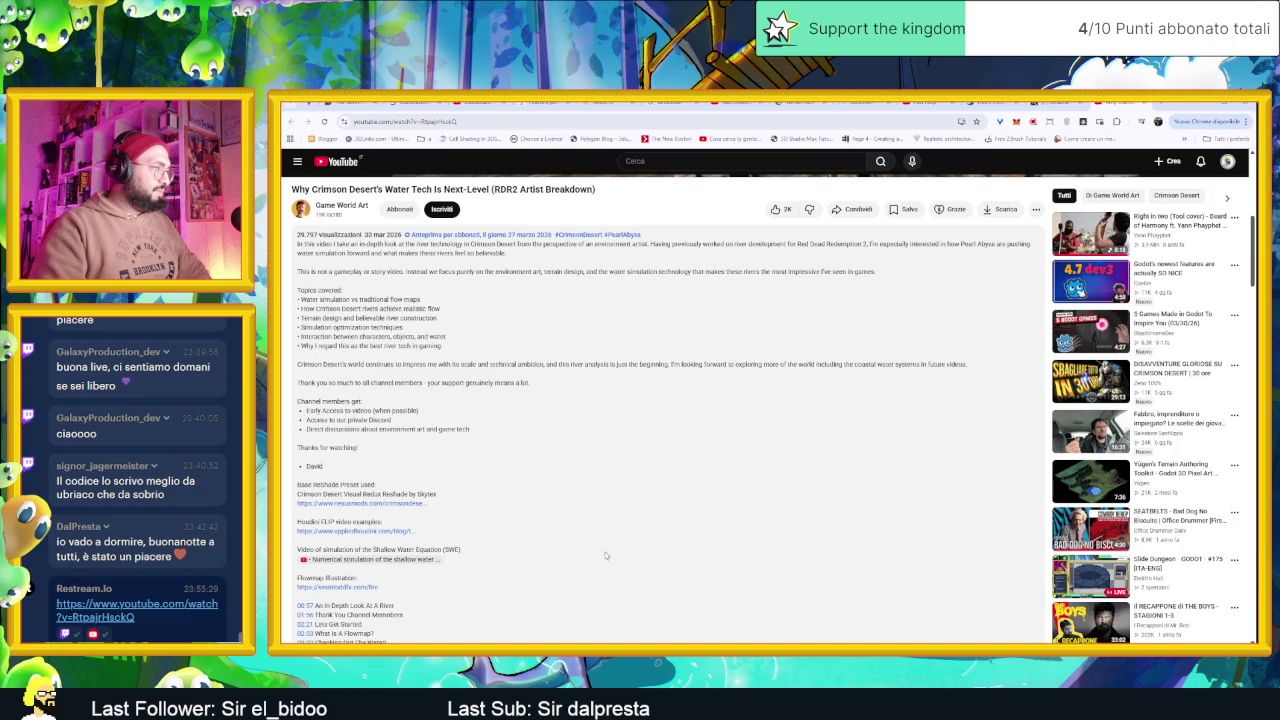
{"action": "scroll", "coordinate": [605, 555], "scroll_direction": "down", "scroll_amount": 2}
{"action": "scroll", "coordinate": [605, 555], "scroll_direction": "down", "scroll_amount": 2}
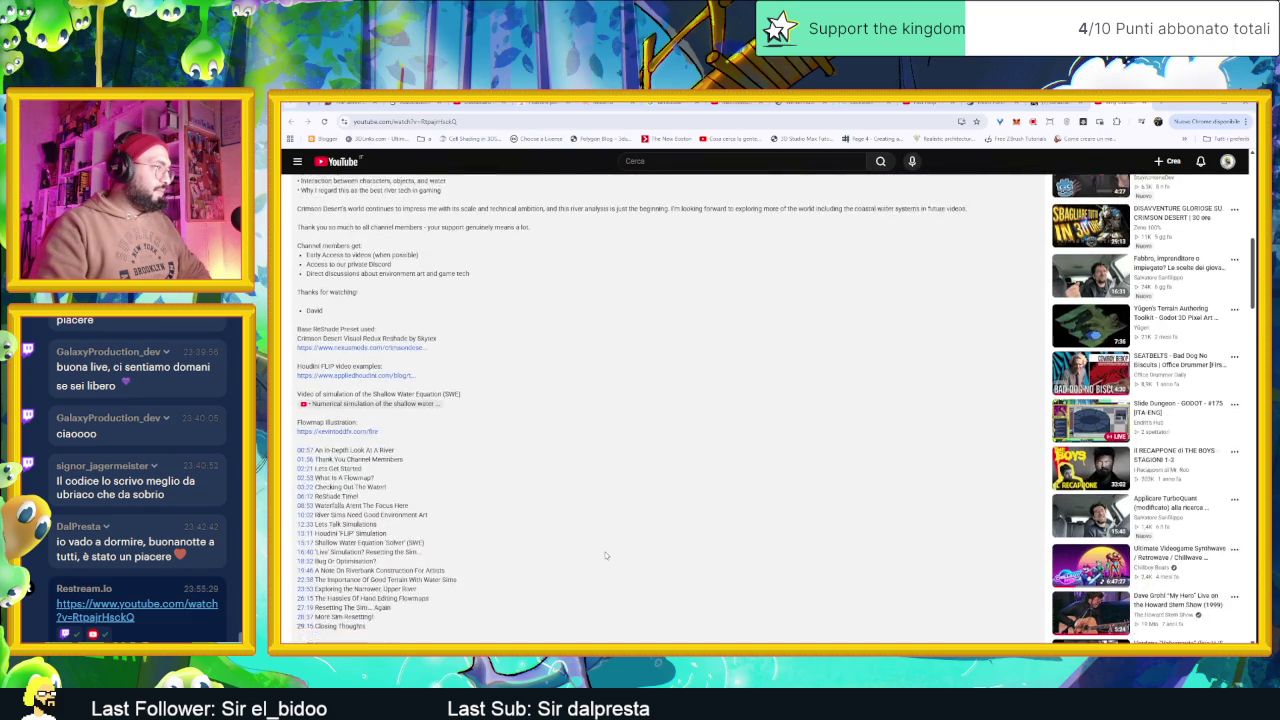
{"action": "scroll", "coordinate": [605, 555], "scroll_direction": "down", "scroll_amount": 1}
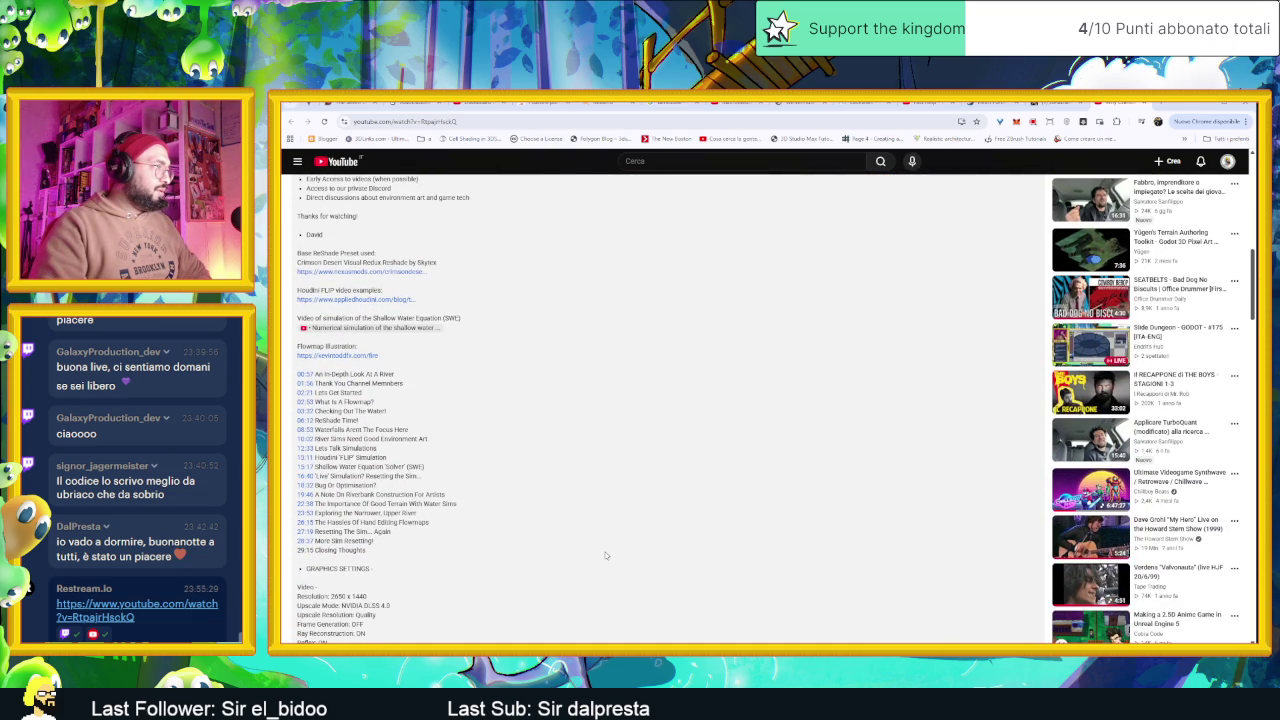
Jump to the 02:21 Lets Get Started chapter, then skim to the 3:22 waterfall scene
{"action": "left_click", "coordinate": [305, 393]}
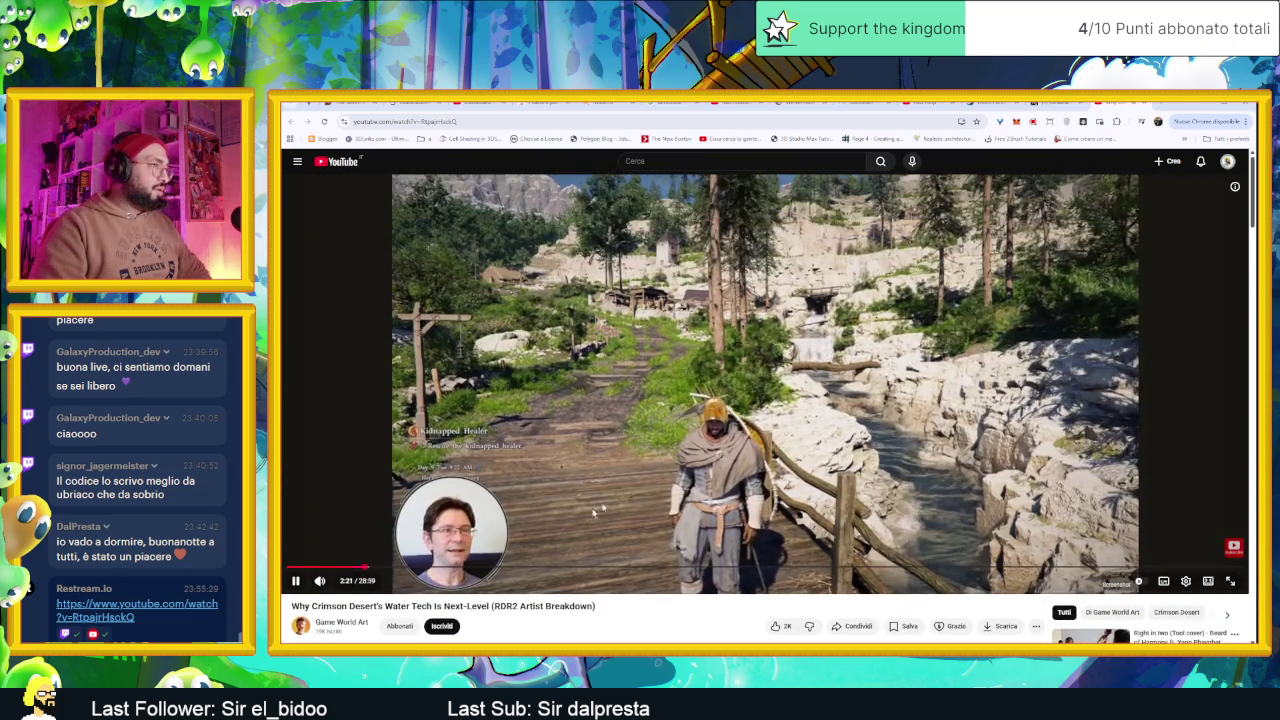
{"action": "left_click", "coordinate": [377, 566]}
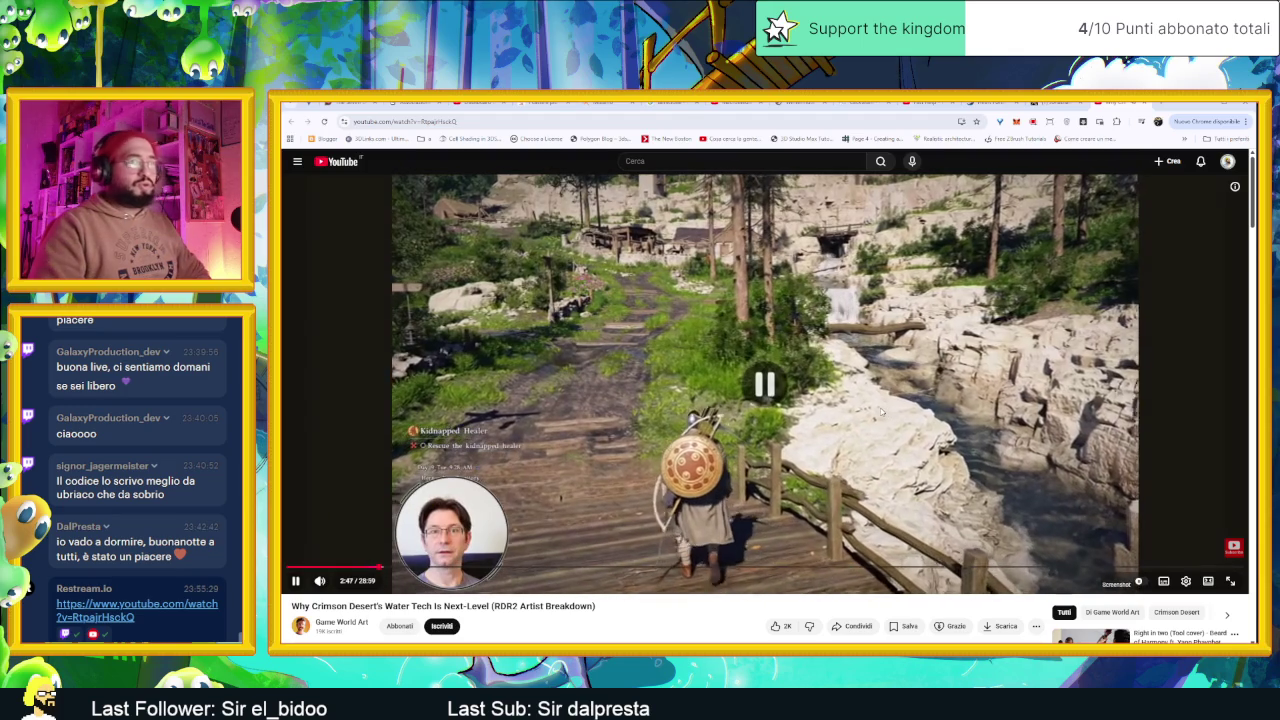
{"action": "left_click", "coordinate": [880, 412]}
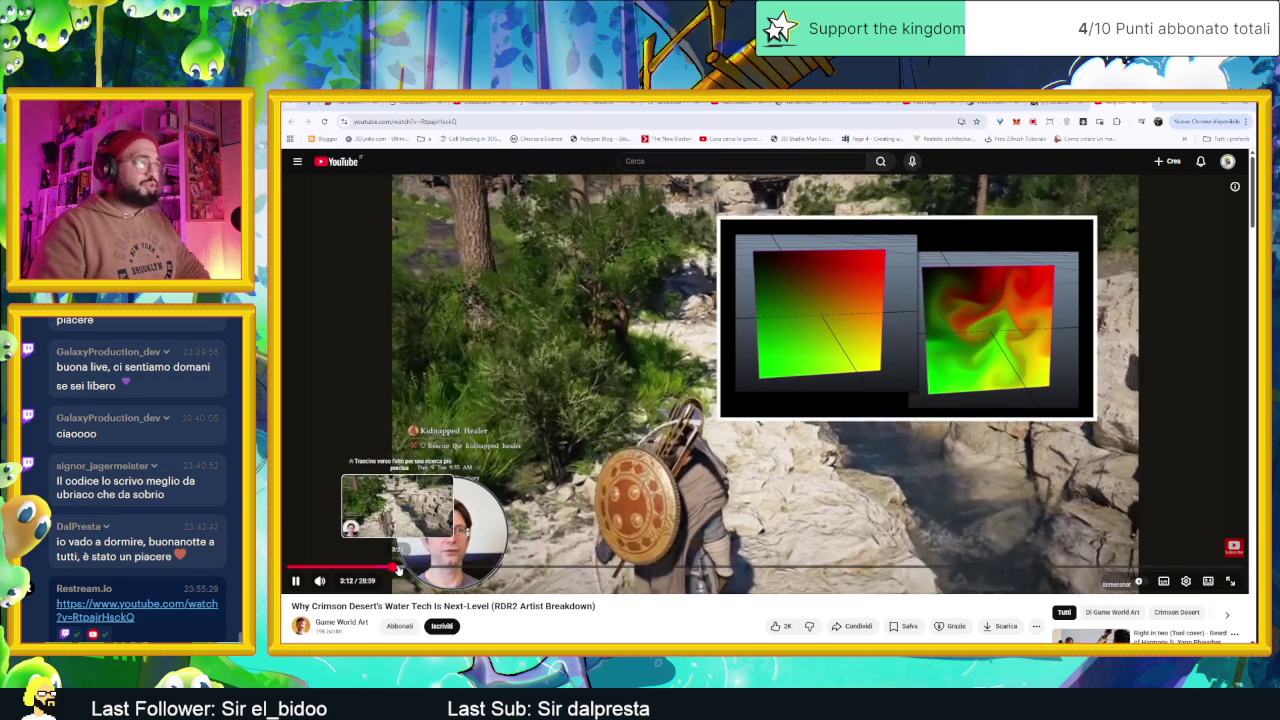
{"action": "left_click", "coordinate": [398, 567]}
{"action": "left_click_drag", "start_coordinate": [398, 567], "coordinate": [407, 568]}
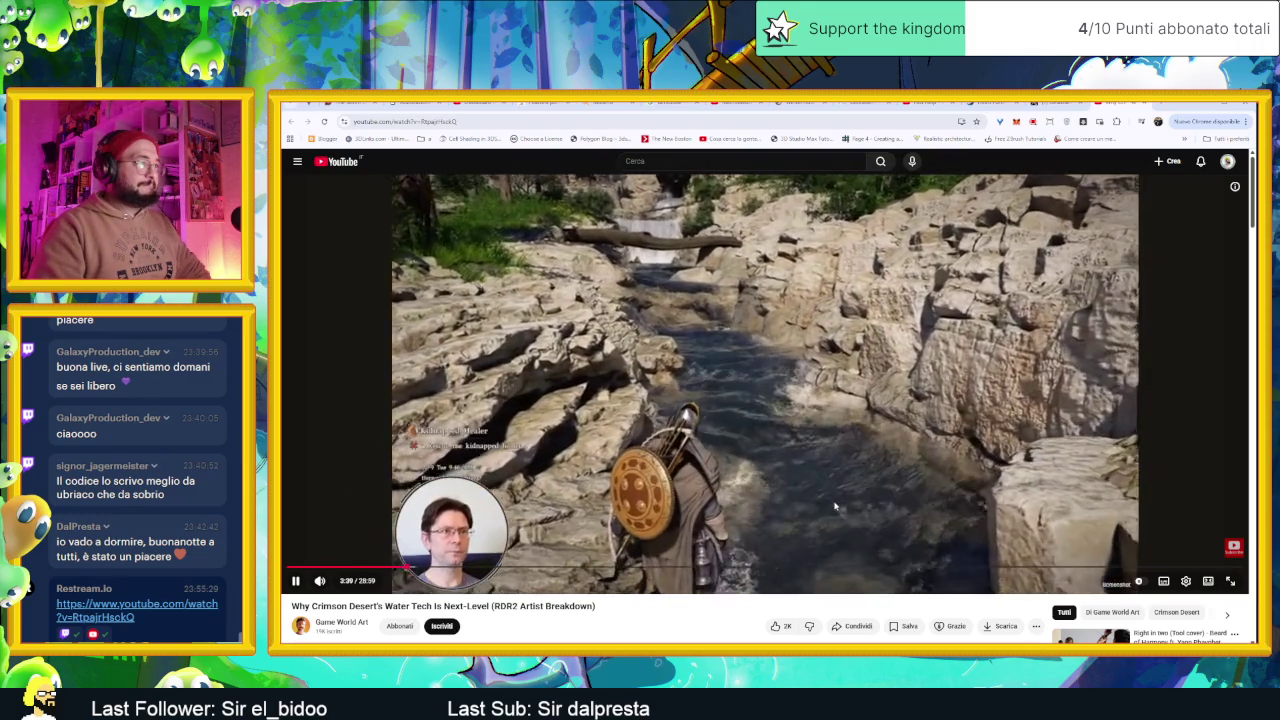
{"action": "left_click", "coordinate": [814, 466]}
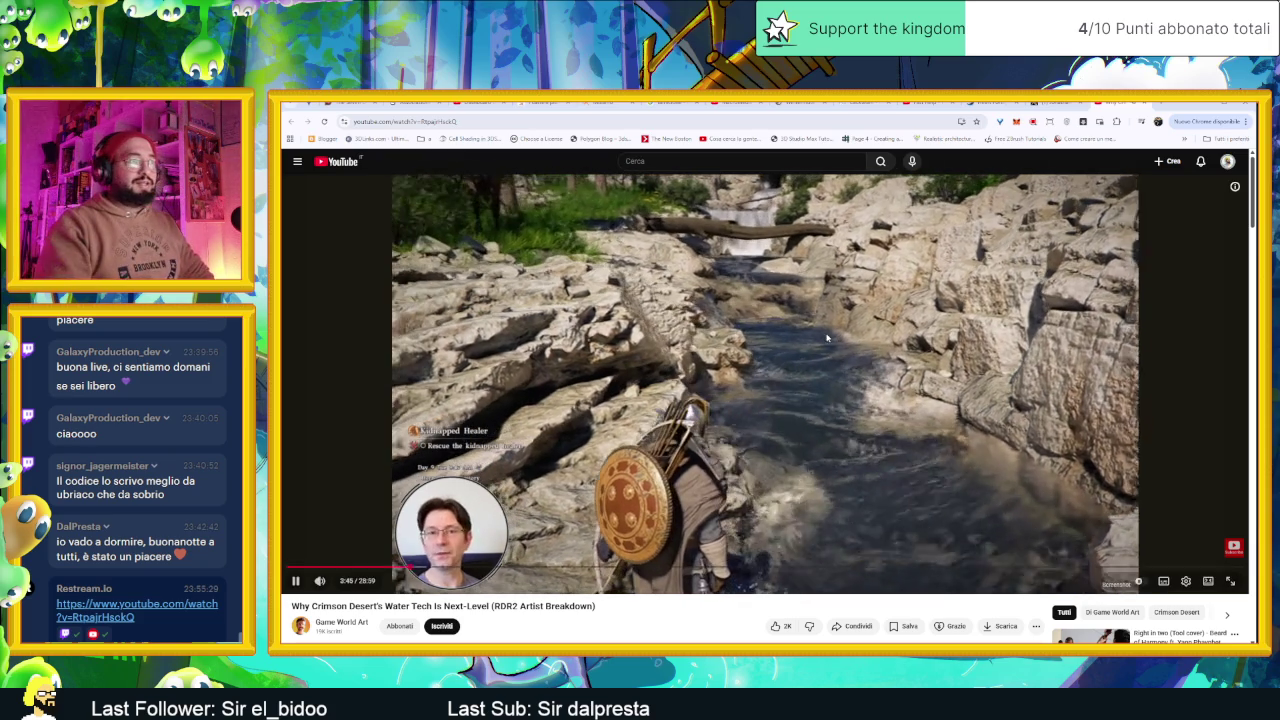
Pause at 3:47, resume, and seek ahead through 4:18 to 6:21
{"action": "left_click", "coordinate": [827, 338]}
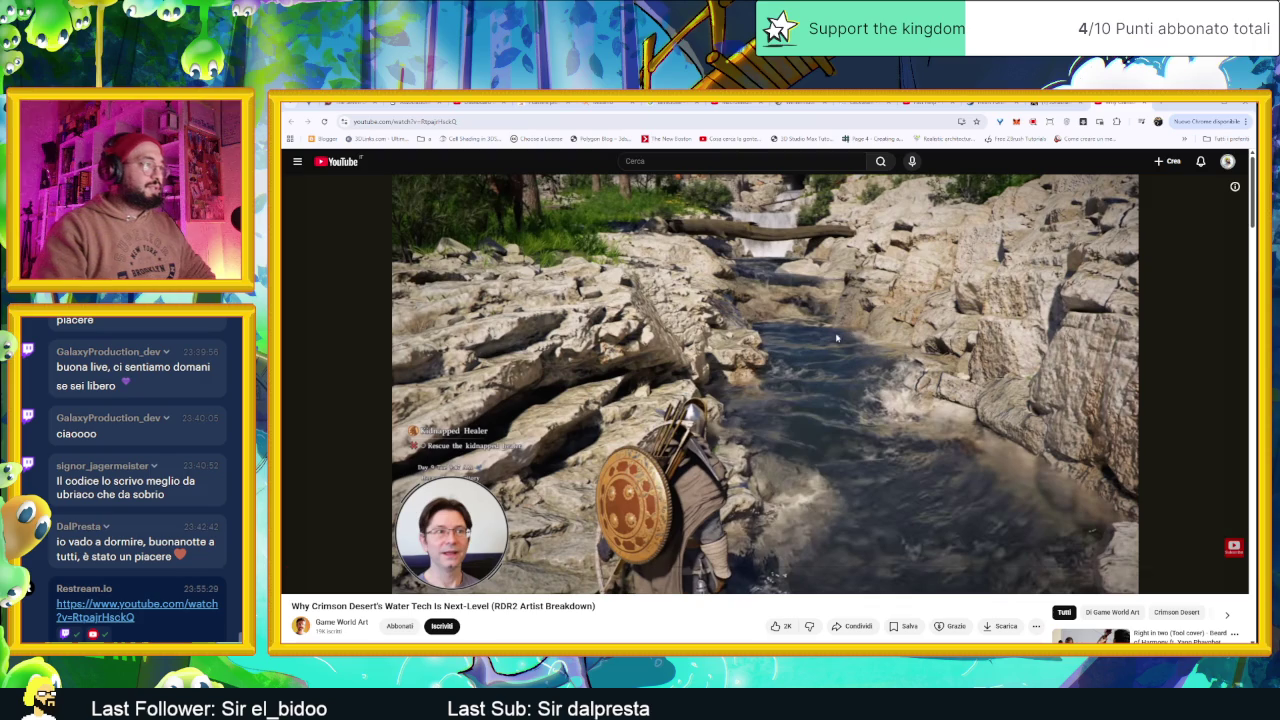
{"action": "left_click", "coordinate": [872, 342]}
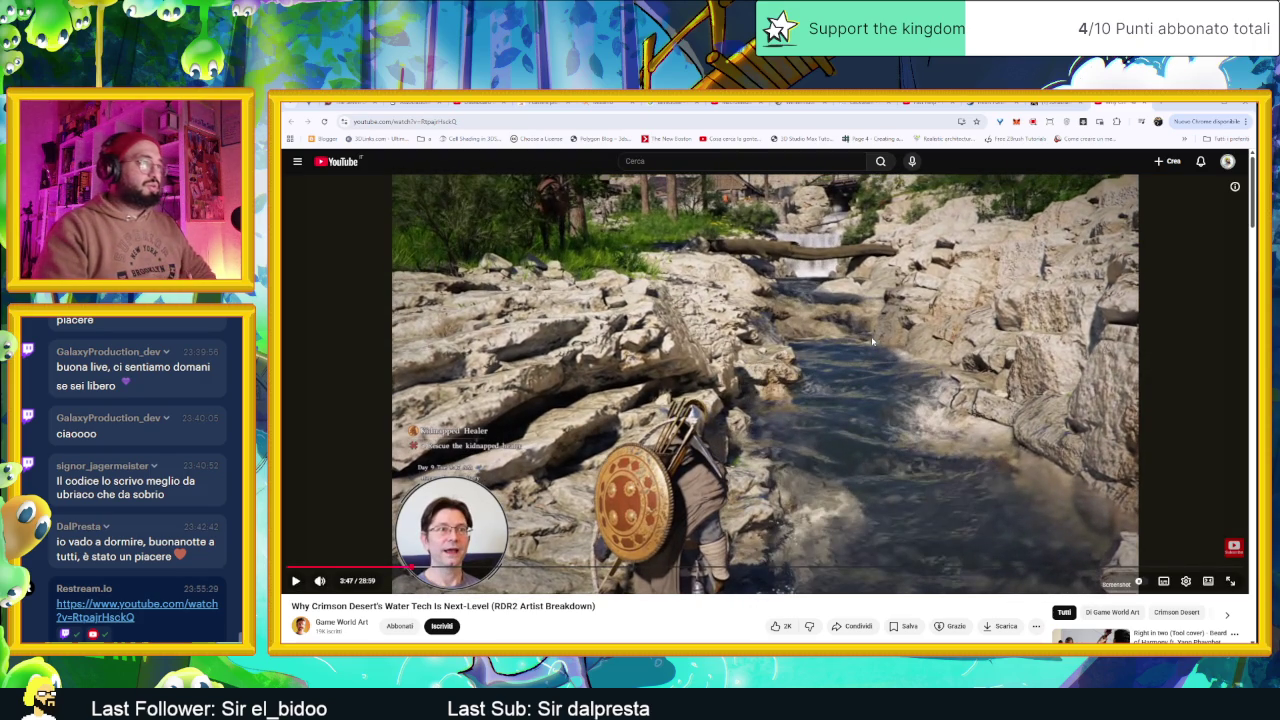
{"action": "left_click", "coordinate": [958, 349]}
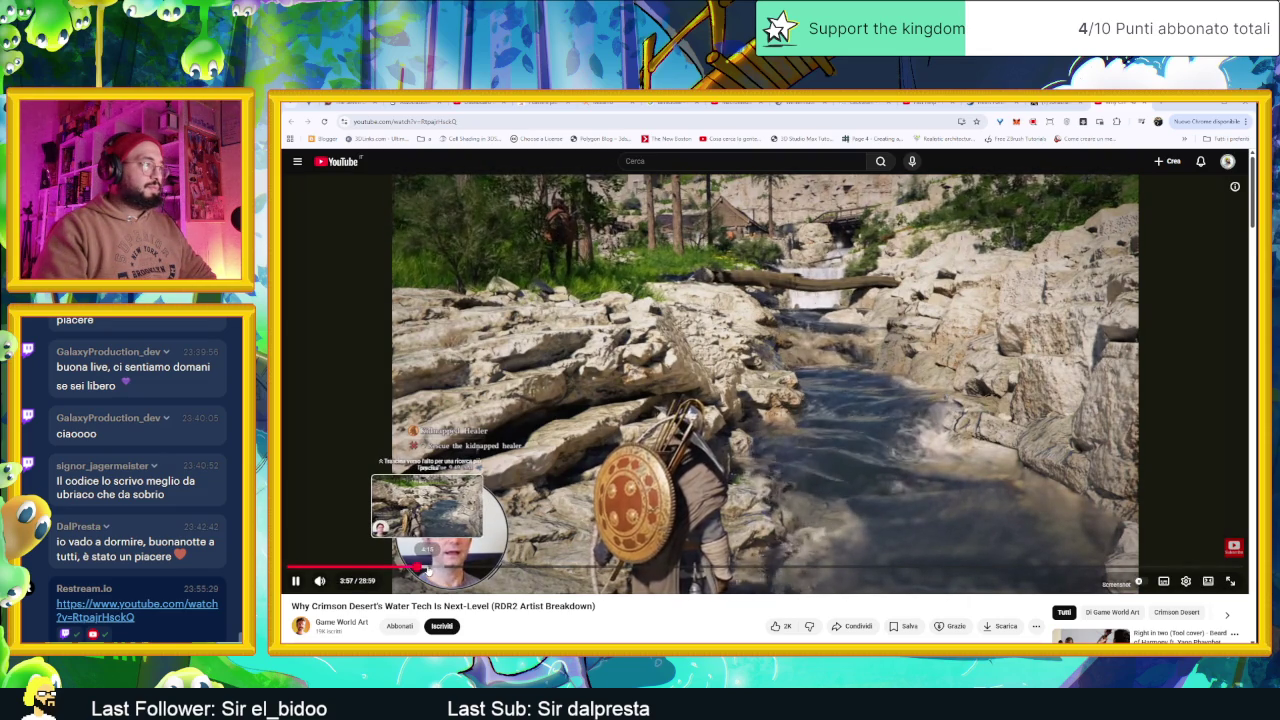
{"action": "left_click_drag", "start_coordinate": [428, 567], "coordinate": [456, 569]}
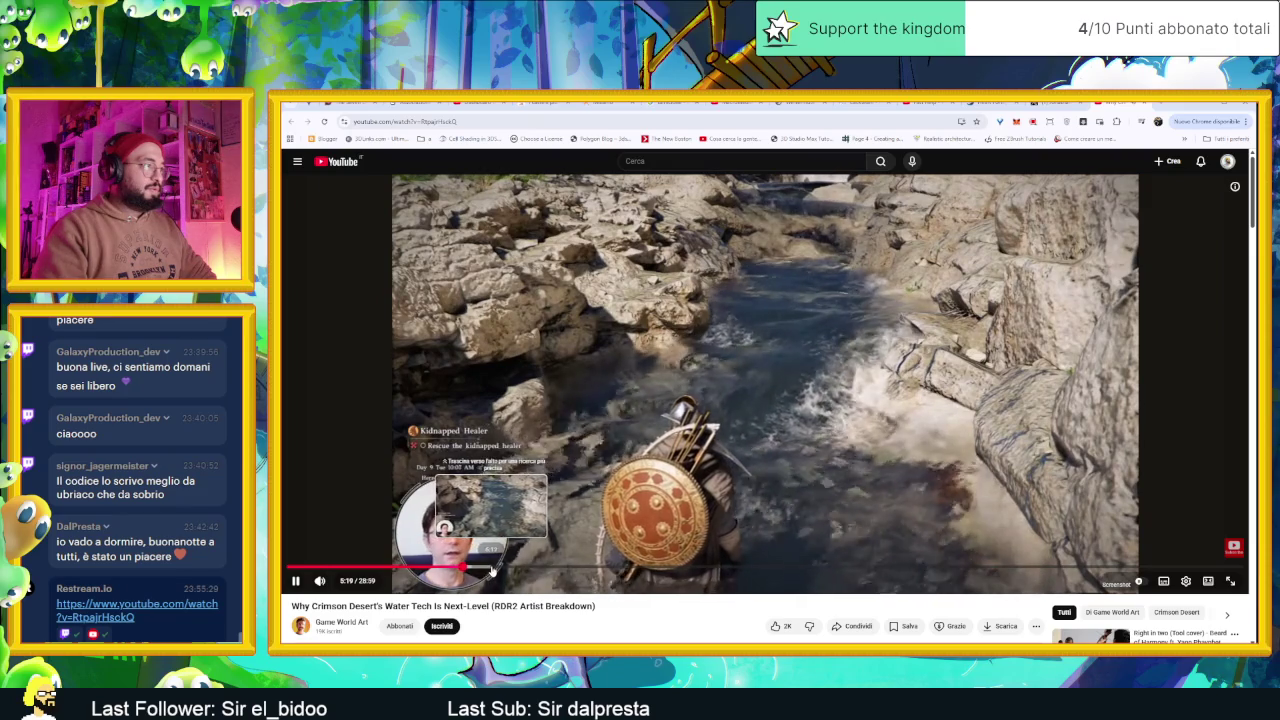
{"action": "left_click", "coordinate": [497, 569]}
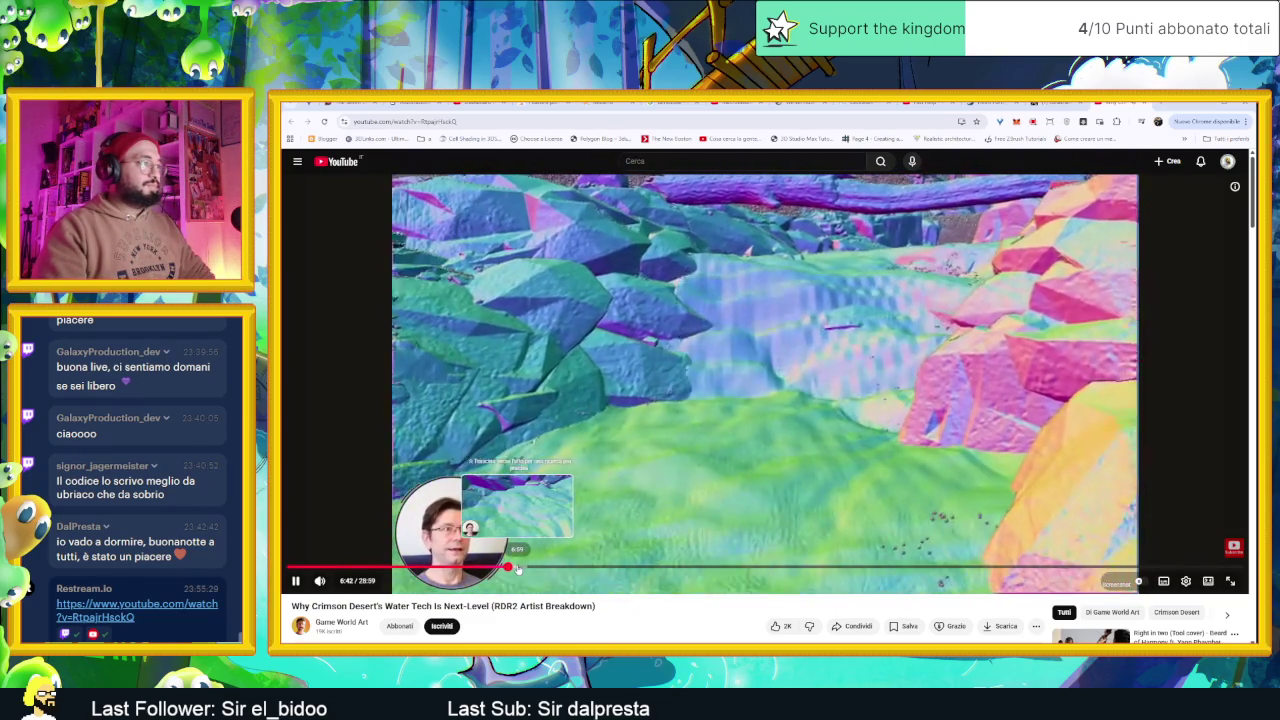
Seek to 7:07, pause the breakdown at 8:13, and minimise the browser
{"action": "left_click_drag", "start_coordinate": [516, 566], "coordinate": [528, 569]}
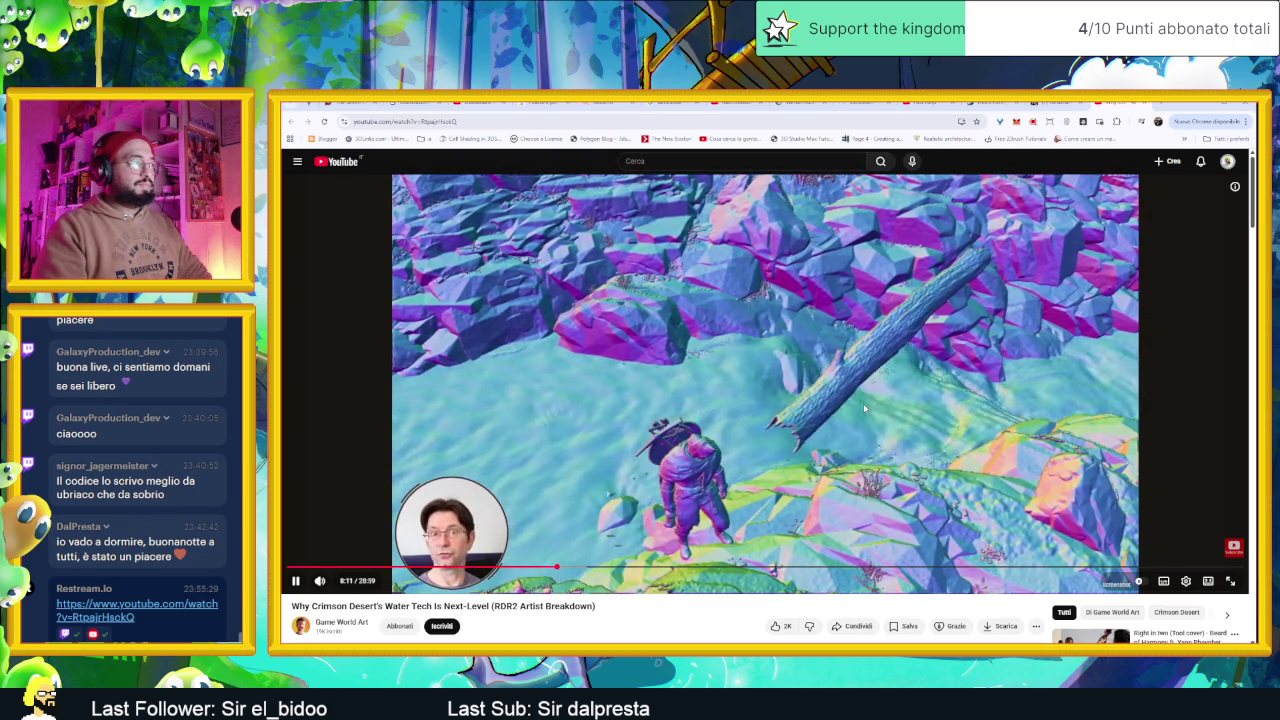
{"action": "left_click", "coordinate": [865, 408]}
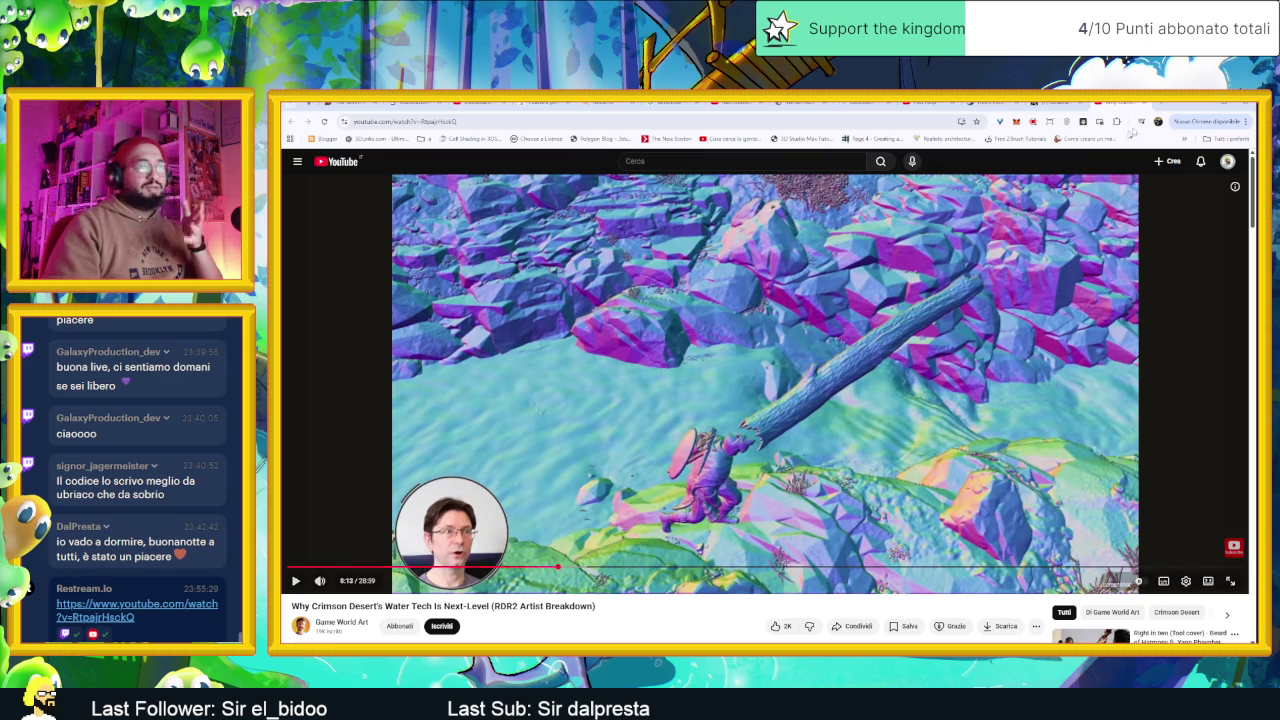
{"action": "left_click", "coordinate": [1204, 103]}
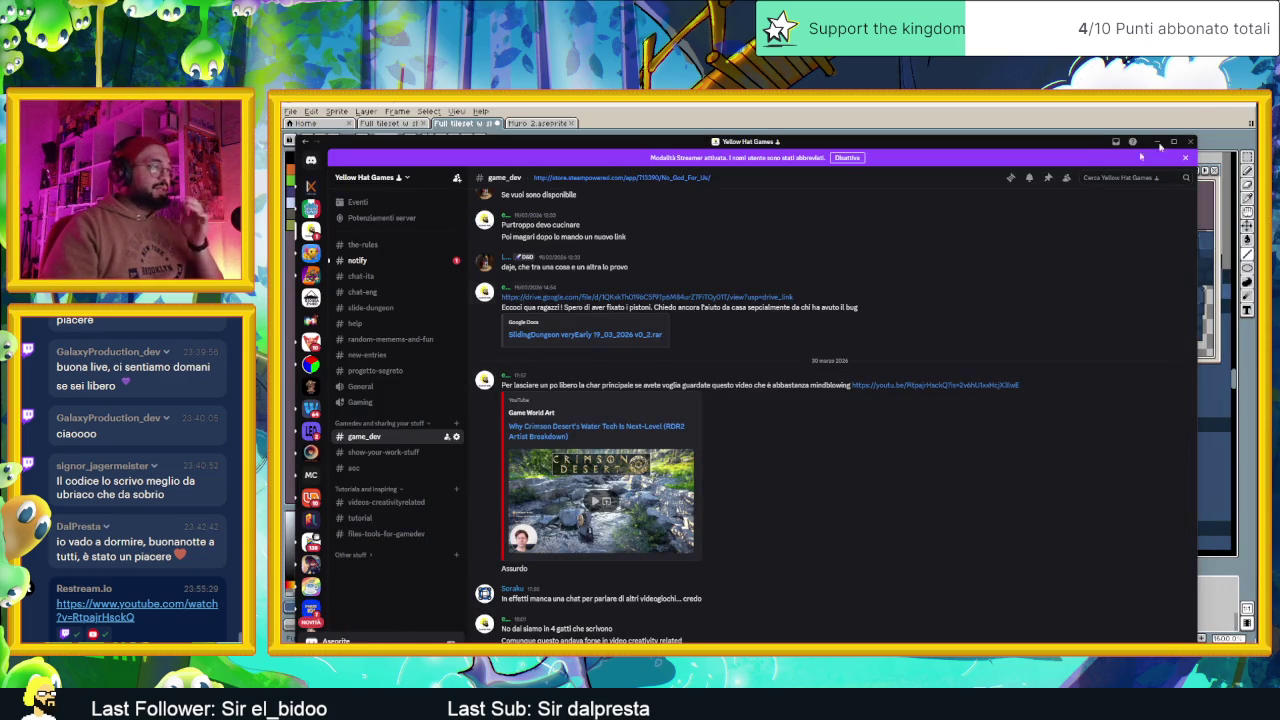
Minimise Discord and the music player to uncover the Aseprite canvas
{"action": "left_click", "coordinate": [1158, 142]}
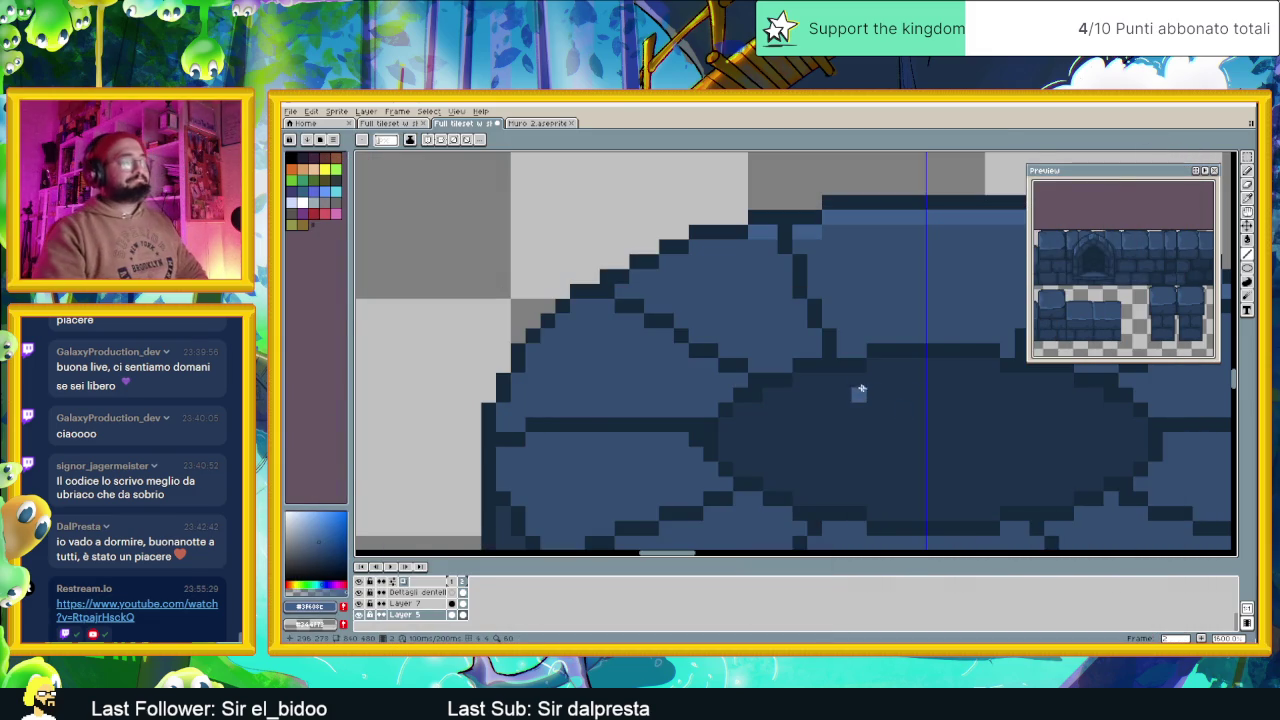
{"action": "scroll", "coordinate": [866, 390], "scroll_direction": "down", "scroll_amount": 2}
{"action": "scroll", "coordinate": [794, 346], "scroll_direction": "up", "scroll_amount": 1}
{"action": "scroll", "coordinate": [790, 300], "scroll_direction": "up", "scroll_amount": 1}
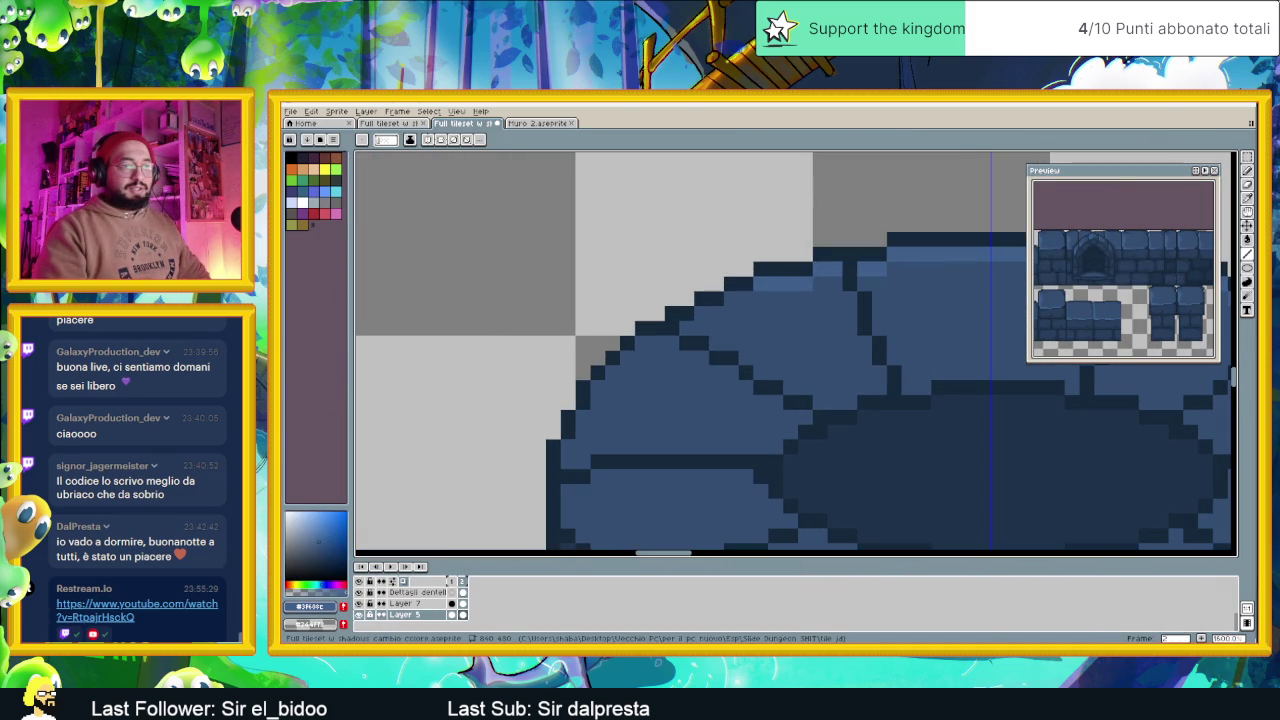
{"action": "key", "text": "alt+Tab"}
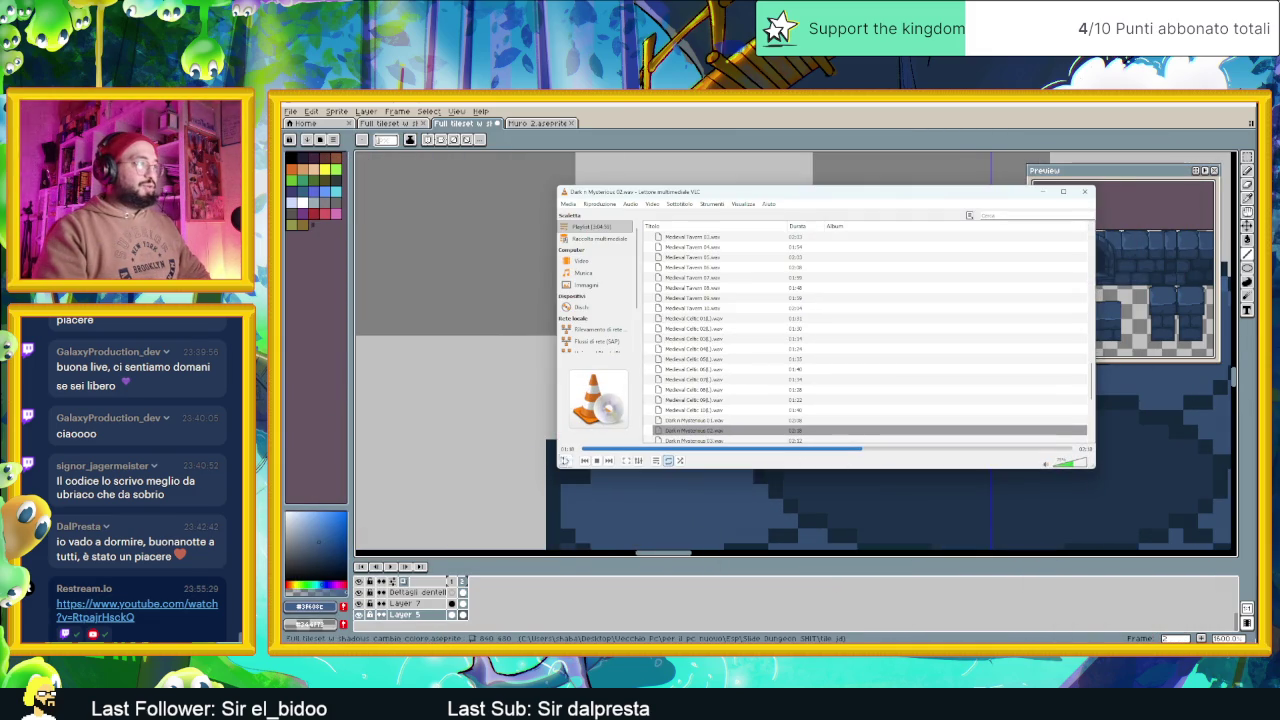
{"action": "left_click", "coordinate": [1043, 192]}
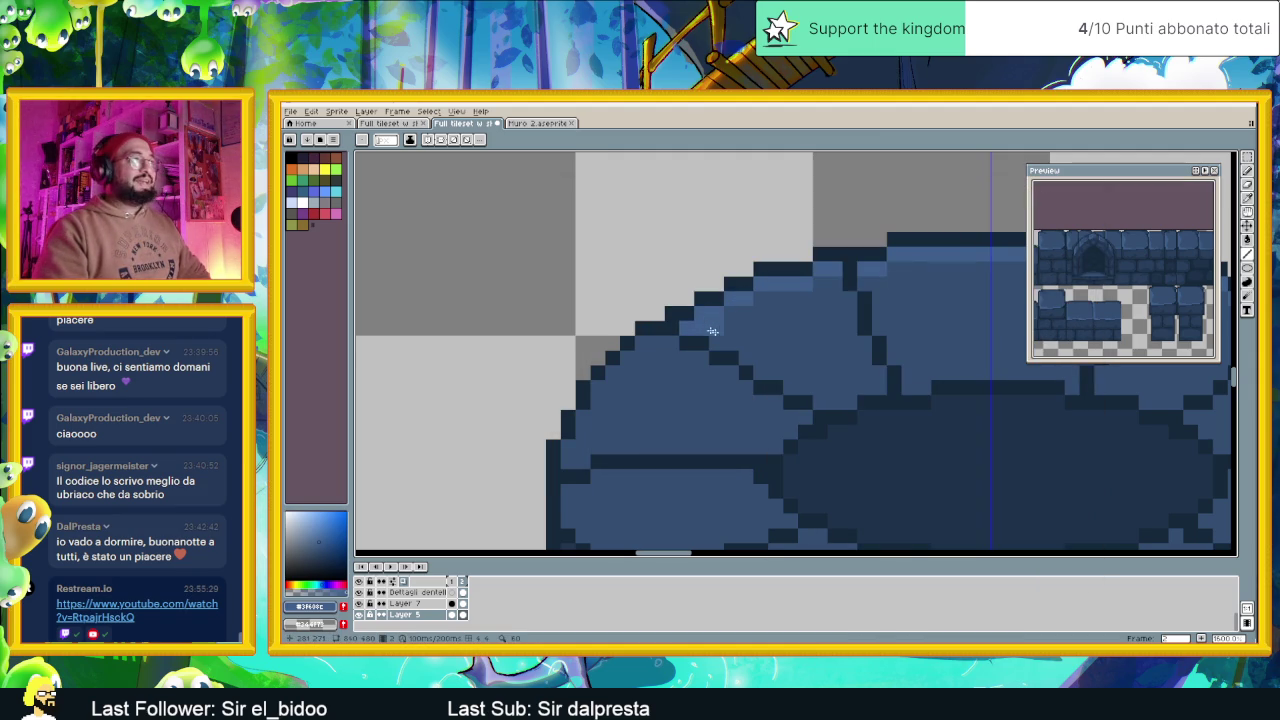
Eyedrop the light blue and paint highlights along the top stones' curved left edges
{"action": "left_click", "coordinate": [700, 333], "text": "alt"}
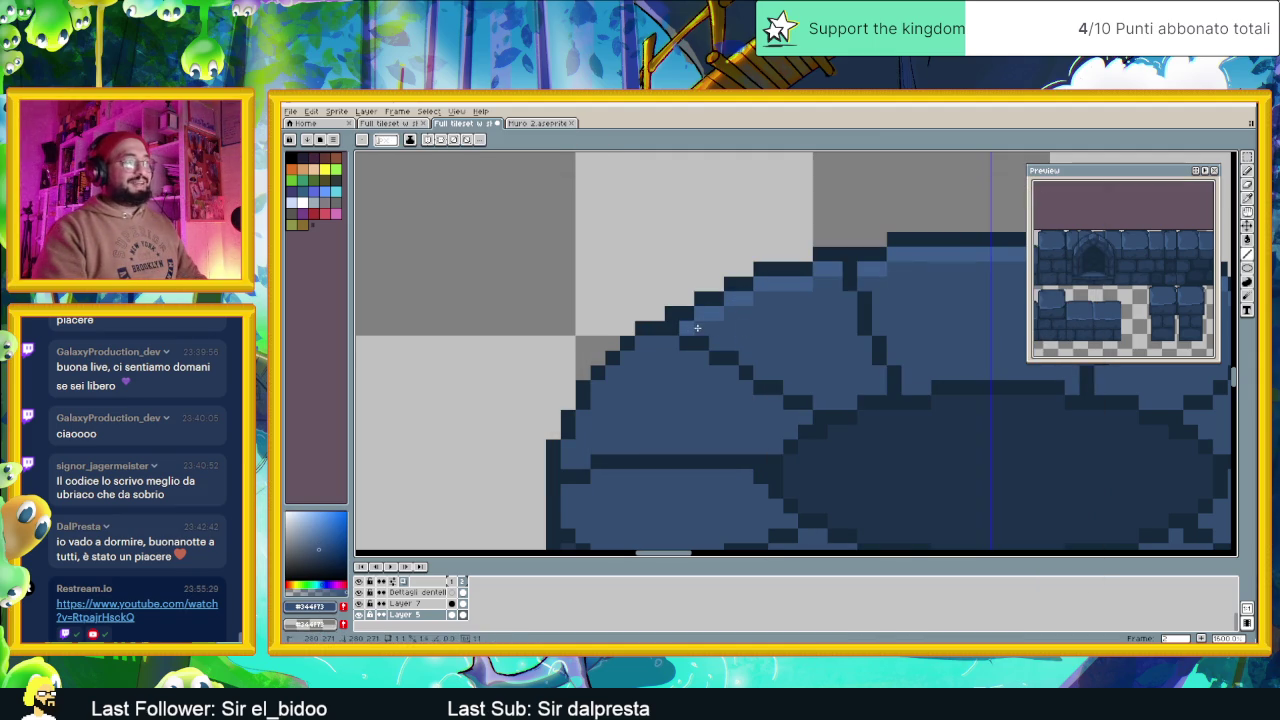
{"action": "left_click", "coordinate": [676, 329], "text": "alt"}
{"action": "mouse_move", "coordinate": [649, 341]}
{"action": "left_mouse_down"}
{"action": "mouse_move", "coordinate": [594, 385]}
{"action": "mouse_move", "coordinate": [566, 457]}
{"action": "left_mouse_up"}
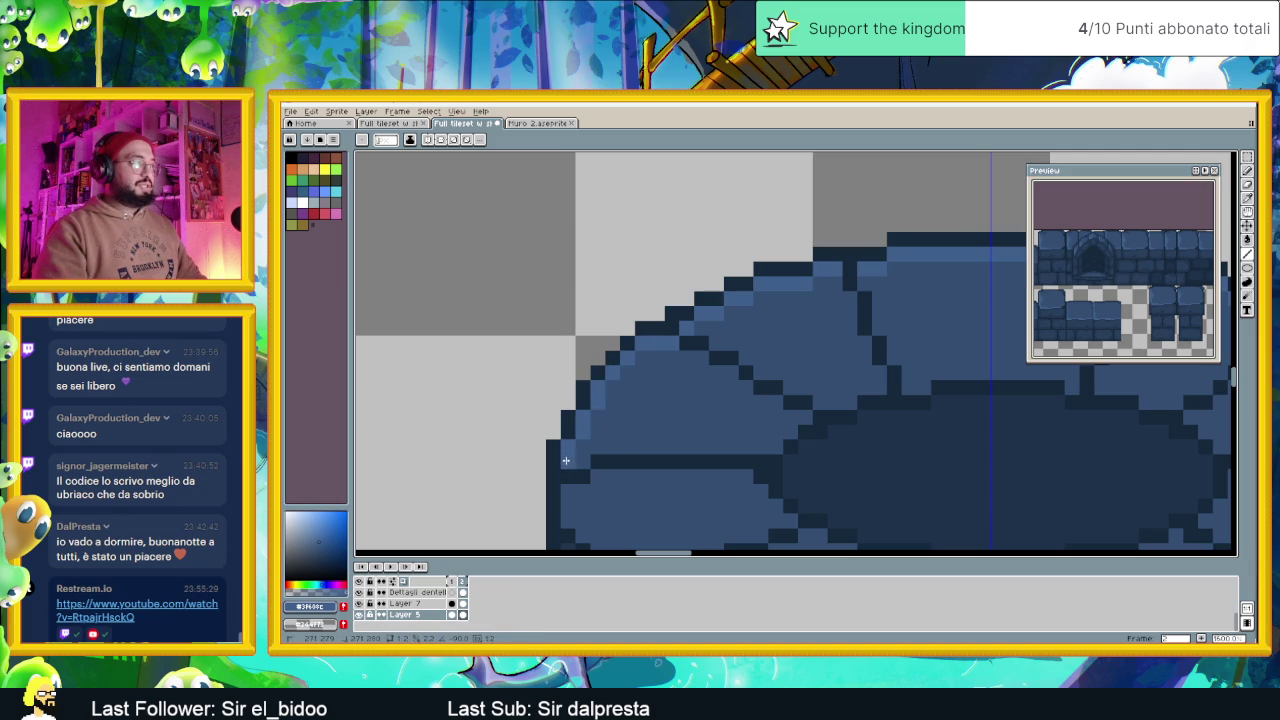
{"action": "left_click_drag", "start_coordinate": [780, 500], "coordinate": [676, 368]}
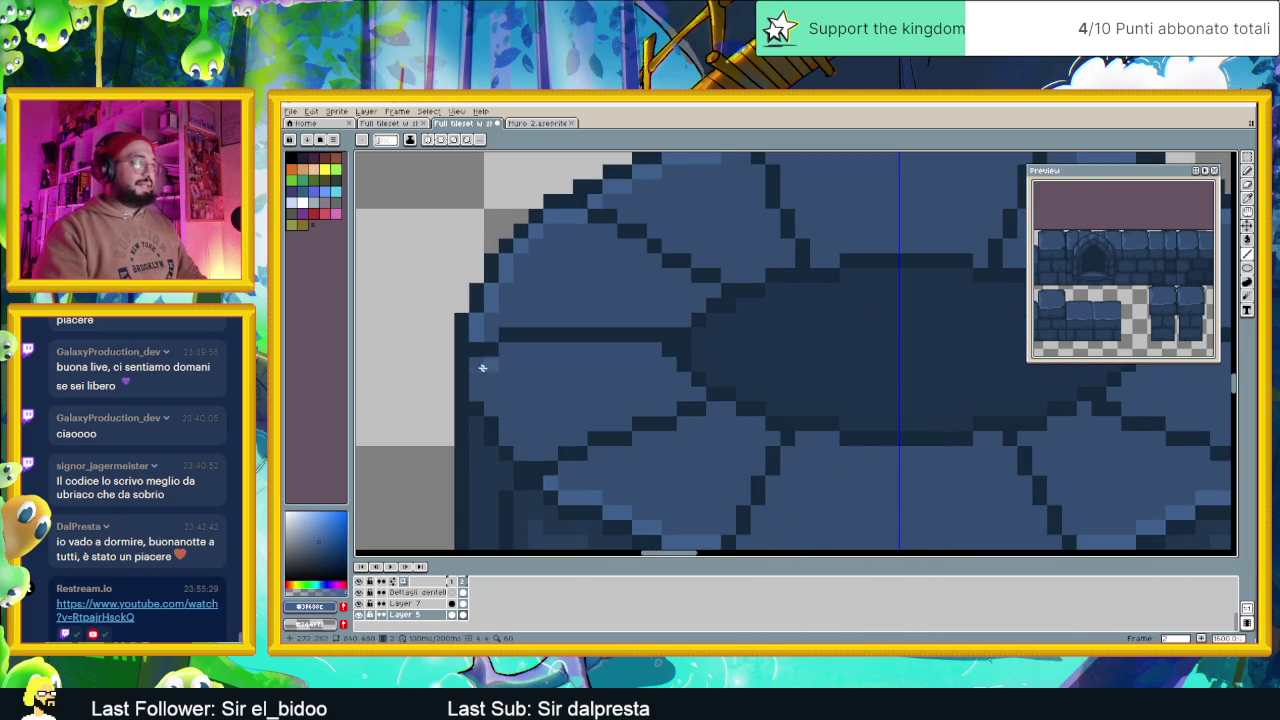
{"action": "left_click_drag", "start_coordinate": [477, 389], "coordinate": [528, 463]}
{"action": "scroll", "coordinate": [706, 483], "scroll_direction": "down", "scroll_amount": 3}
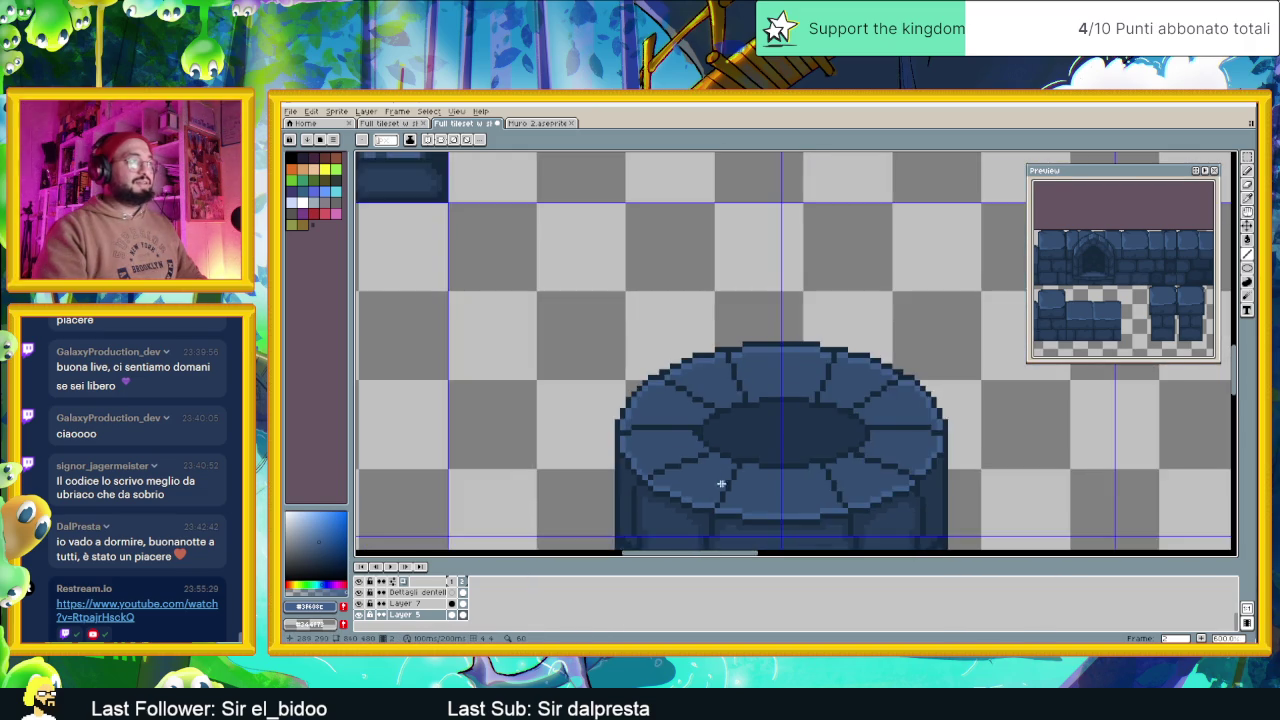
{"action": "scroll", "coordinate": [671, 443], "scroll_direction": "down", "scroll_amount": 2}
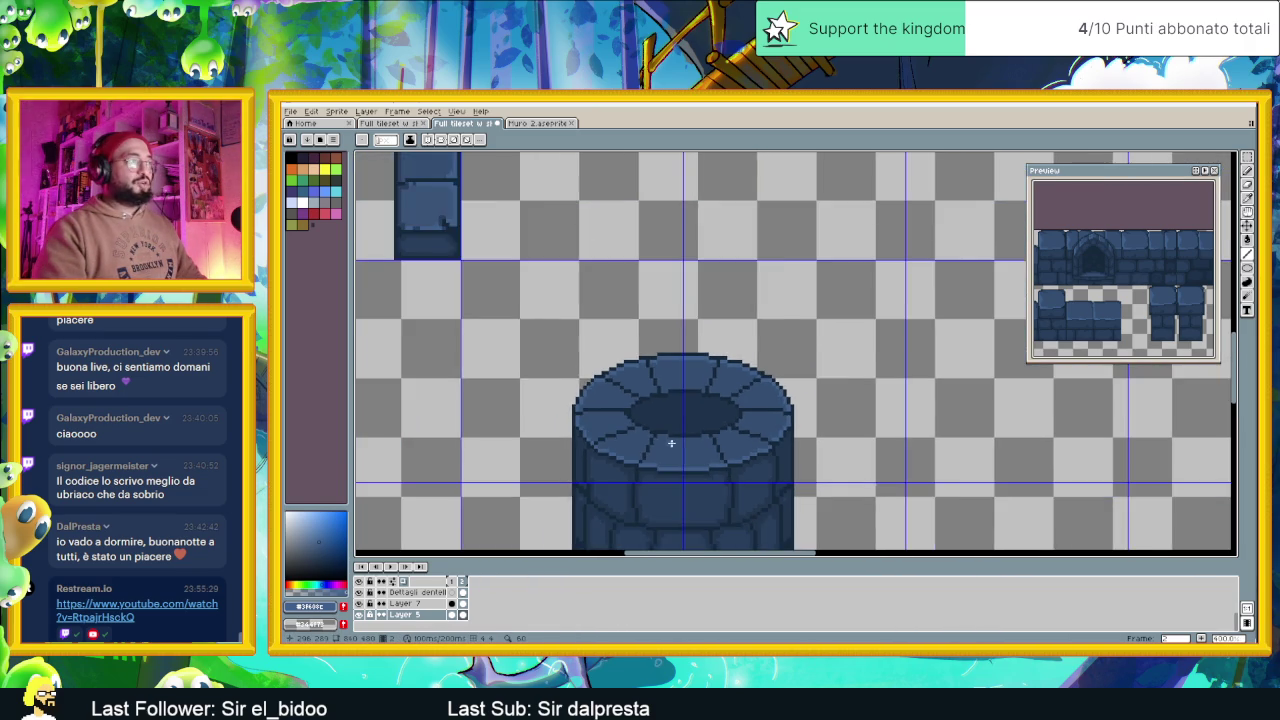
{"action": "scroll", "coordinate": [691, 455], "scroll_direction": "down", "scroll_amount": 3}
{"action": "scroll", "coordinate": [686, 457], "scroll_direction": "up", "scroll_amount": 1}
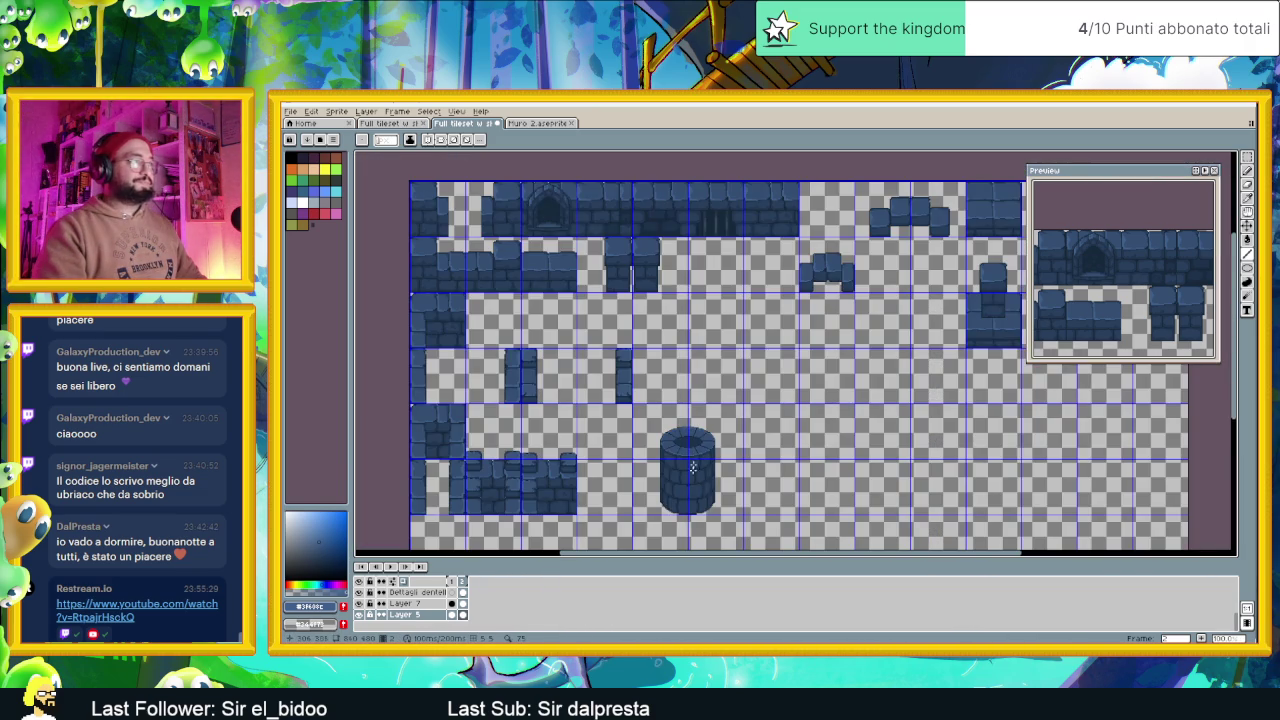
{"action": "scroll", "coordinate": [640, 461], "scroll_direction": "up", "scroll_amount": 1}
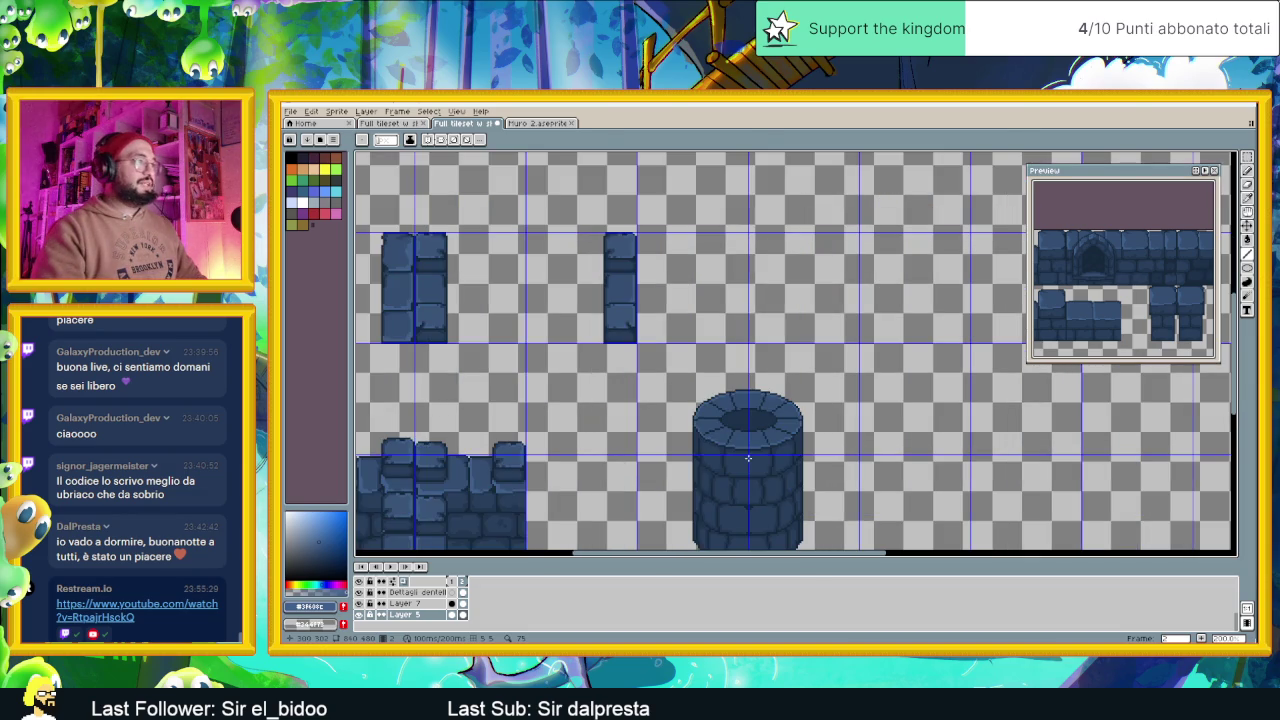
{"action": "left_click_drag", "start_coordinate": [746, 458], "coordinate": [709, 381]}
{"action": "scroll", "coordinate": [594, 385], "scroll_direction": "up", "scroll_amount": 1}
{"action": "scroll", "coordinate": [457, 375], "scroll_direction": "up", "scroll_amount": 1}
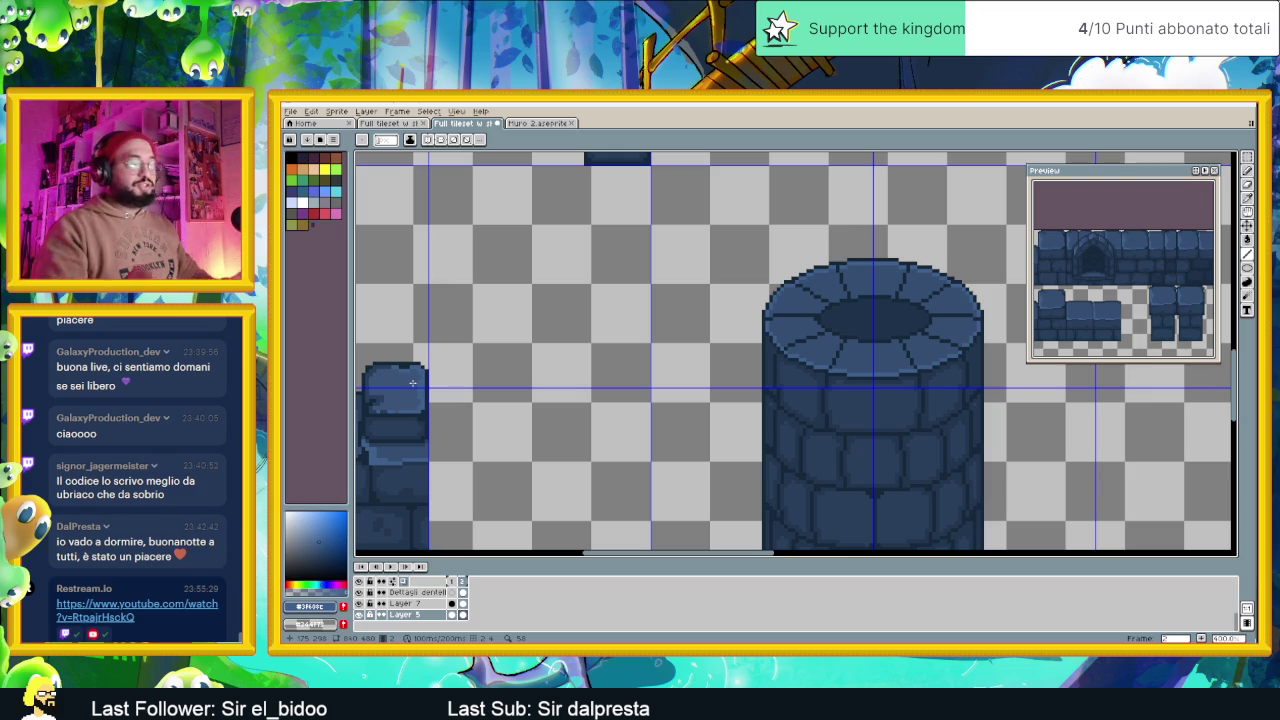
{"action": "scroll", "coordinate": [587, 394], "scroll_direction": "down", "scroll_amount": 1}
Lighten the outline along the lower edge of the tower top's right-hand stone with light blue
{"action": "scroll", "coordinate": [587, 394], "scroll_direction": "down", "scroll_amount": 1}
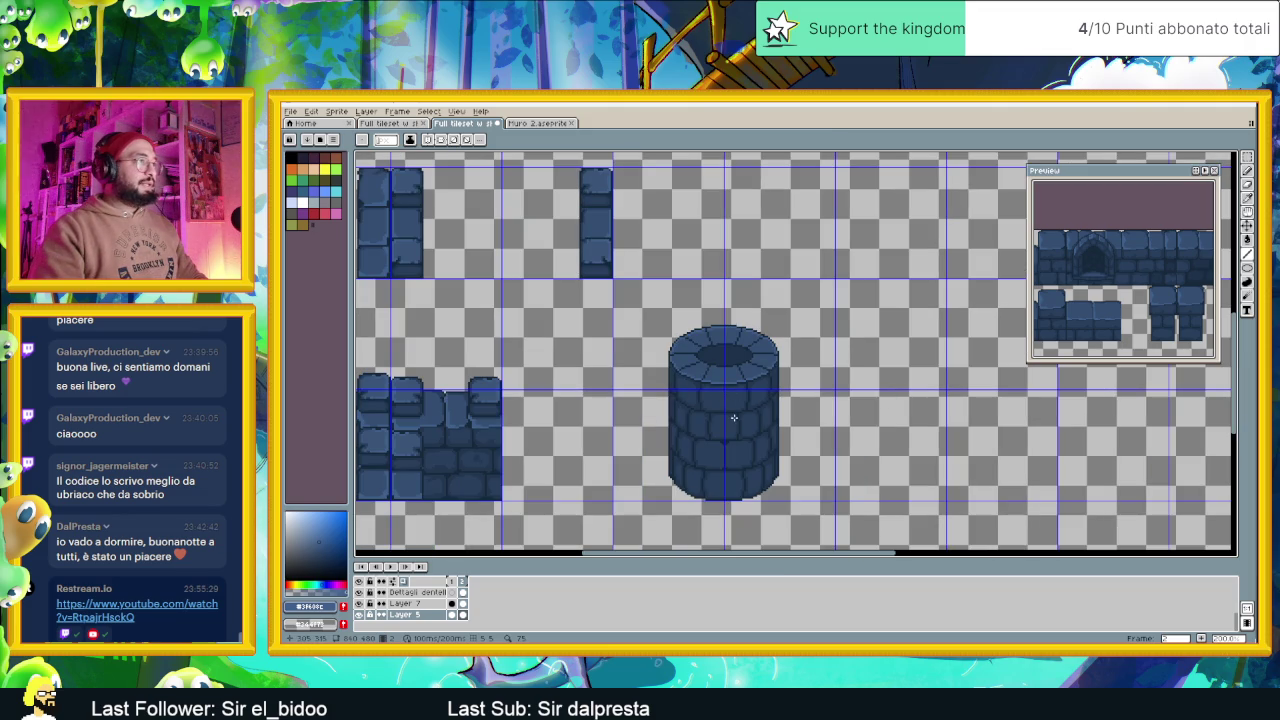
{"action": "scroll", "coordinate": [660, 390], "scroll_direction": "up", "scroll_amount": 1}
{"action": "scroll", "coordinate": [451, 397], "scroll_direction": "left", "scroll_amount": 2}
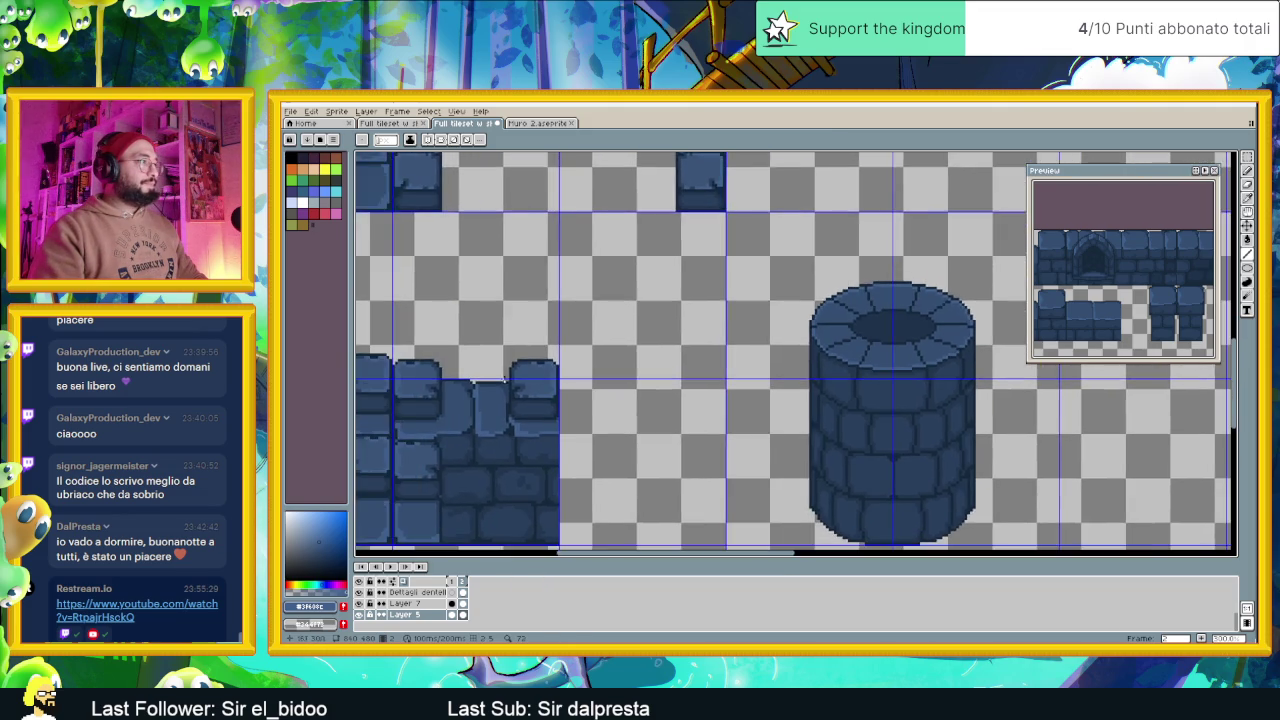
{"action": "scroll", "coordinate": [813, 387], "scroll_direction": "up", "scroll_amount": 1}
{"action": "scroll", "coordinate": [813, 387], "scroll_direction": "right", "scroll_amount": 3}
{"action": "scroll", "coordinate": [914, 315], "scroll_direction": "up", "scroll_amount": 1}
{"action": "scroll", "coordinate": [857, 322], "scroll_direction": "up", "scroll_amount": 2}
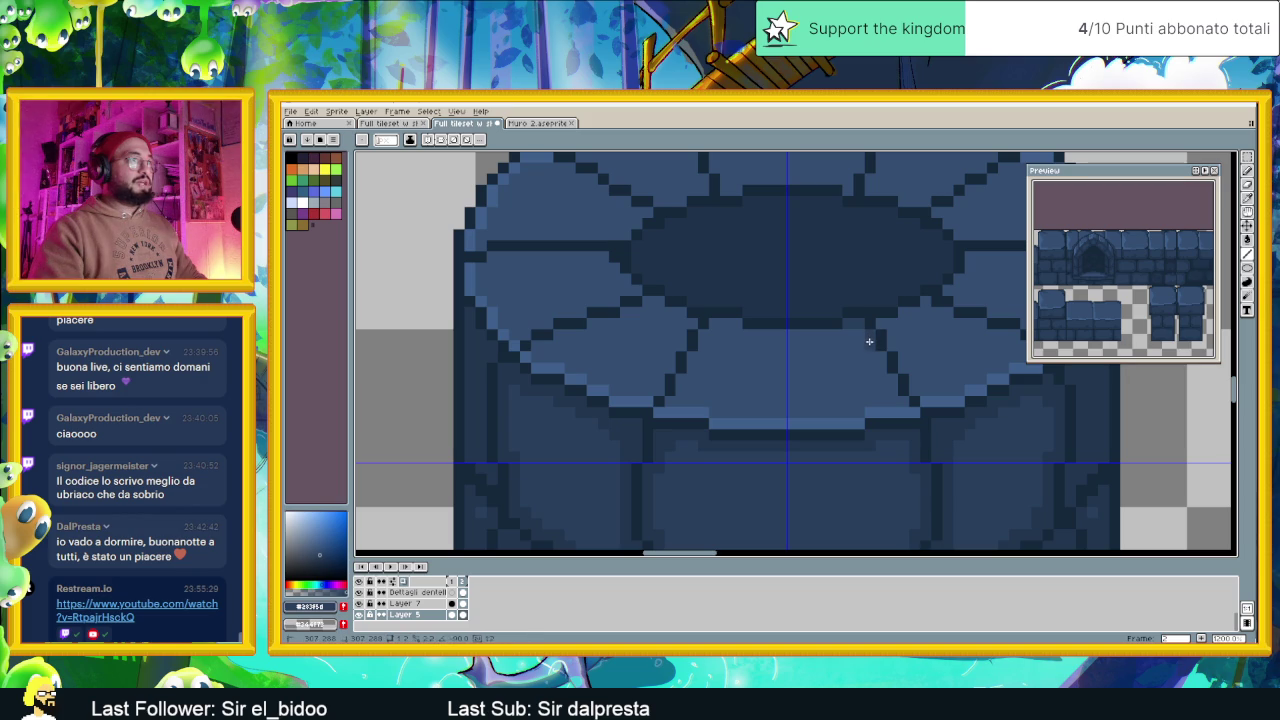
{"action": "mouse_move", "coordinate": [840, 331]}
{"action": "left_mouse_down"}
{"action": "mouse_move", "coordinate": [718, 325]}
{"action": "mouse_move", "coordinate": [700, 346]}
{"action": "left_mouse_up"}
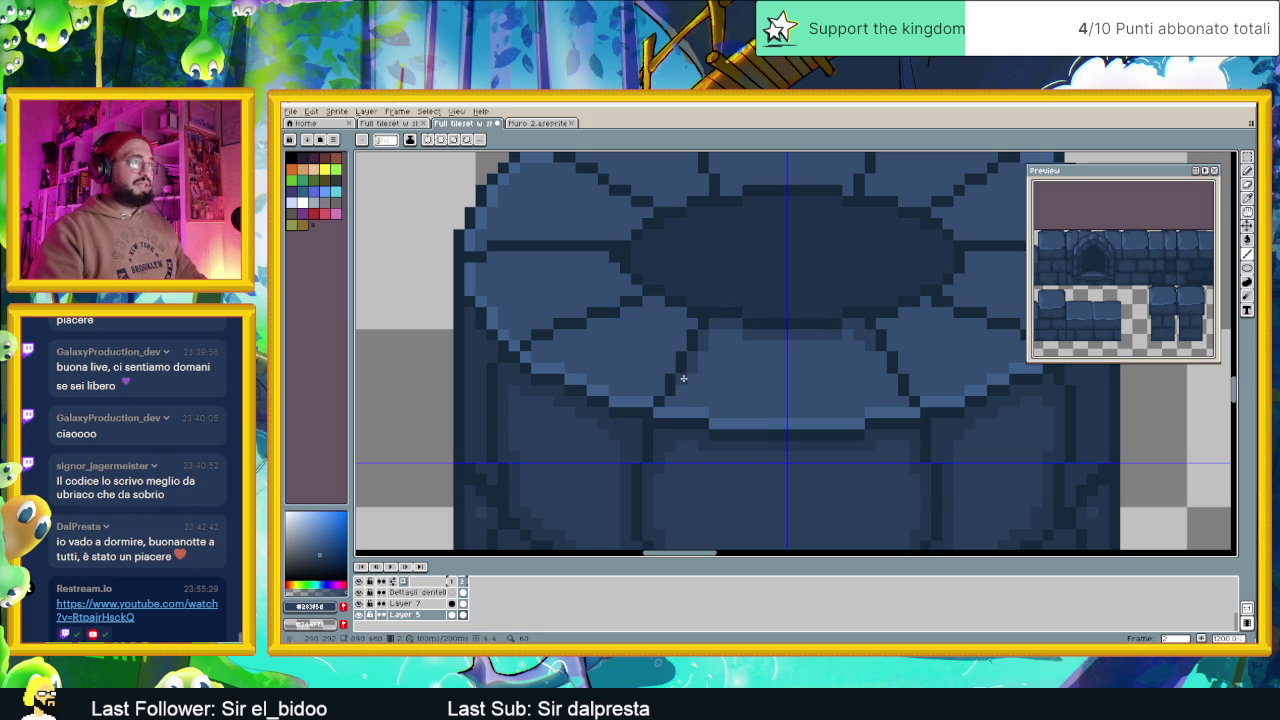
Split the right-hand stone with a dark joint: one row across, one column down
{"action": "scroll", "coordinate": [863, 355], "scroll_direction": "down", "scroll_amount": 1}
{"action": "scroll", "coordinate": [870, 354], "scroll_direction": "down", "scroll_amount": 1}
{"action": "scroll", "coordinate": [890, 352], "scroll_direction": "up", "scroll_amount": 1}
{"action": "scroll", "coordinate": [887, 355], "scroll_direction": "up", "scroll_amount": 1}
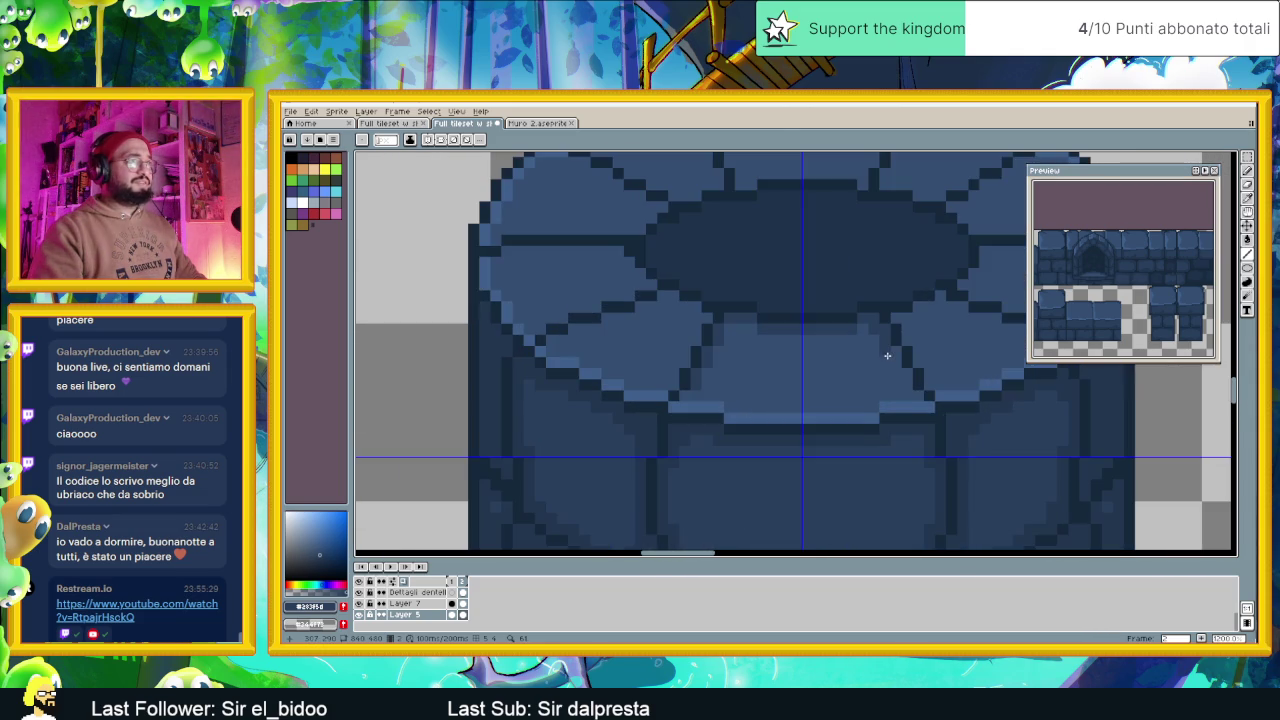
{"action": "scroll", "coordinate": [887, 355], "scroll_direction": "down", "scroll_amount": 1}
{"action": "scroll", "coordinate": [900, 372], "scroll_direction": "up", "scroll_amount": 1}
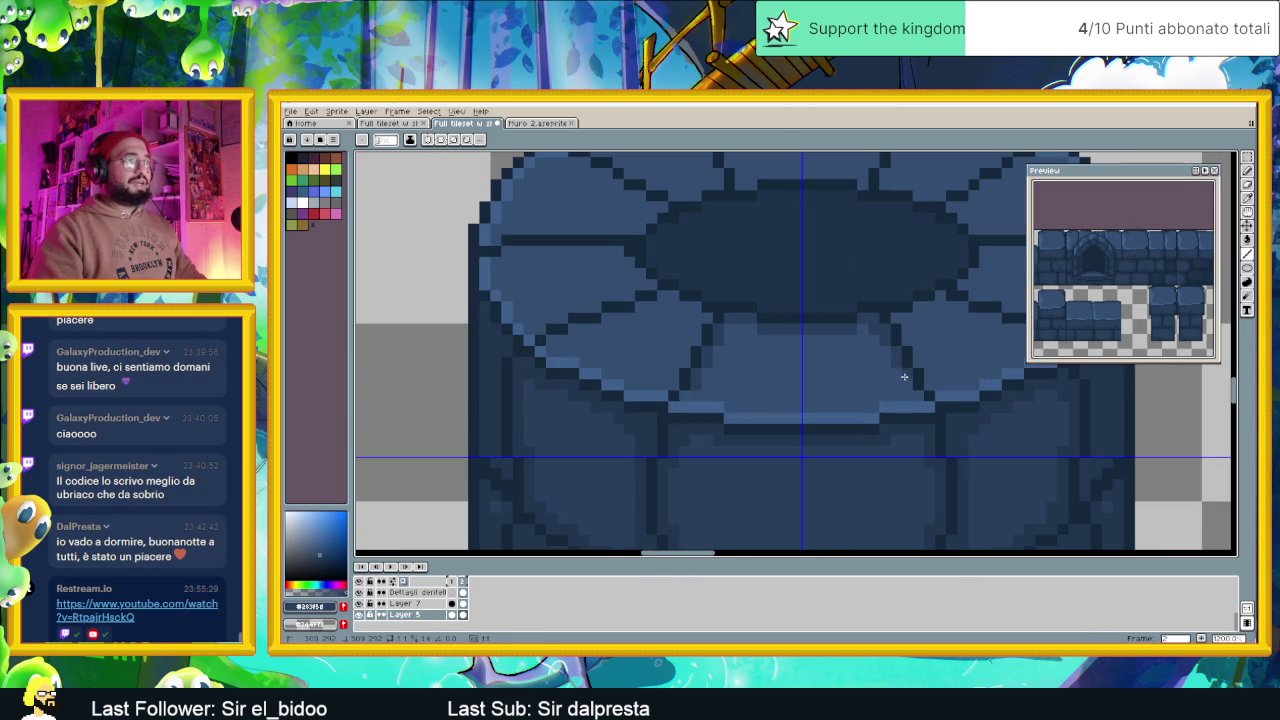
{"action": "left_click_drag", "start_coordinate": [920, 325], "coordinate": [810, 383]}
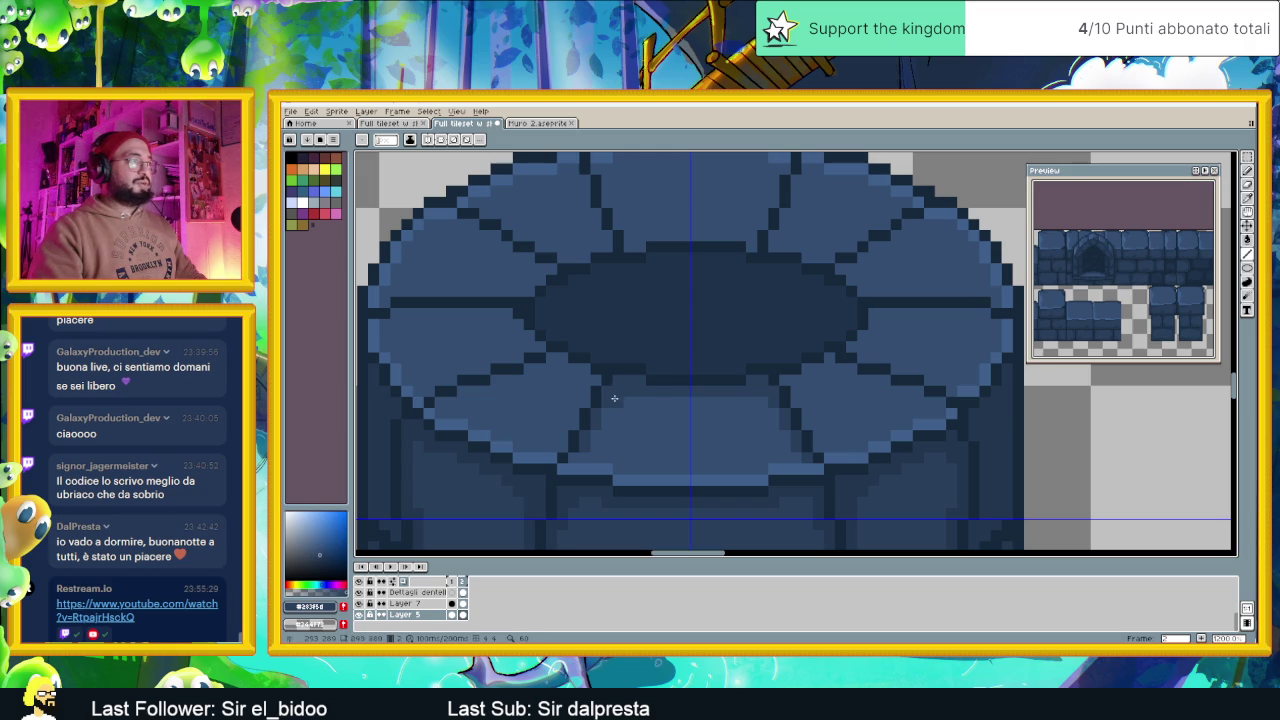
{"action": "left_click_drag", "start_coordinate": [796, 377], "coordinate": [734, 385]}
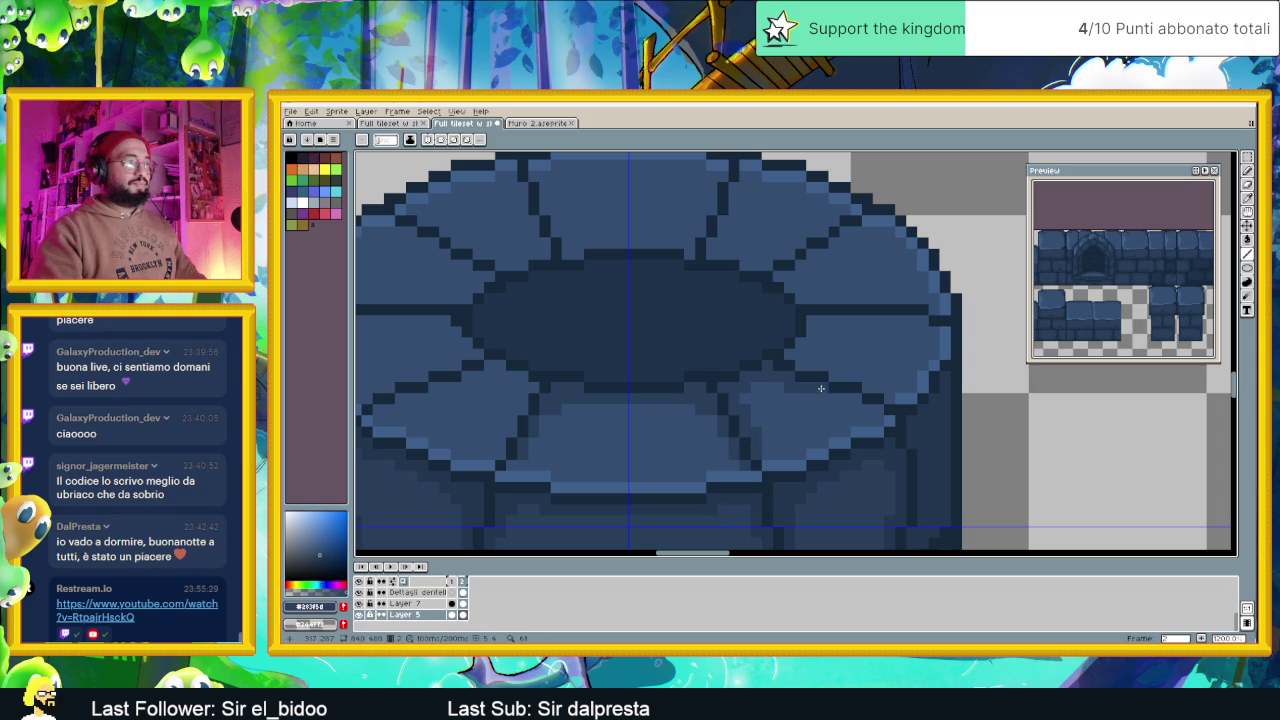
{"action": "left_click_drag", "start_coordinate": [825, 396], "coordinate": [868, 407]}
{"action": "scroll", "coordinate": [890, 390], "scroll_direction": "down", "scroll_amount": 1}
{"action": "scroll", "coordinate": [894, 383], "scroll_direction": "down", "scroll_amount": 1}
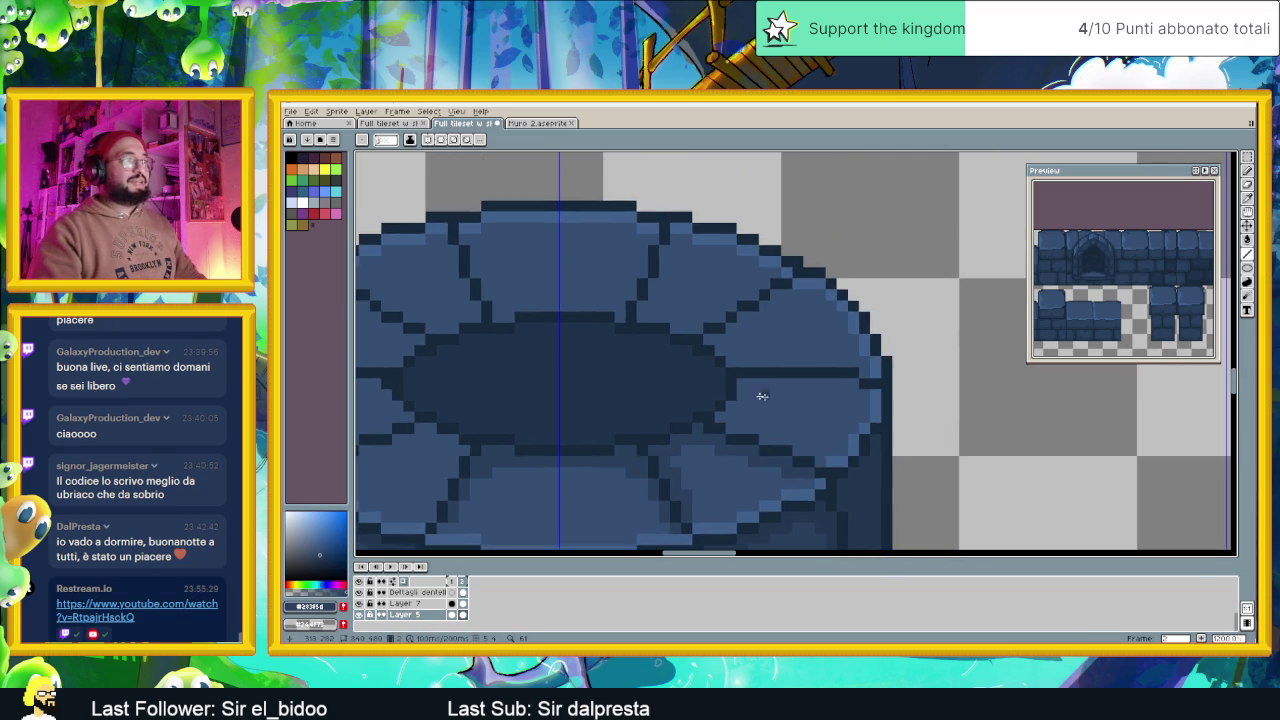
{"action": "scroll", "coordinate": [760, 395], "scroll_direction": "up", "scroll_amount": 3}
{"action": "left_click_drag", "start_coordinate": [760, 381], "coordinate": [888, 384]}
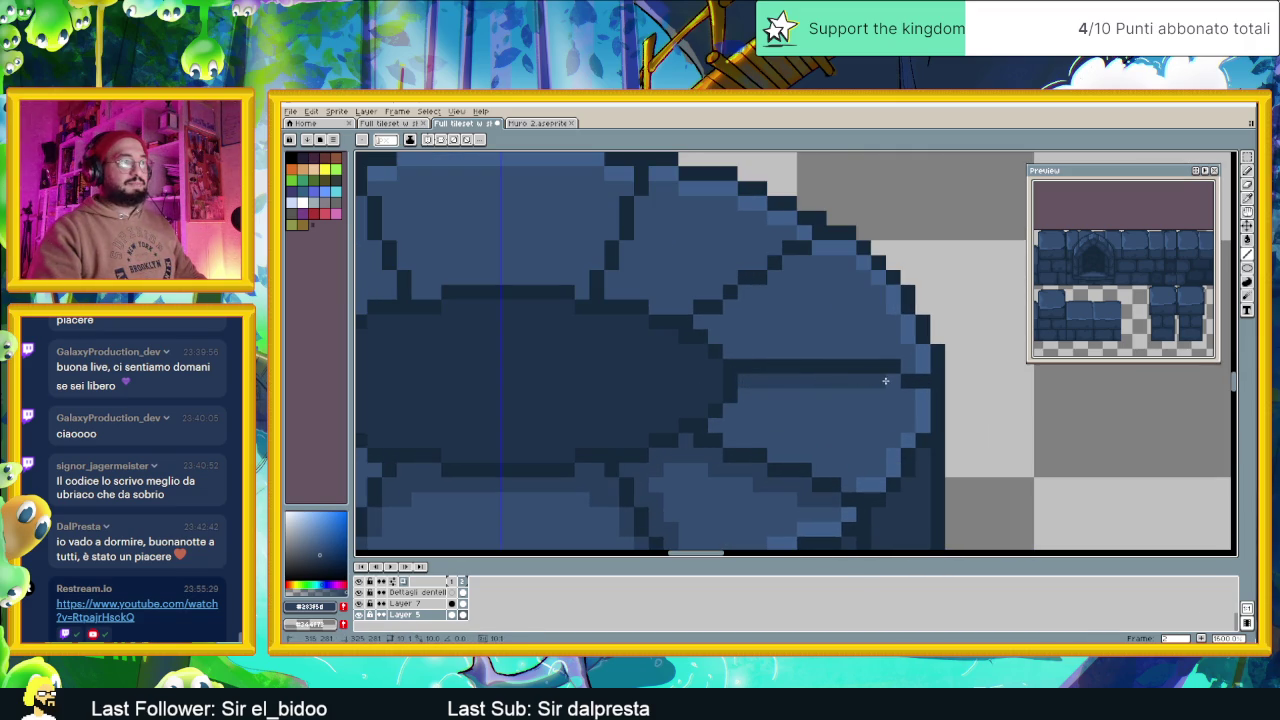
{"action": "left_click_drag", "start_coordinate": [743, 393], "coordinate": [728, 435]}
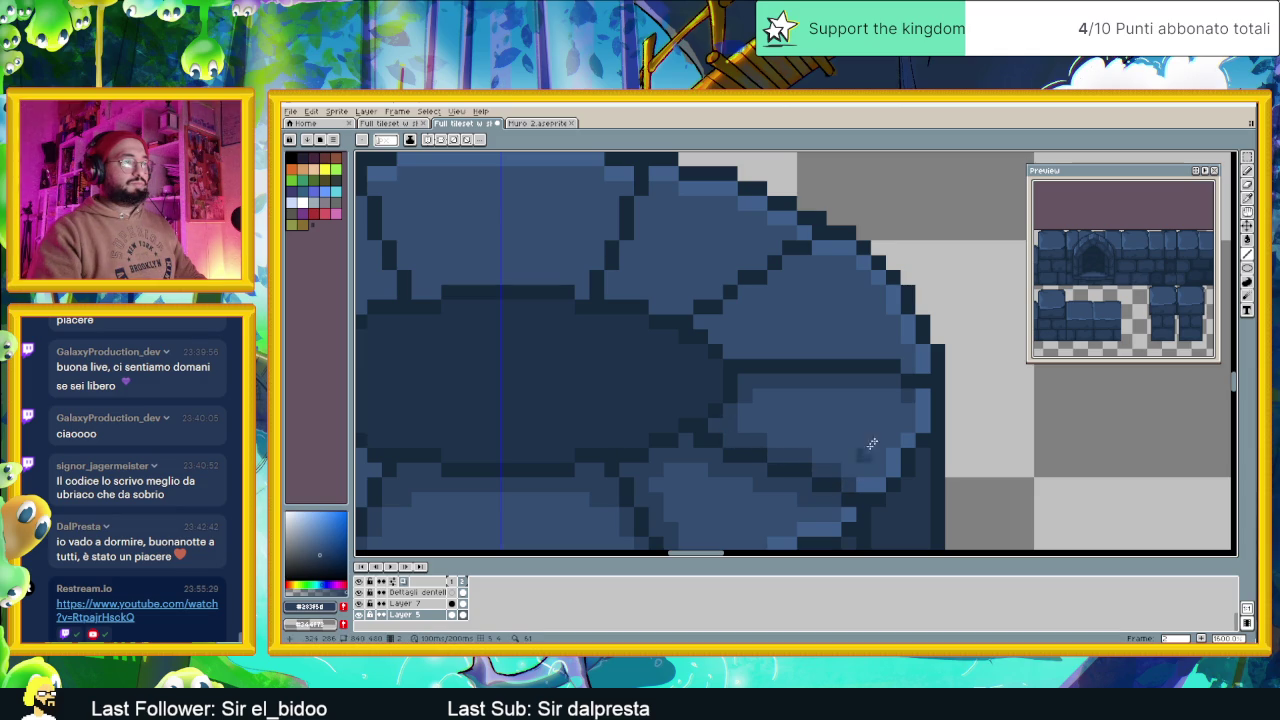
{"action": "scroll", "coordinate": [892, 395], "scroll_direction": "down", "scroll_amount": 2}
{"action": "scroll", "coordinate": [714, 380], "scroll_direction": "down", "scroll_amount": 1}
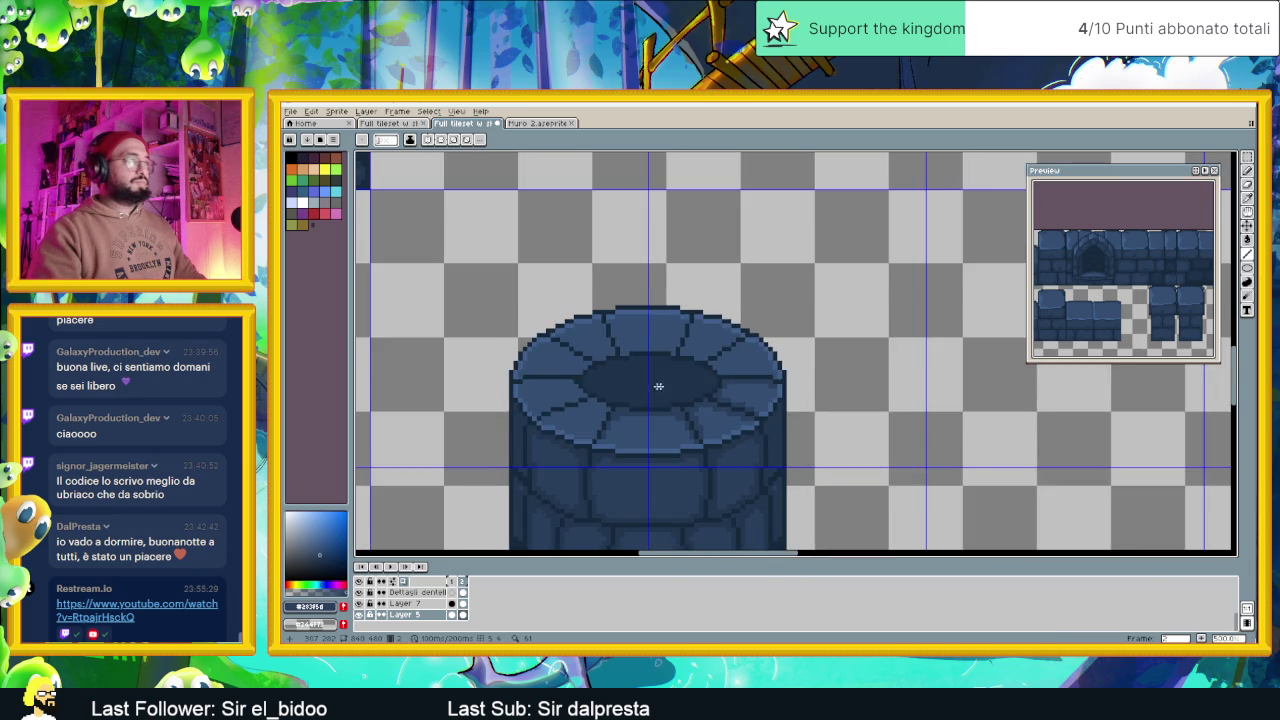
Shade the tower-top paving stones in blue, darkening a row of pixels on the left stone
{"action": "scroll", "coordinate": [666, 383], "scroll_direction": "down", "scroll_amount": 1}
{"action": "scroll", "coordinate": [651, 380], "scroll_direction": "down", "scroll_amount": 1}
{"action": "scroll", "coordinate": [698, 387], "scroll_direction": "left", "scroll_amount": 3}
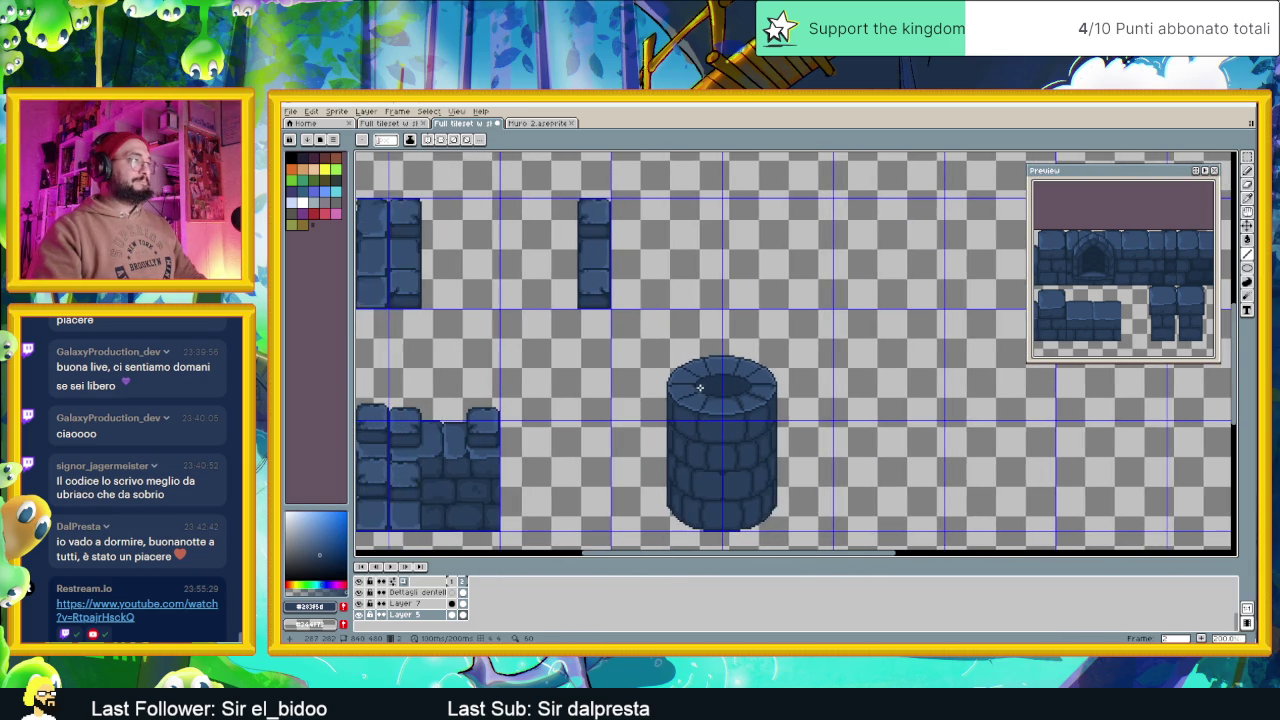
{"action": "scroll", "coordinate": [703, 393], "scroll_direction": "up", "scroll_amount": 1}
{"action": "scroll", "coordinate": [703, 393], "scroll_direction": "up", "scroll_amount": 1}
{"action": "scroll", "coordinate": [703, 393], "scroll_direction": "up", "scroll_amount": 1}
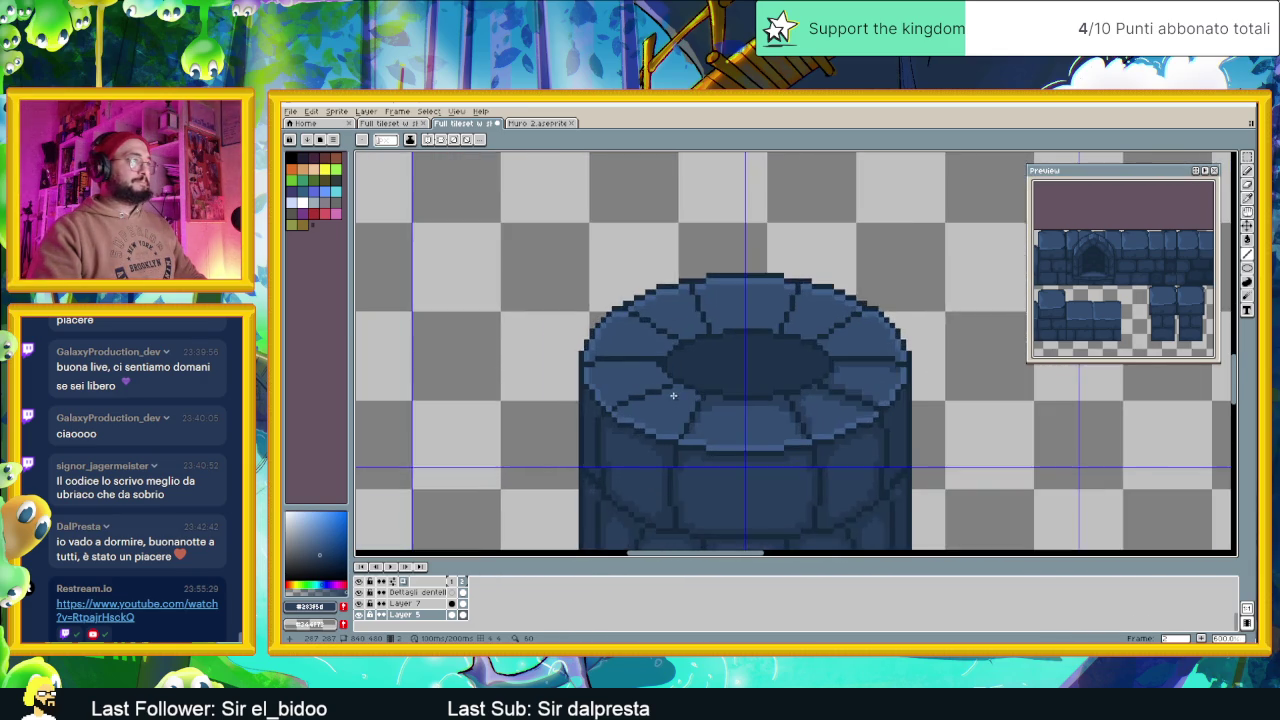
{"action": "scroll", "coordinate": [690, 390], "scroll_direction": "up", "scroll_amount": 1}
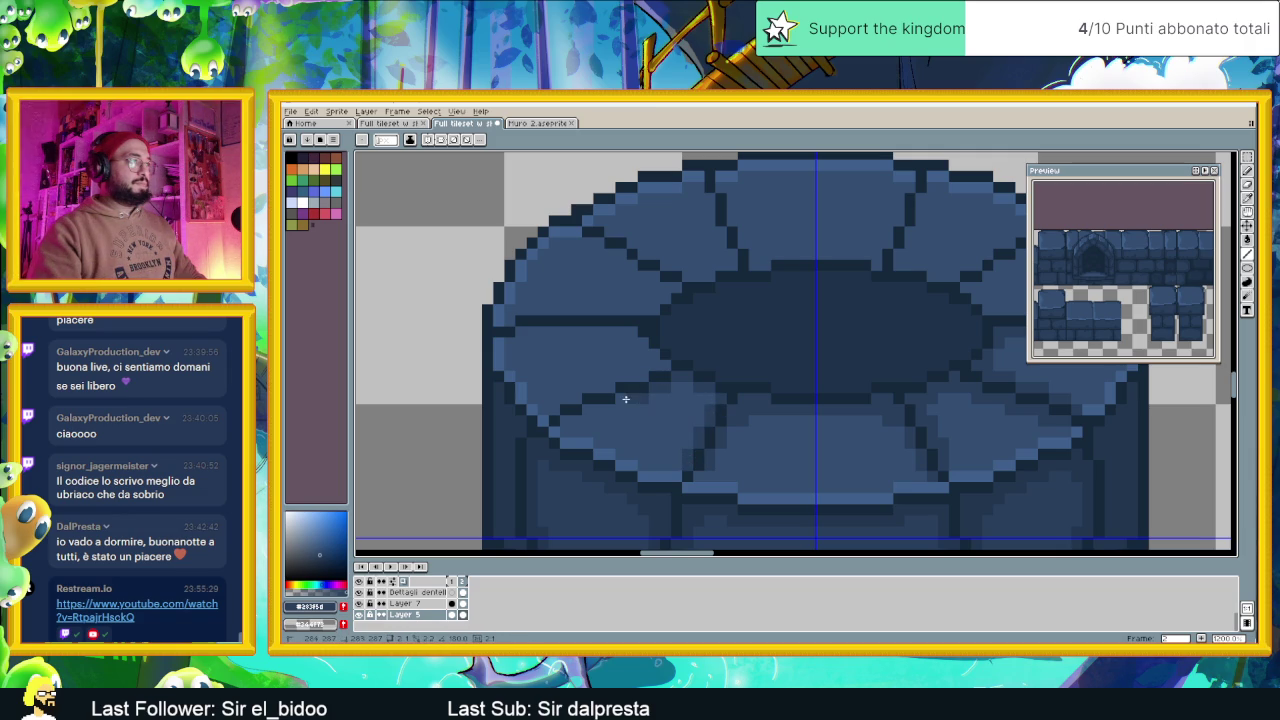
{"action": "left_click_drag", "start_coordinate": [611, 410], "coordinate": [590, 411]}
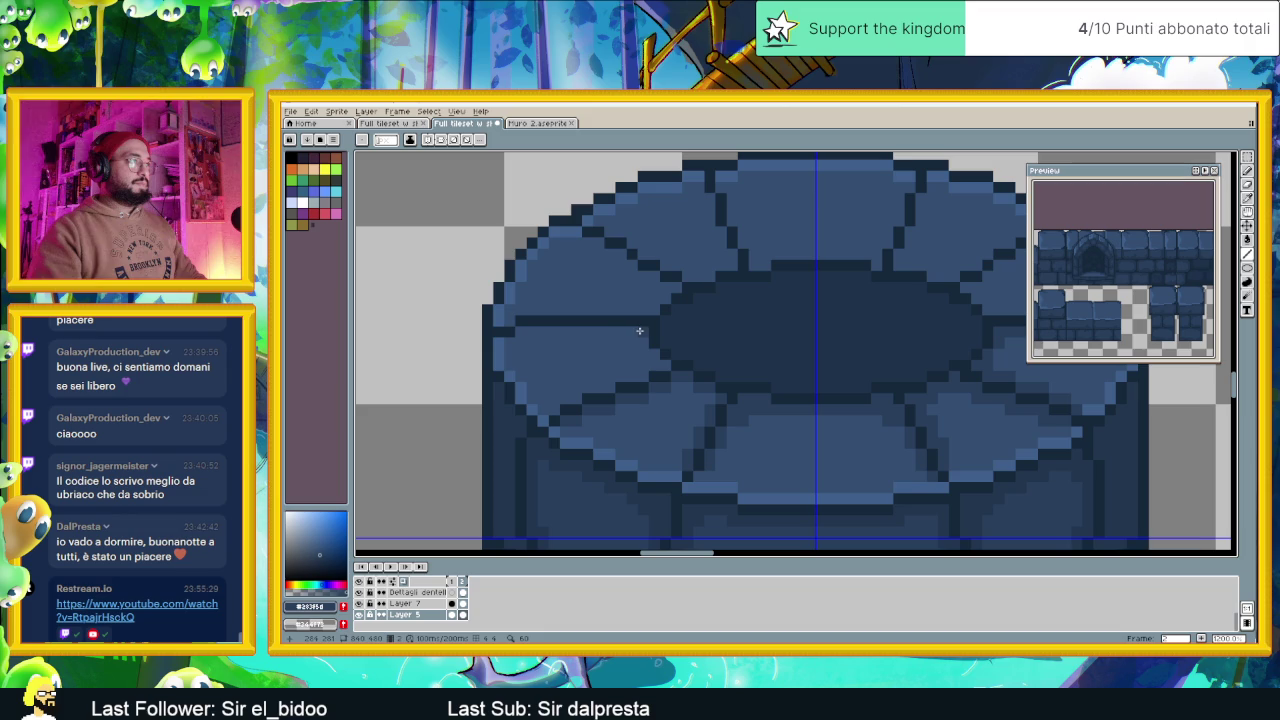
{"action": "left_click_drag", "start_coordinate": [632, 331], "coordinate": [525, 331]}
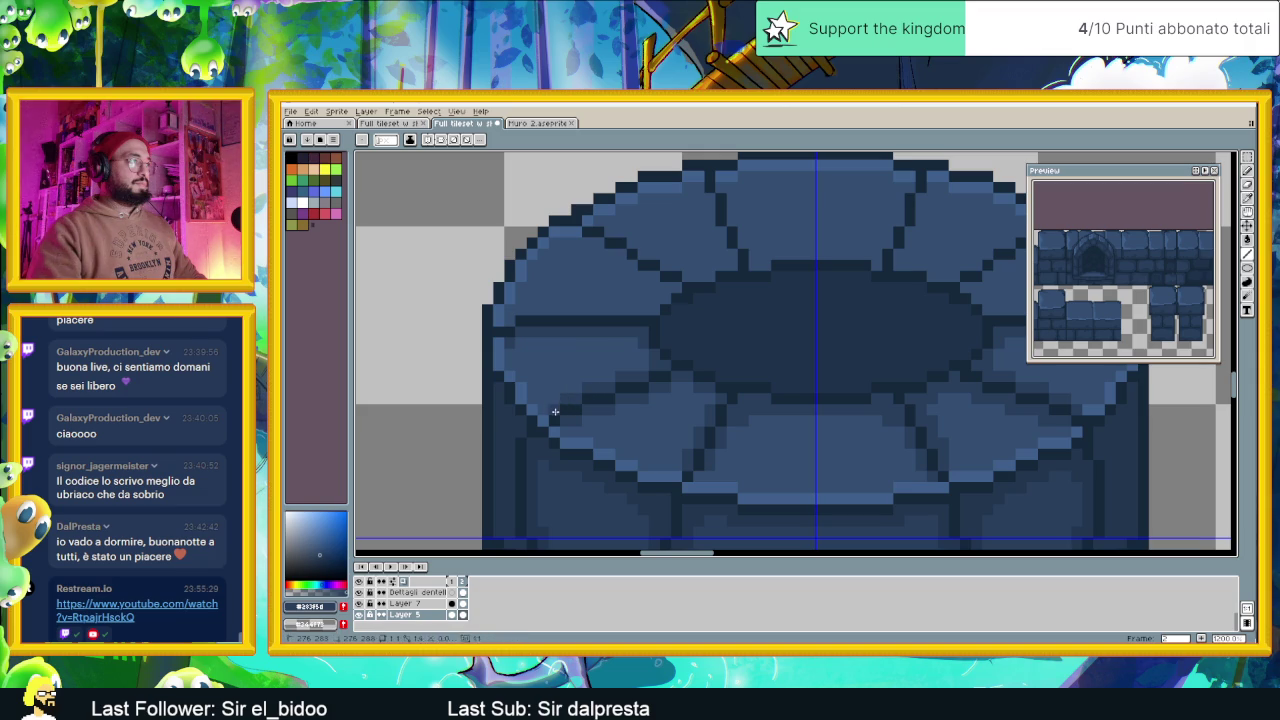
{"action": "scroll", "coordinate": [651, 360], "scroll_direction": "up", "scroll_amount": 1}
Draw a dark diagonal seam and a horizontal seam between paving stones, lightening the seam's end
{"action": "scroll", "coordinate": [640, 362], "scroll_direction": "up", "scroll_amount": 1}
{"action": "scroll", "coordinate": [645, 371], "scroll_direction": "up", "scroll_amount": 1}
{"action": "scroll", "coordinate": [645, 371], "scroll_direction": "up", "scroll_amount": 1}
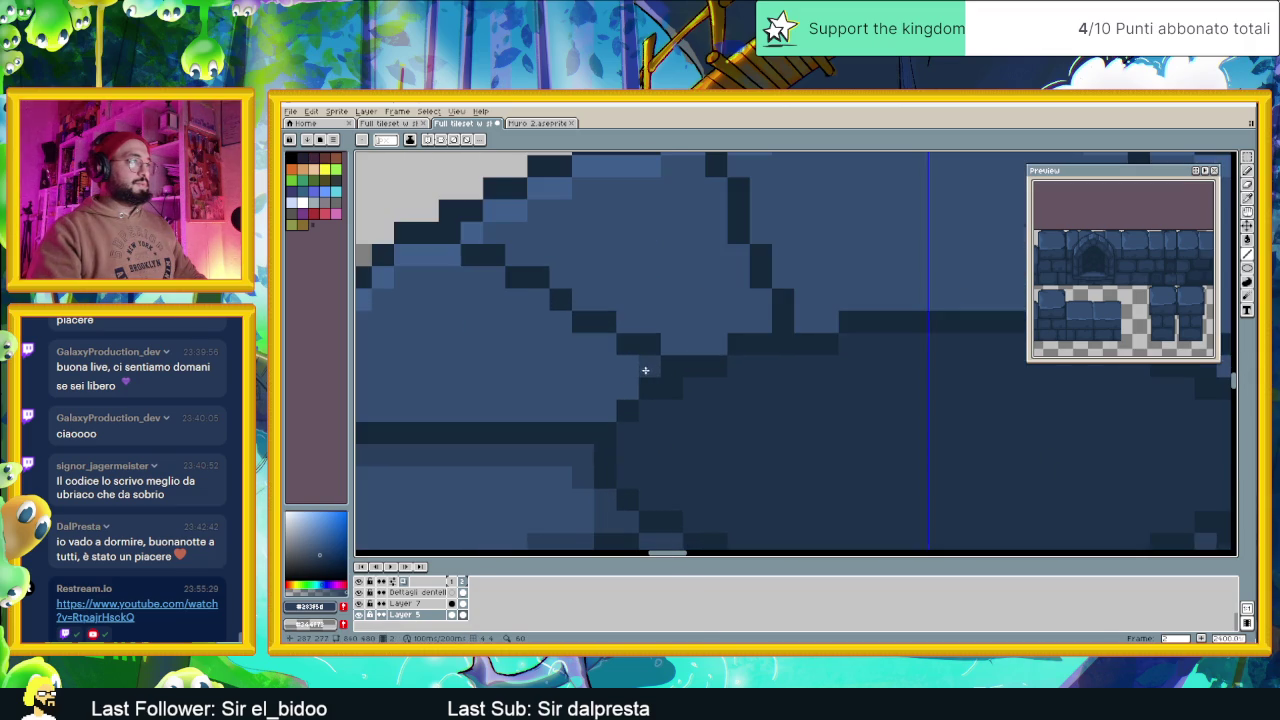
{"action": "left_click_drag", "start_coordinate": [625, 360], "coordinate": [536, 304]}
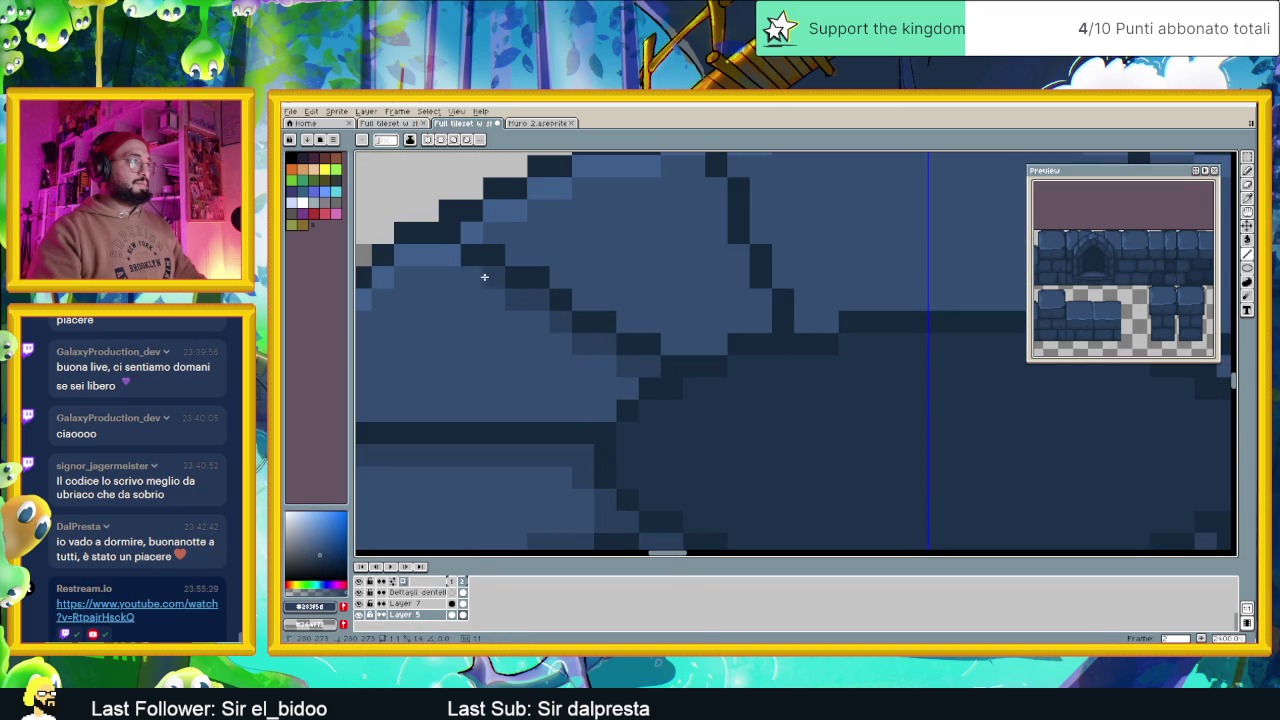
{"action": "left_click_drag", "start_coordinate": [540, 295], "coordinate": [714, 300]}
{"action": "mouse_move", "coordinate": [768, 398]}
{"action": "left_mouse_down"}
{"action": "mouse_move", "coordinate": [503, 400]}
{"action": "mouse_move", "coordinate": [481, 420]}
{"action": "left_mouse_up"}
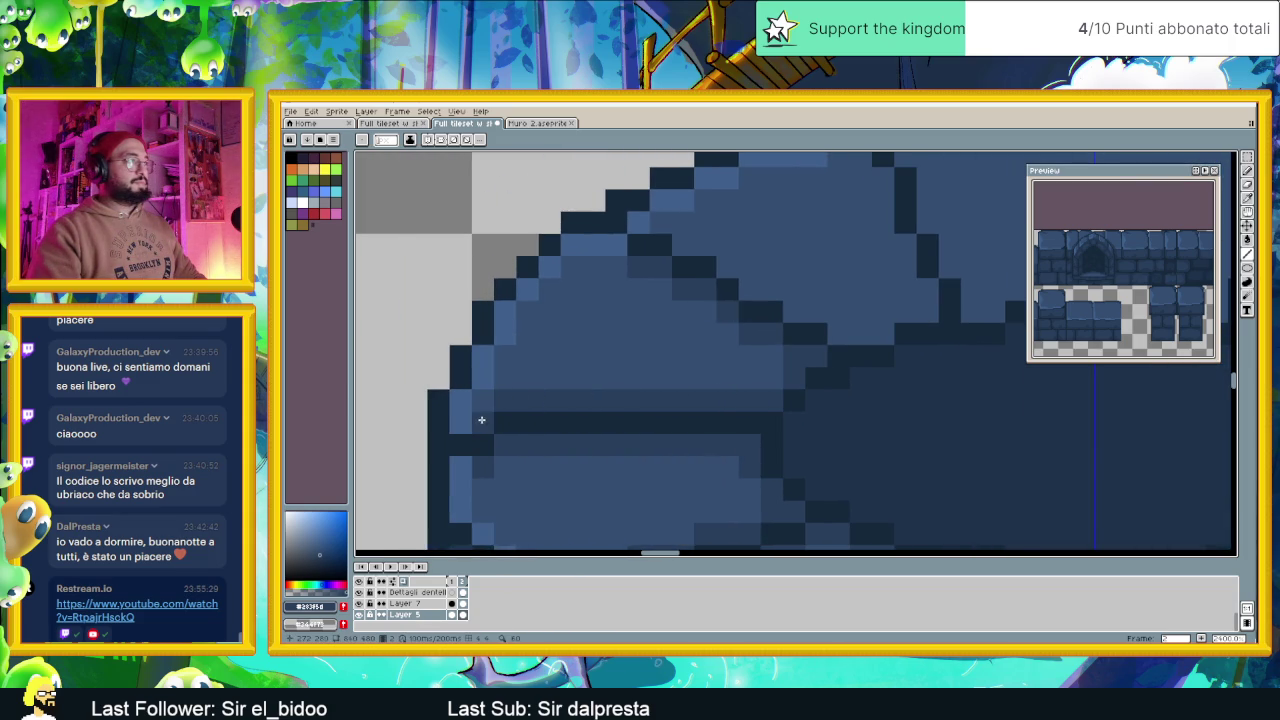
{"action": "left_click", "coordinate": [483, 400]}
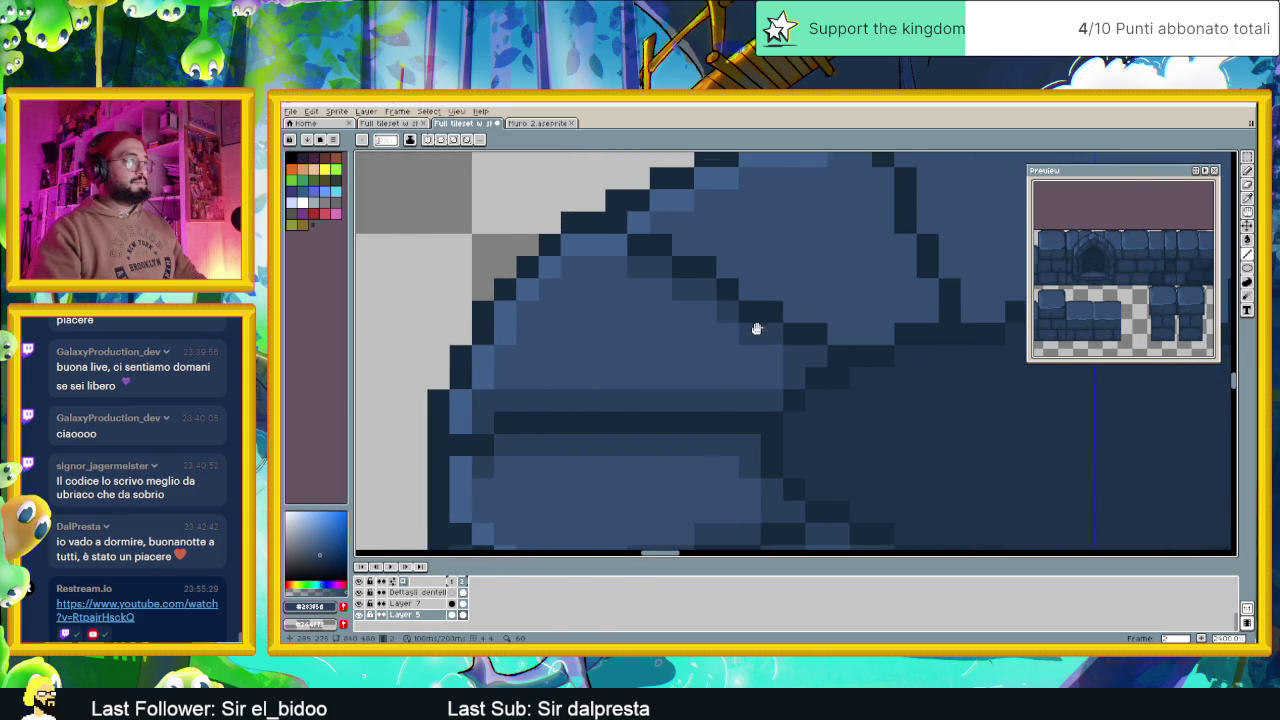
Paint a dark seam along the stone row and a vertical seam between stones
{"action": "scroll", "coordinate": [764, 324], "scroll_direction": "right", "scroll_amount": 3}
{"action": "scroll", "coordinate": [764, 324], "scroll_direction": "up", "scroll_amount": 1}
{"action": "mouse_move", "coordinate": [483, 311]}
{"action": "left_mouse_down"}
{"action": "mouse_move", "coordinate": [521, 313]}
{"action": "mouse_move", "coordinate": [659, 393]}
{"action": "mouse_move", "coordinate": [740, 377]}
{"action": "mouse_move", "coordinate": [740, 363]}
{"action": "left_mouse_up"}
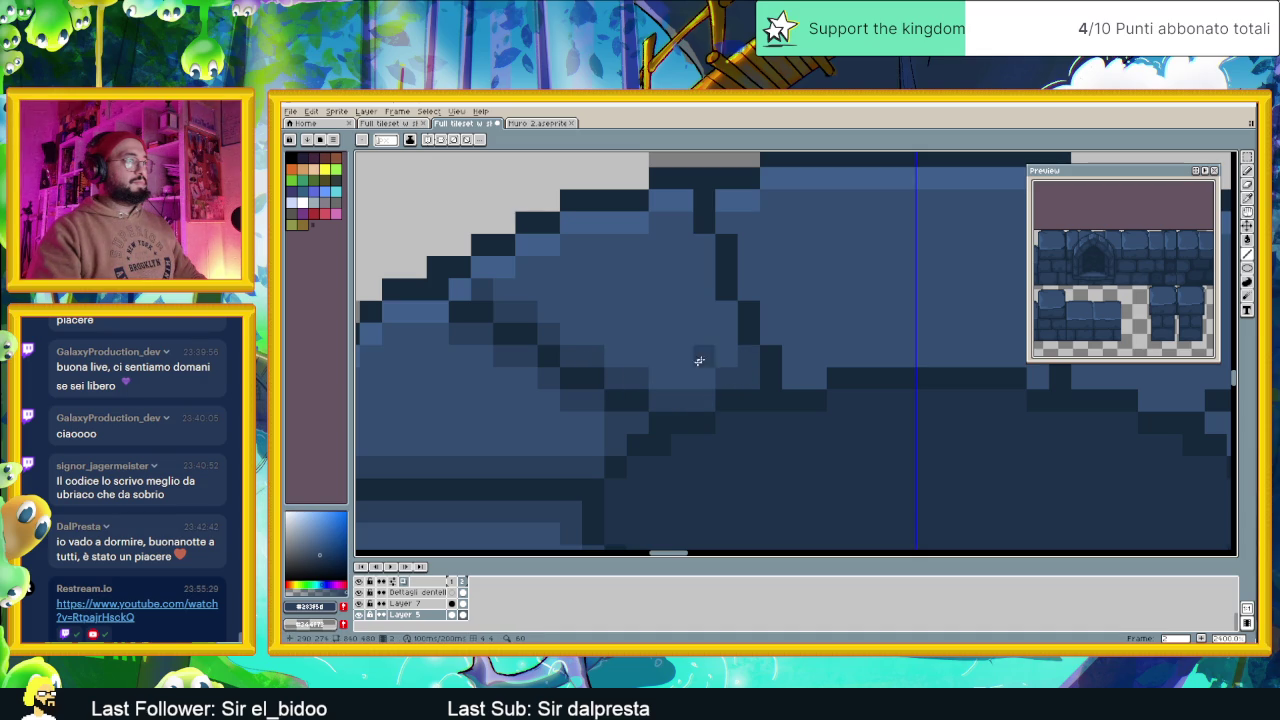
{"action": "left_click", "coordinate": [724, 334]}
{"action": "mouse_move", "coordinate": [716, 296]}
{"action": "left_mouse_down"}
{"action": "mouse_move", "coordinate": [690, 222]}
{"action": "mouse_move", "coordinate": [740, 234]}
{"action": "mouse_move", "coordinate": [791, 369]}
{"action": "mouse_move", "coordinate": [837, 354]}
{"action": "mouse_move", "coordinate": [669, 371]}
{"action": "mouse_move", "coordinate": [874, 374]}
{"action": "left_mouse_up"}
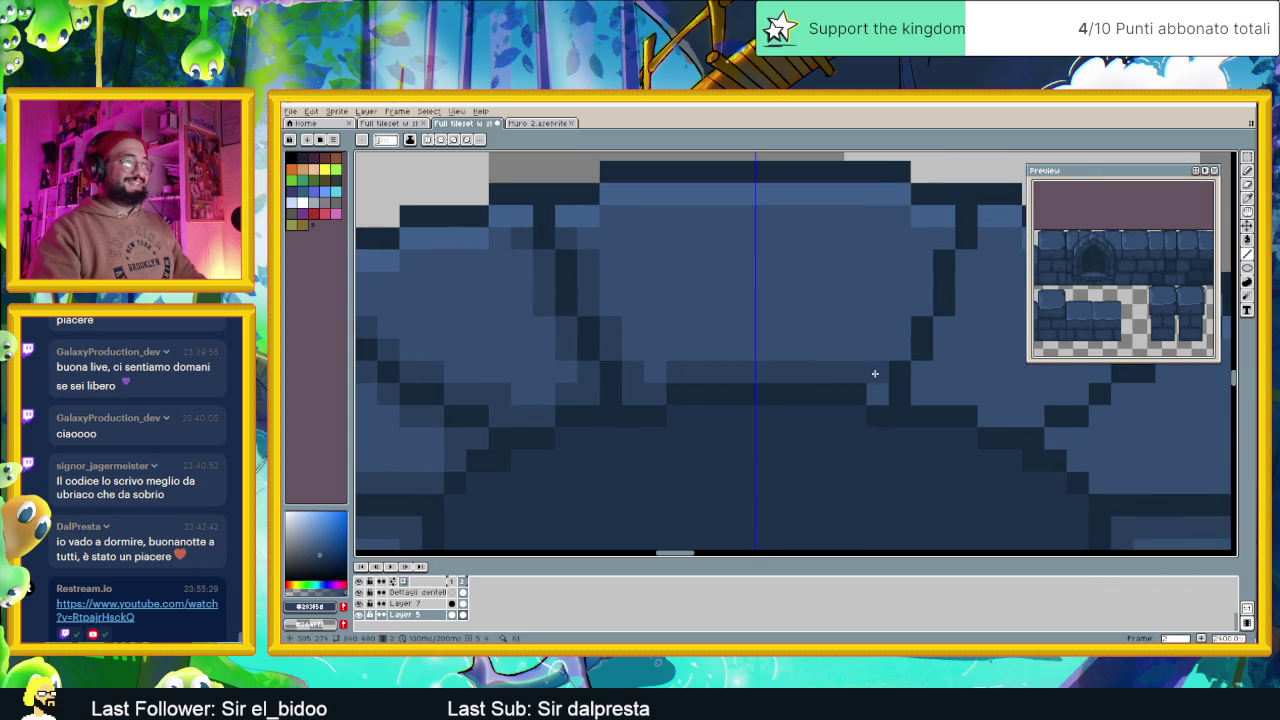
Dot dark pixels onto the stone outlines and touch up the right-hand paving stones
{"action": "left_click", "coordinate": [653, 371]}
{"action": "left_click", "coordinate": [880, 348]}
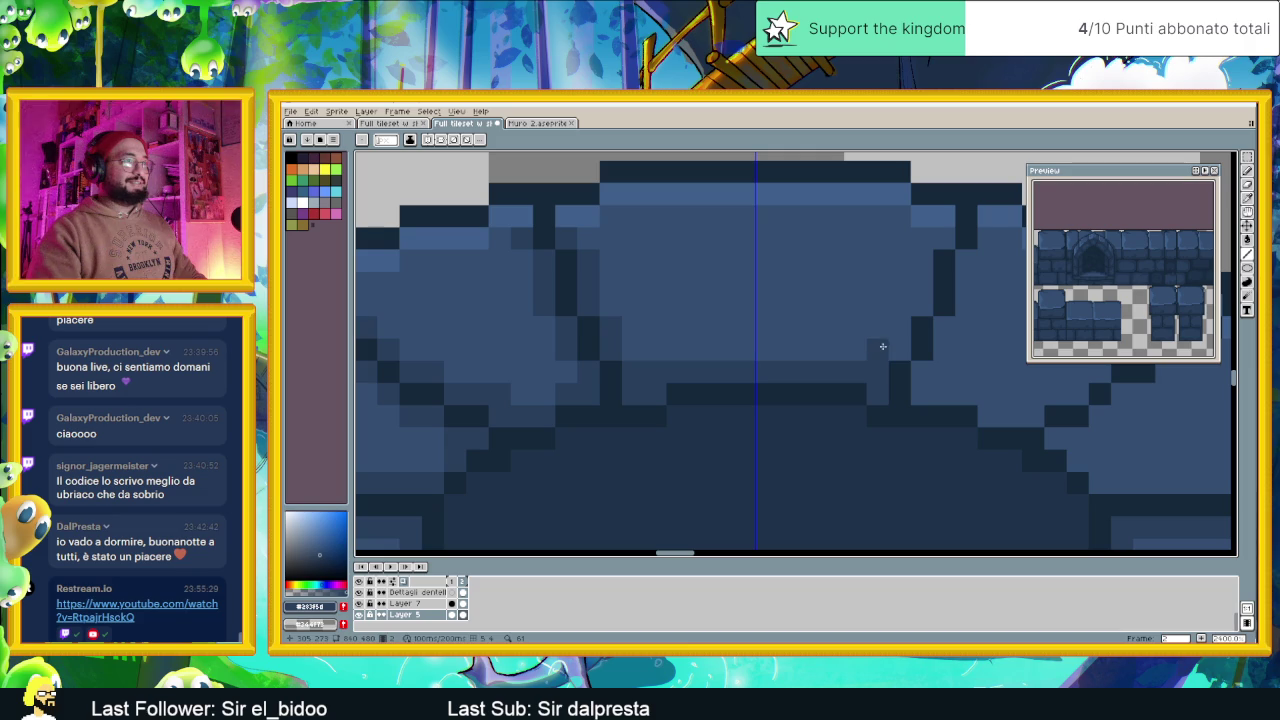
{"action": "left_click", "coordinate": [899, 327]}
{"action": "left_click", "coordinate": [631, 349]}
{"action": "left_click", "coordinate": [914, 304]}
{"action": "left_click", "coordinate": [937, 265]}
{"action": "left_click", "coordinate": [923, 265]}
{"action": "left_click", "coordinate": [938, 241]}
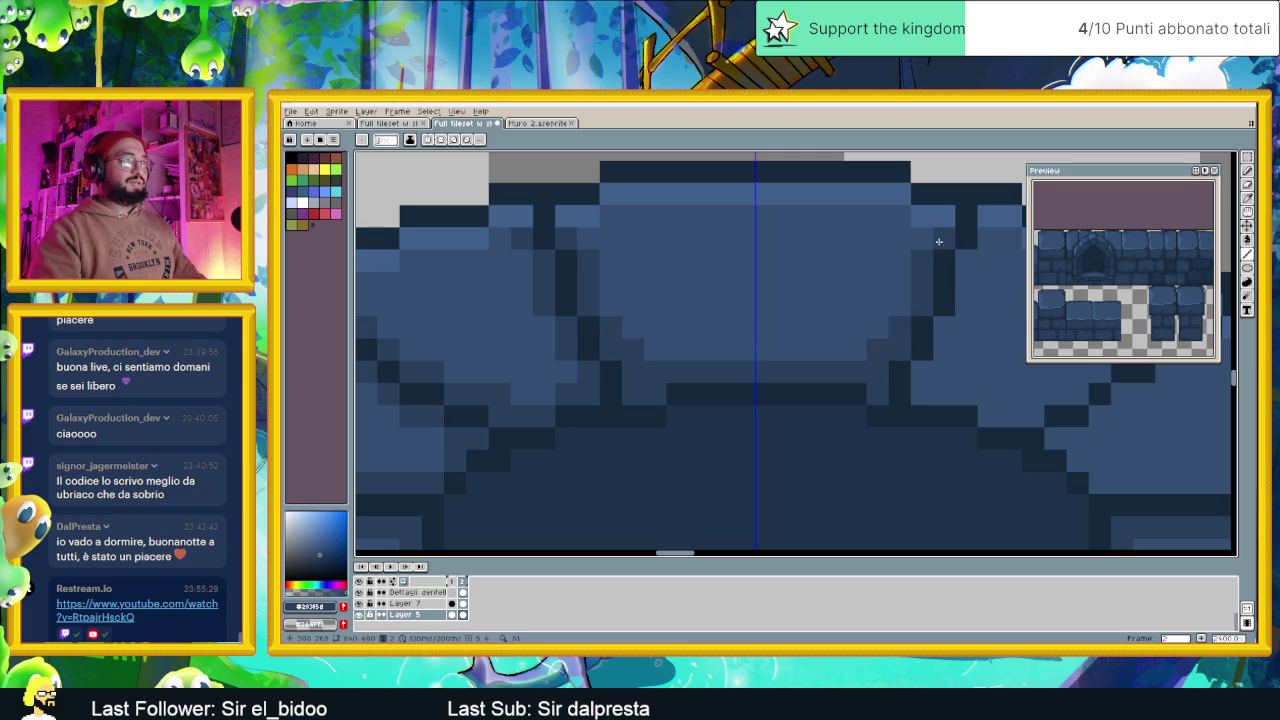
{"action": "scroll", "coordinate": [786, 314], "scroll_direction": "down", "scroll_amount": 3}
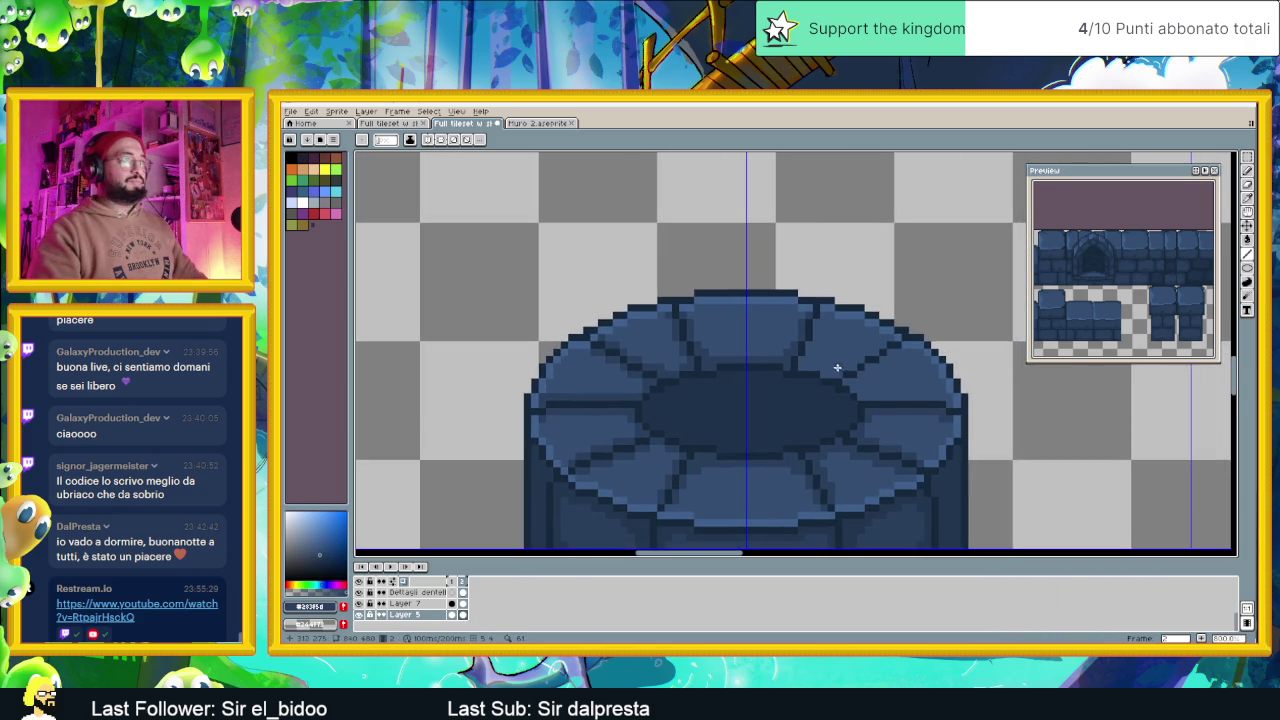
Outline a right-hand paving stone's edge in dark pixels, extending it up the stone
{"action": "scroll", "coordinate": [839, 369], "scroll_direction": "down", "scroll_amount": 1}
{"action": "scroll", "coordinate": [837, 368], "scroll_direction": "down", "scroll_amount": 1}
{"action": "scroll", "coordinate": [833, 366], "scroll_direction": "down", "scroll_amount": 1}
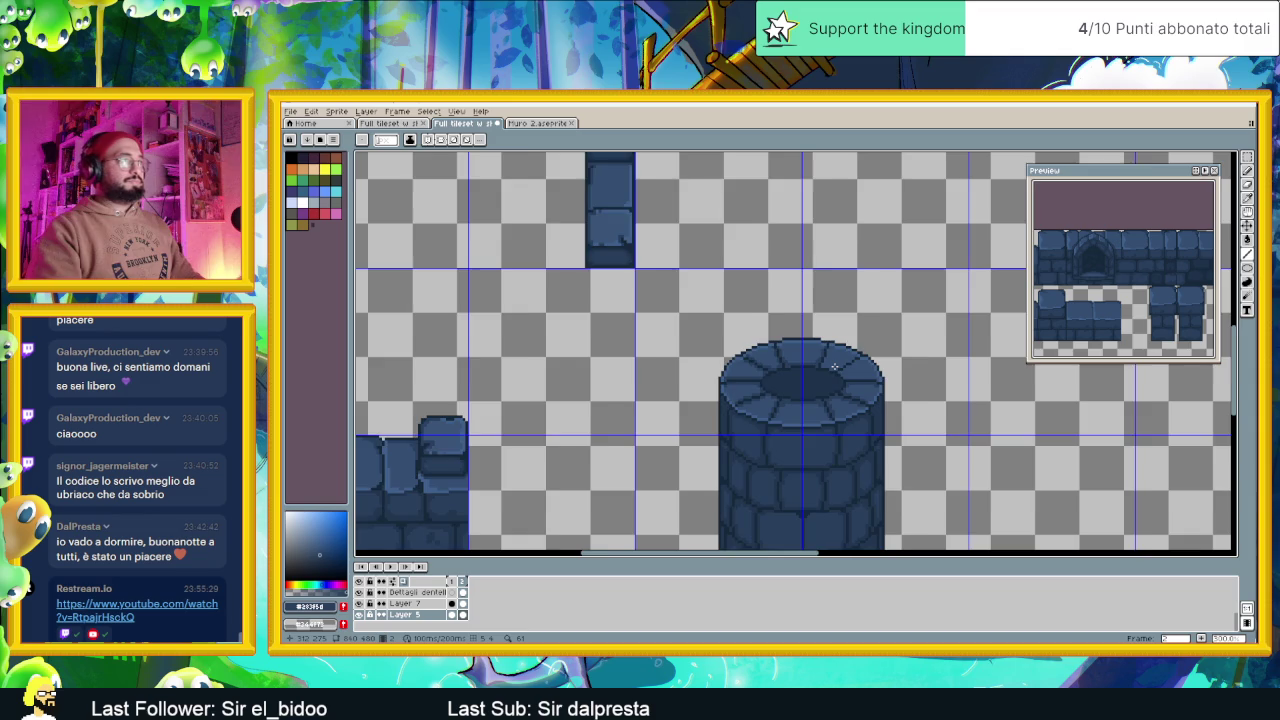
{"action": "scroll", "coordinate": [833, 366], "scroll_direction": "down", "scroll_amount": 1}
{"action": "scroll", "coordinate": [834, 366], "scroll_direction": "down", "scroll_amount": 1}
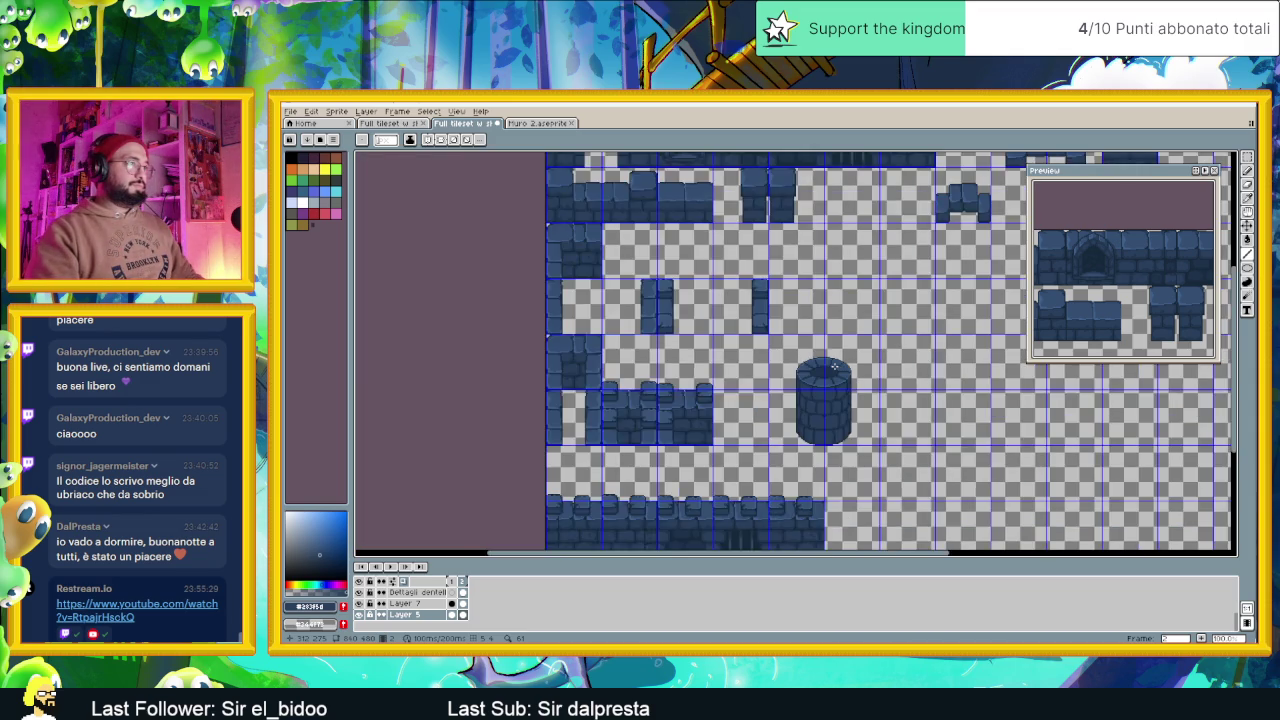
{"action": "scroll", "coordinate": [834, 366], "scroll_direction": "up", "scroll_amount": 4}
{"action": "scroll", "coordinate": [831, 350], "scroll_direction": "up", "scroll_amount": 2}
{"action": "mouse_move", "coordinate": [791, 298]}
{"action": "left_mouse_down"}
{"action": "mouse_move", "coordinate": [789, 340]}
{"action": "mouse_move", "coordinate": [760, 383]}
{"action": "mouse_move", "coordinate": [831, 408]}
{"action": "mouse_move", "coordinate": [873, 382]}
{"action": "left_mouse_up"}
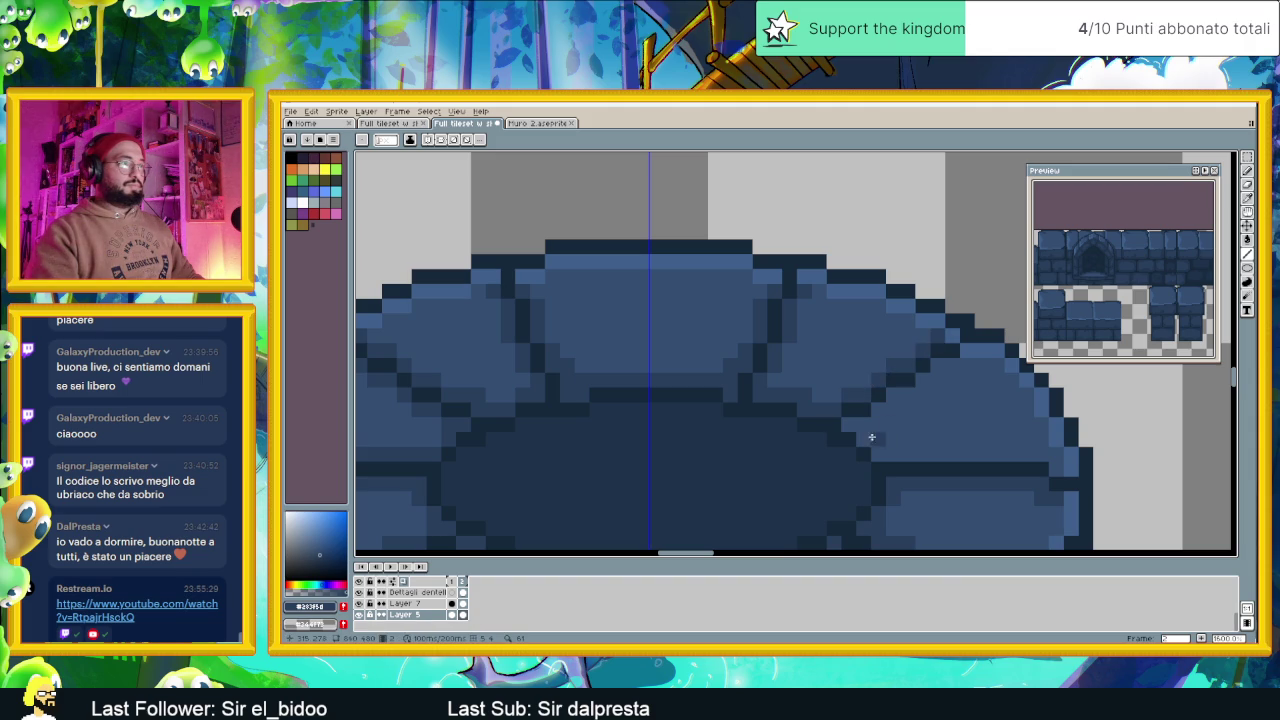
{"action": "left_click_drag", "start_coordinate": [842, 424], "coordinate": [952, 362]}
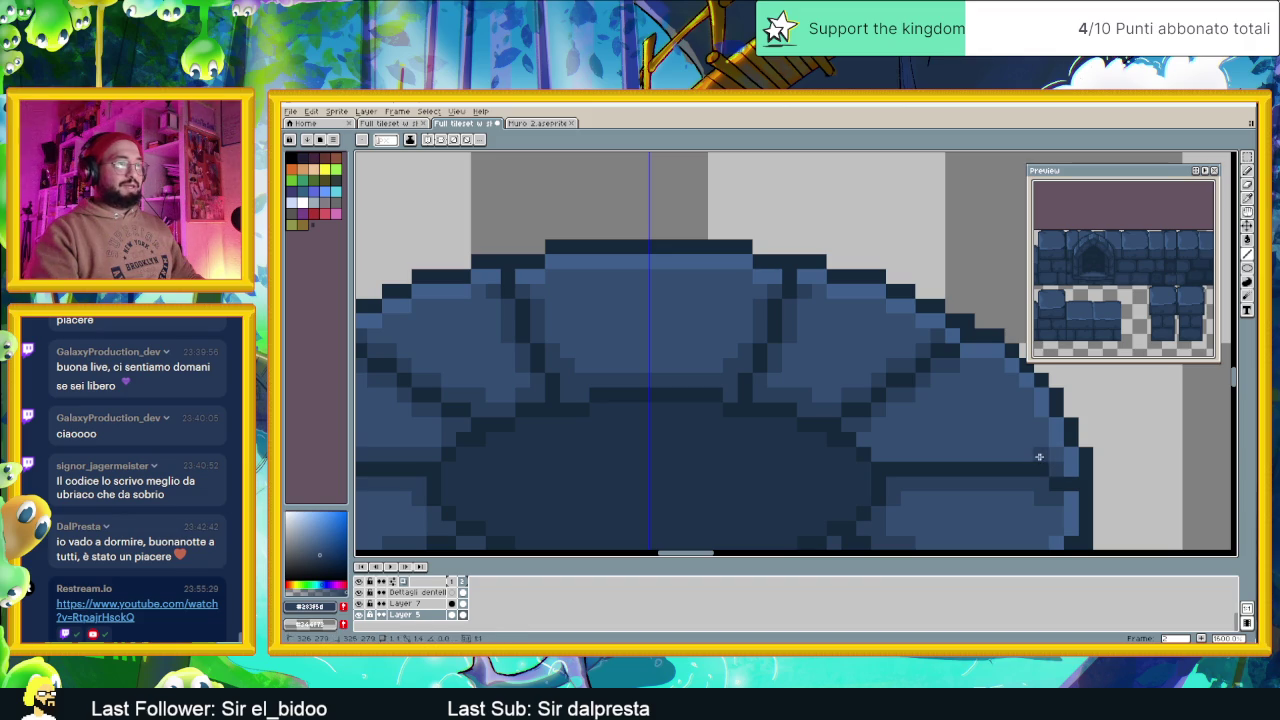
Draw a dark row along the stone's lower edge, then zoom out to check the tower
{"action": "left_click_drag", "start_coordinate": [1050, 456], "coordinate": [866, 456]}
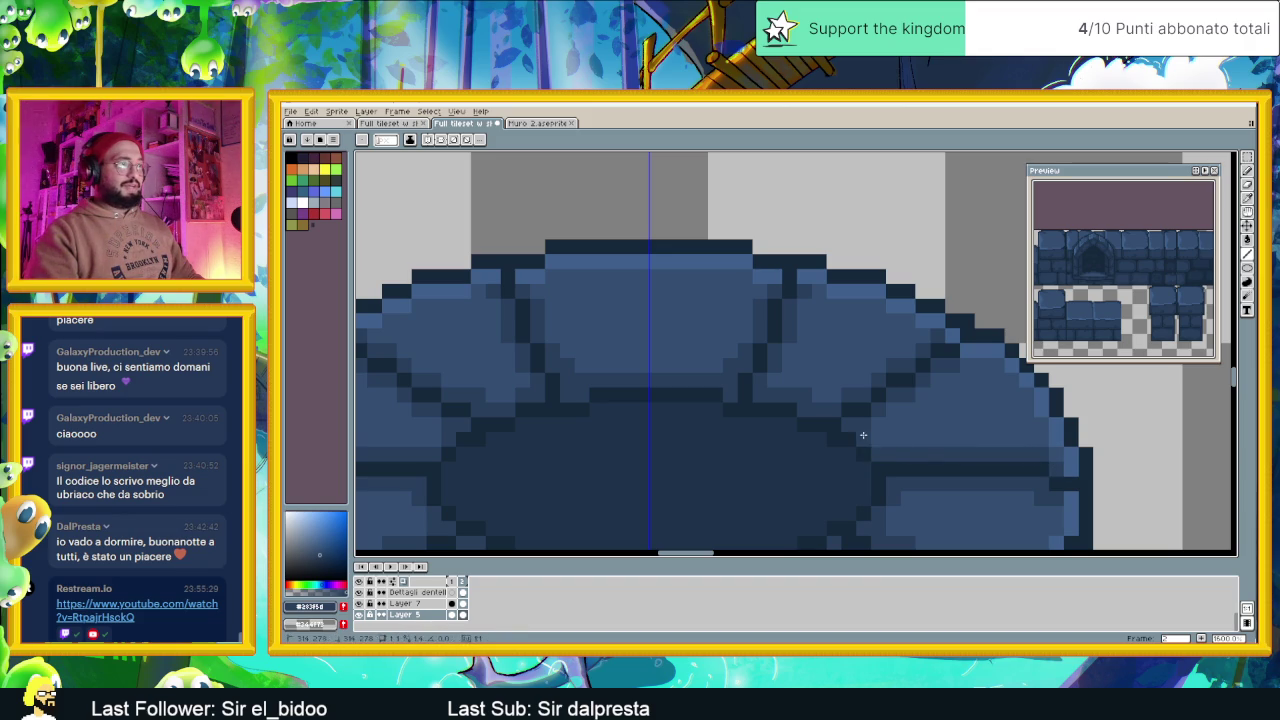
{"action": "scroll", "coordinate": [912, 445], "scroll_direction": "down", "scroll_amount": 3}
{"action": "scroll", "coordinate": [907, 489], "scroll_direction": "down", "scroll_amount": 1}
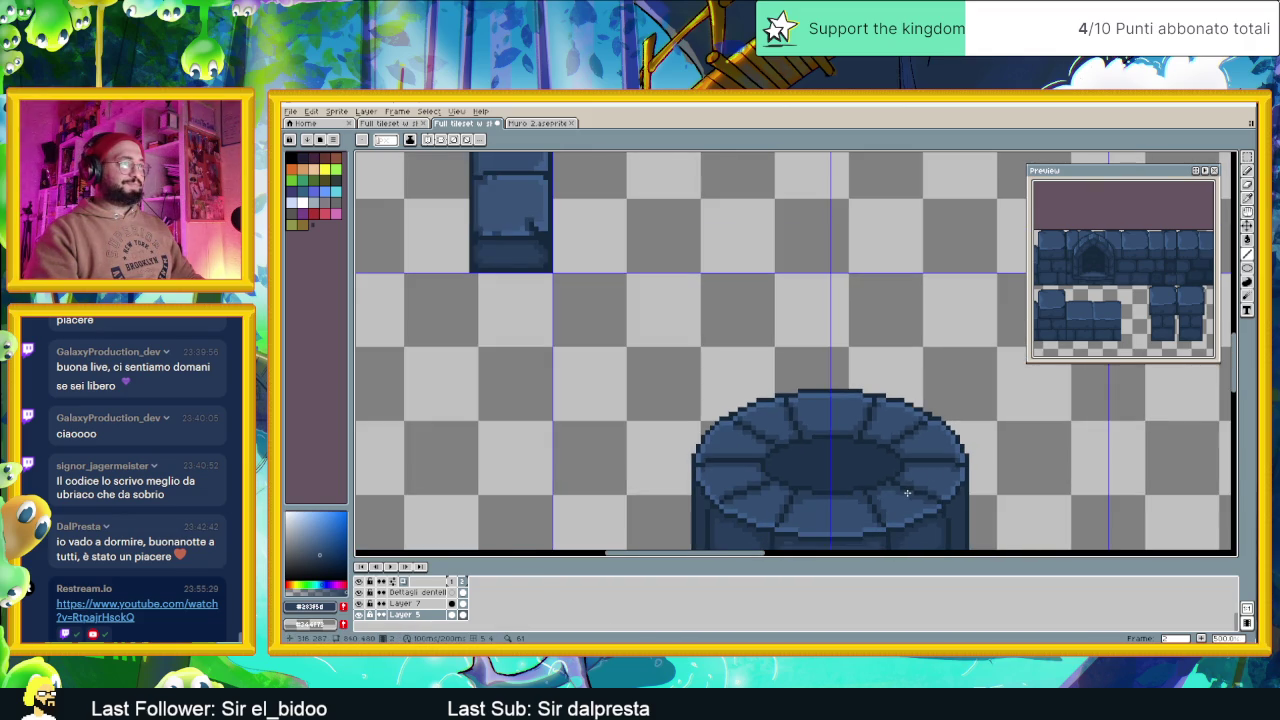
{"action": "scroll", "coordinate": [866, 500], "scroll_direction": "down", "scroll_amount": 2}
{"action": "scroll", "coordinate": [800, 460], "scroll_direction": "up", "scroll_amount": 1}
{"action": "scroll", "coordinate": [788, 444], "scroll_direction": "down", "scroll_amount": 1}
{"action": "scroll", "coordinate": [788, 444], "scroll_direction": "up", "scroll_amount": 1}
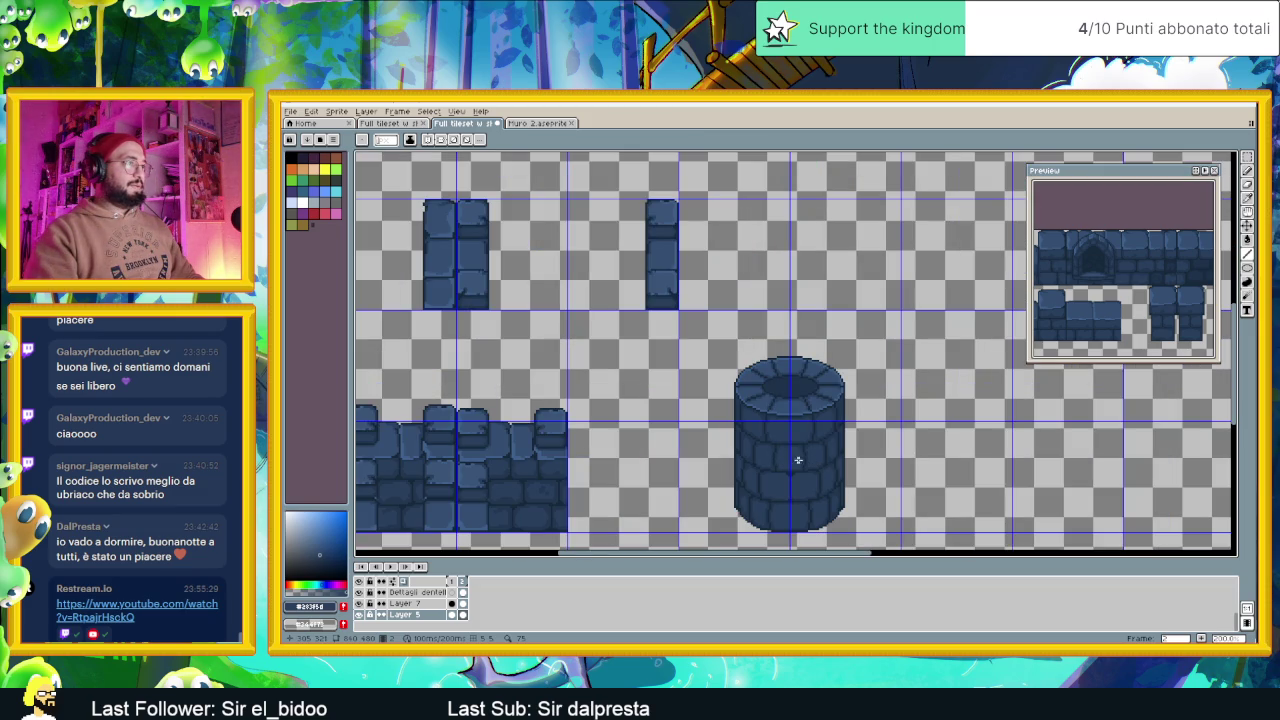
{"action": "scroll", "coordinate": [794, 459], "scroll_direction": "down", "scroll_amount": 1}
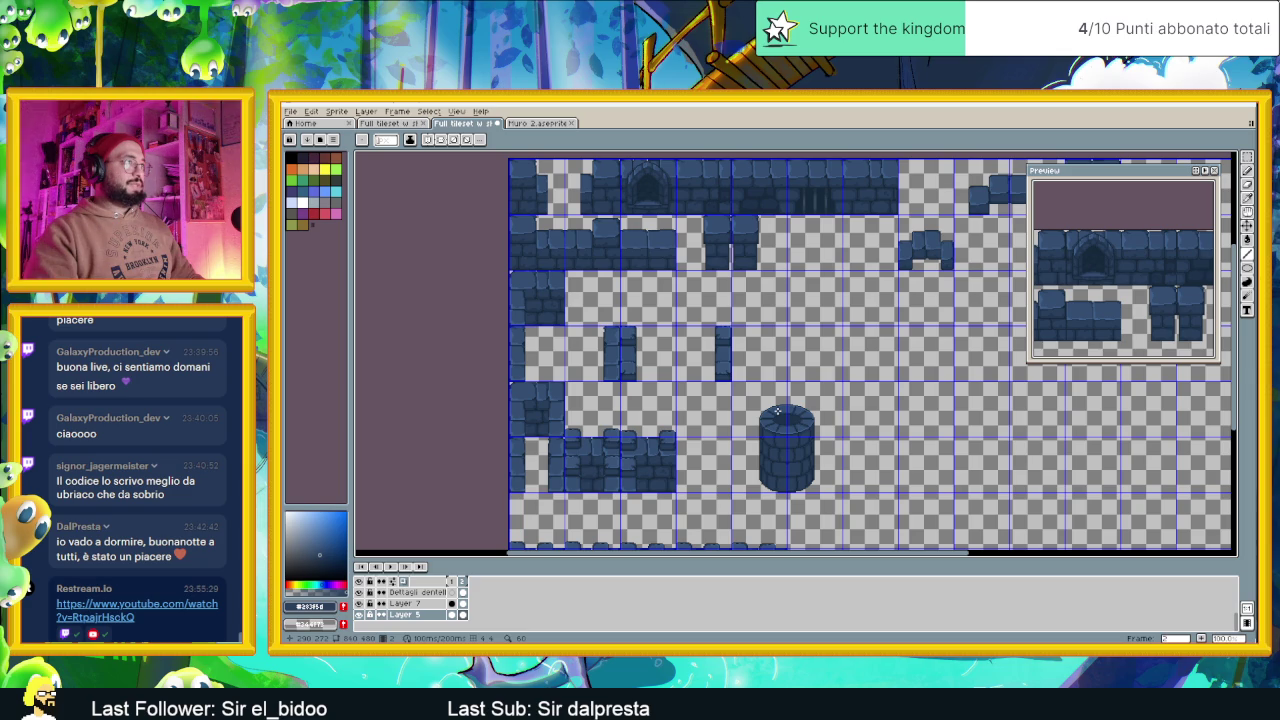
{"action": "scroll", "coordinate": [784, 445], "scroll_direction": "up", "scroll_amount": 1}
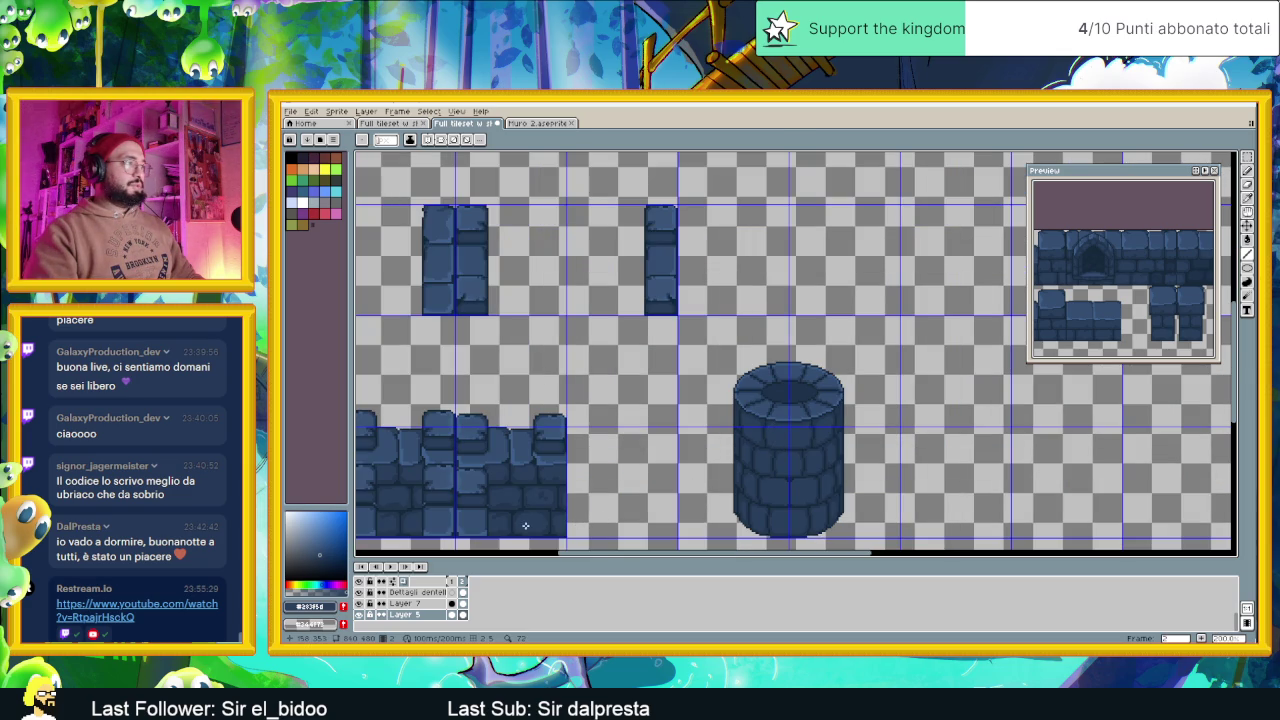
Sample a dark wall colour and shade lines inside the tower top's central hollow
{"action": "key", "text": "i"}
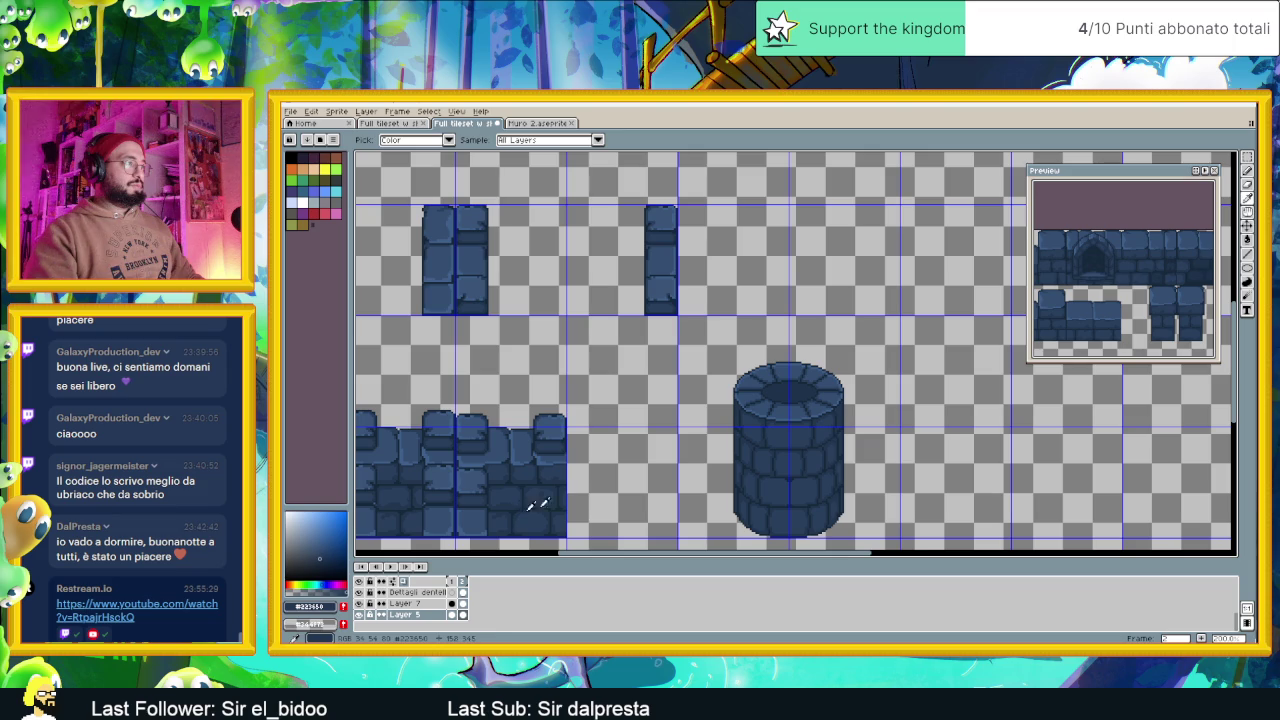
{"action": "scroll", "coordinate": [797, 402], "scroll_direction": "up", "scroll_amount": 2}
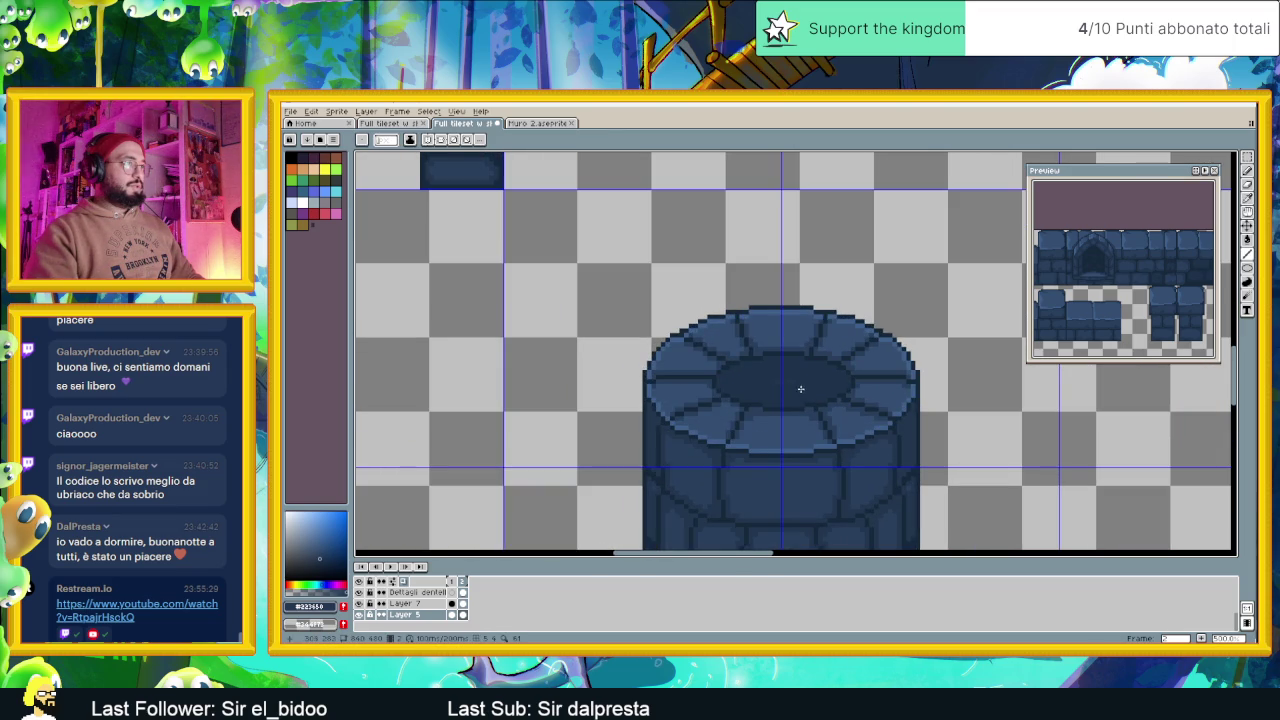
{"action": "scroll", "coordinate": [785, 383], "scroll_direction": "up", "scroll_amount": 2}
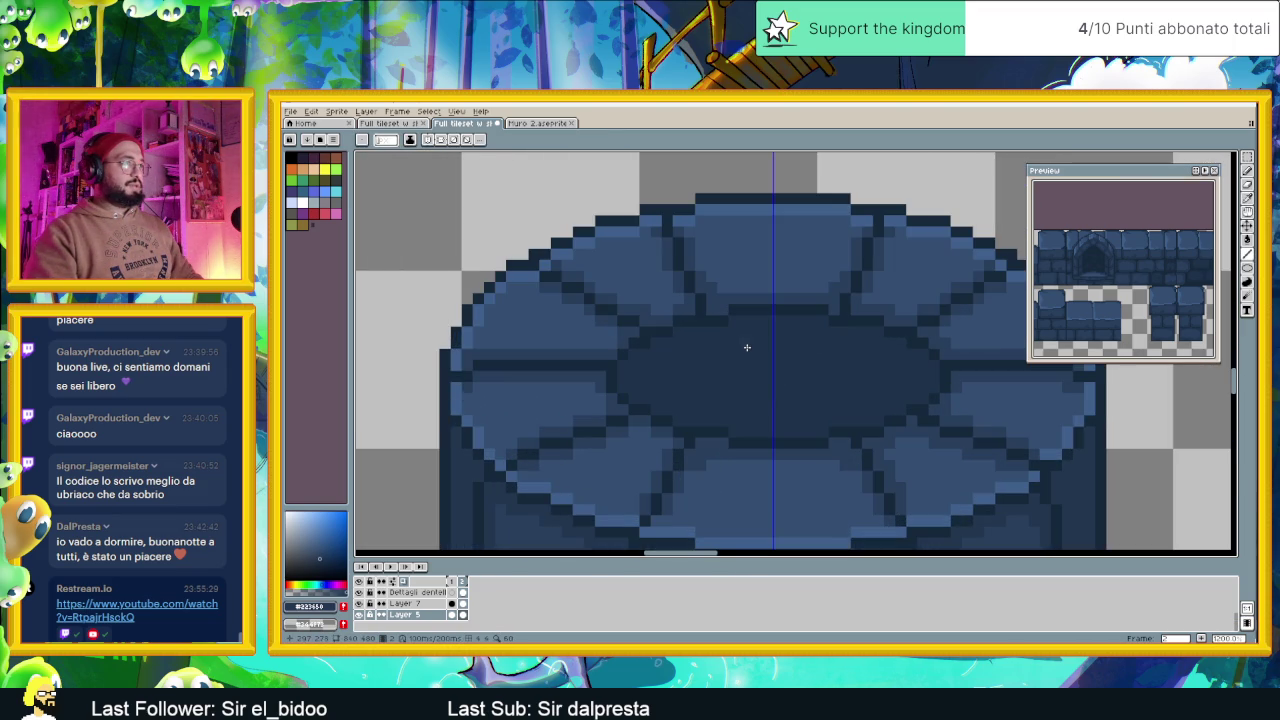
{"action": "left_click_drag", "start_coordinate": [745, 347], "coordinate": [810, 345]}
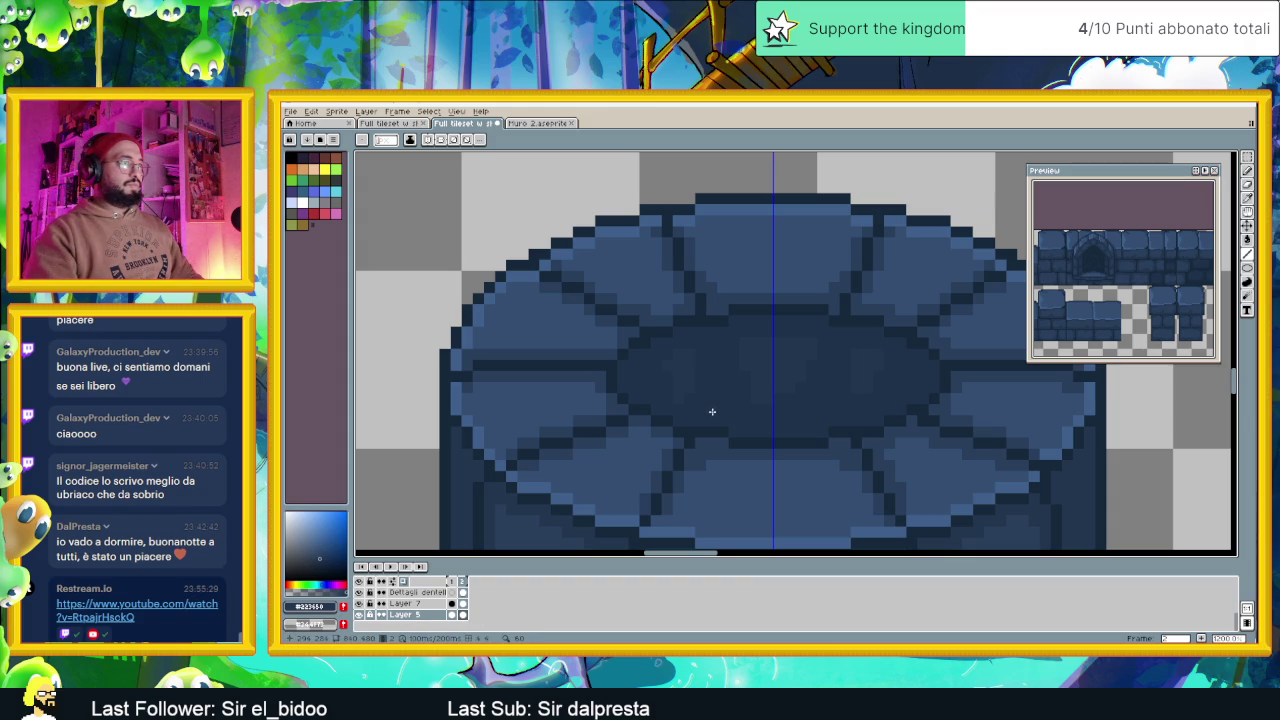
{"action": "left_click_drag", "start_coordinate": [711, 413], "coordinate": [717, 419]}
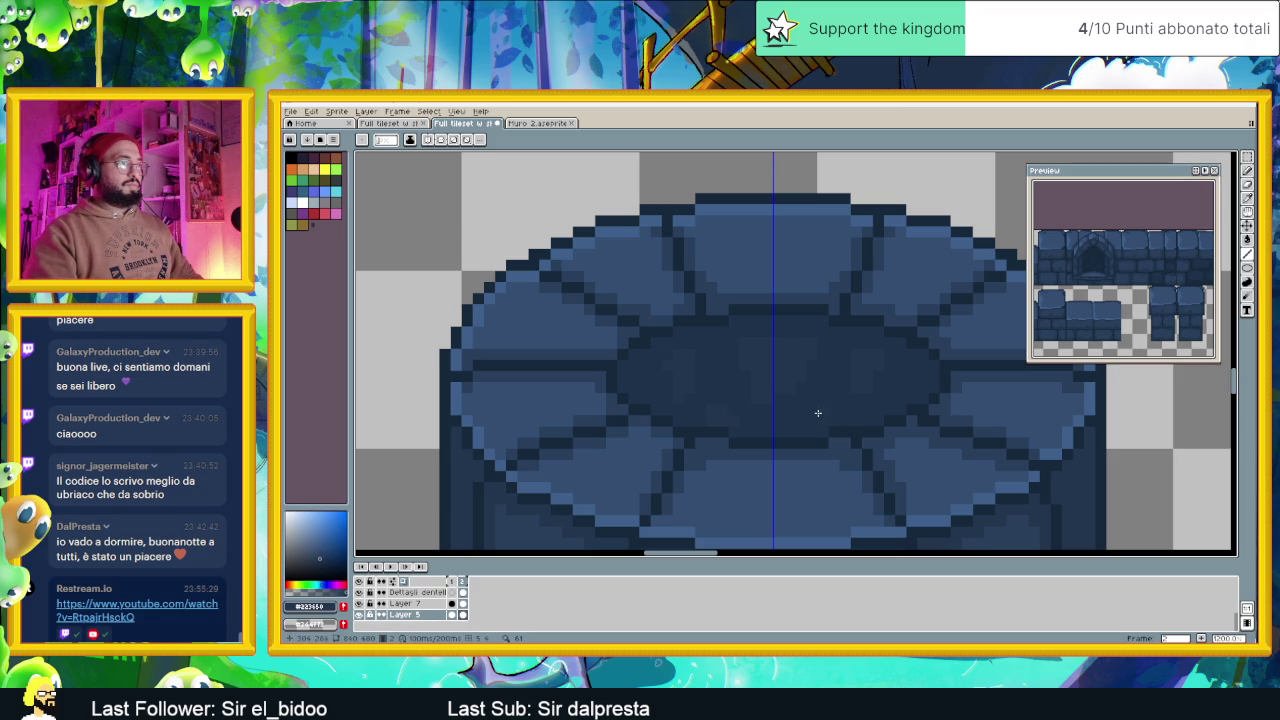
{"action": "left_click_drag", "start_coordinate": [827, 417], "coordinate": [838, 415]}
{"action": "scroll", "coordinate": [808, 410], "scroll_direction": "down", "scroll_amount": 3}
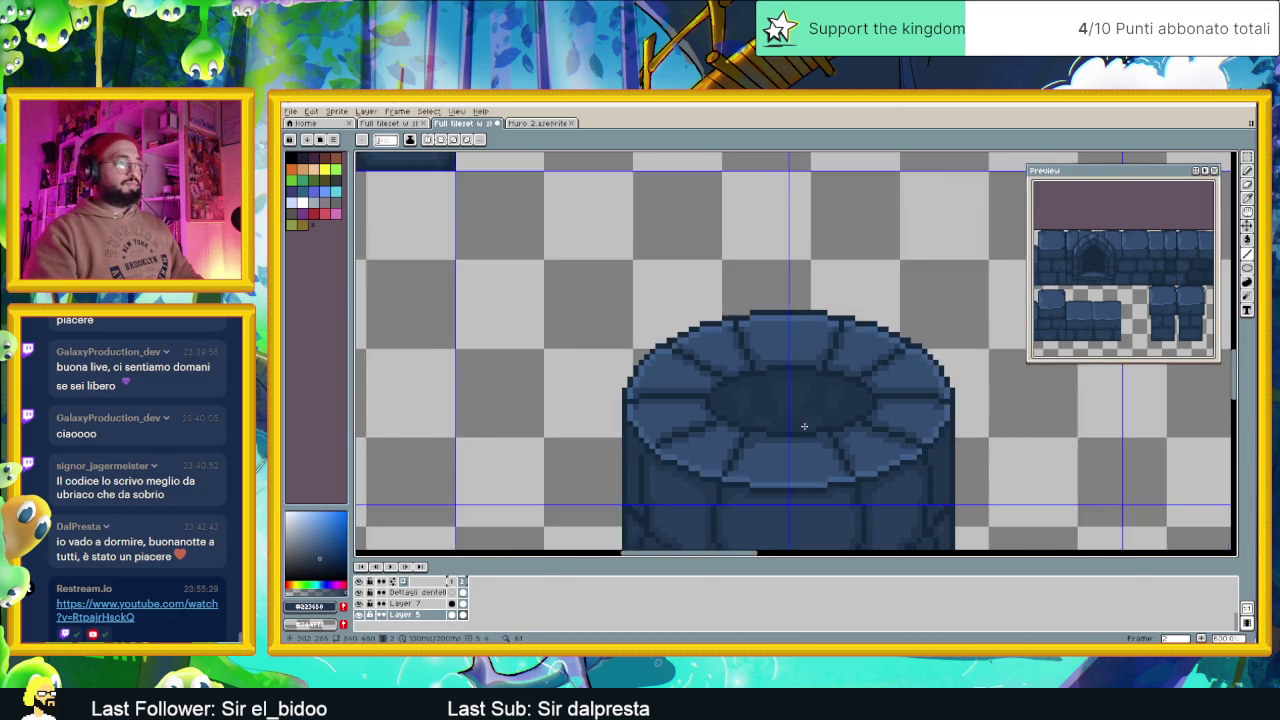
Darken two vertical brick seams on the round tower's body
{"action": "scroll", "coordinate": [808, 420], "scroll_direction": "down", "scroll_amount": 1}
{"action": "scroll", "coordinate": [790, 415], "scroll_direction": "down", "scroll_amount": 1}
{"action": "scroll", "coordinate": [790, 420], "scroll_direction": "down", "scroll_amount": 2}
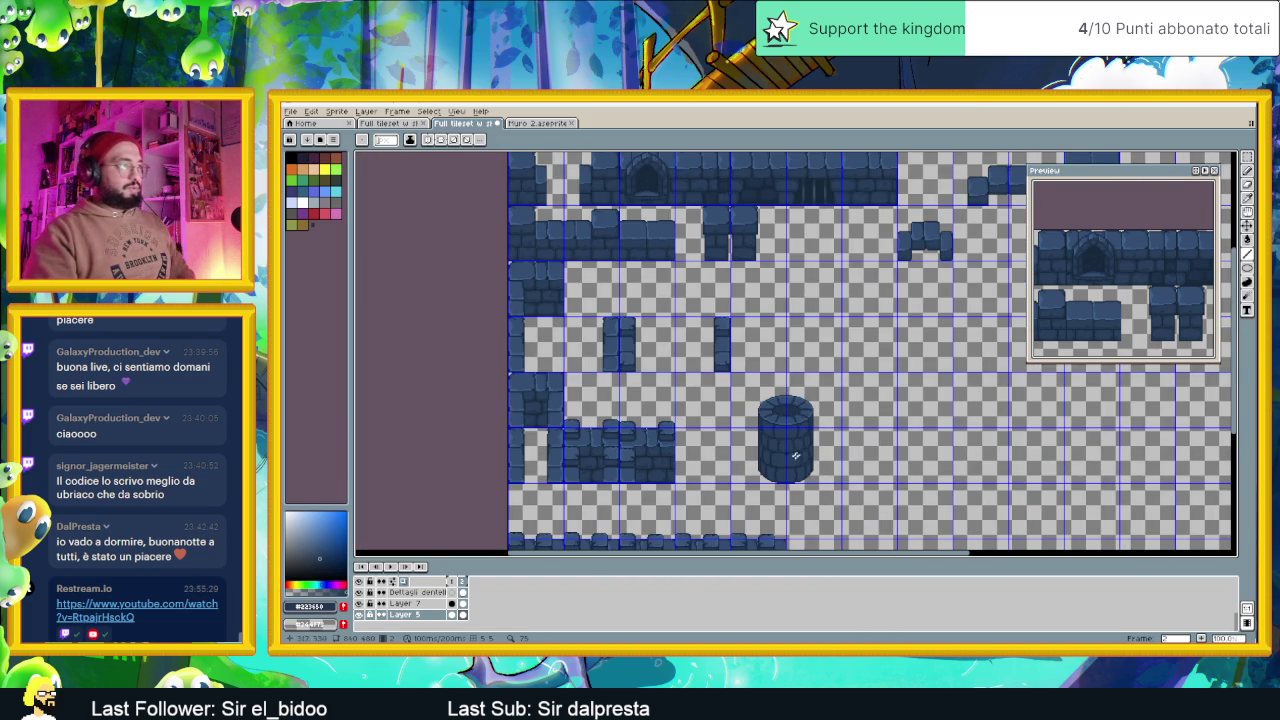
{"action": "scroll", "coordinate": [798, 430], "scroll_direction": "up", "scroll_amount": 1}
{"action": "scroll", "coordinate": [805, 430], "scroll_direction": "up", "scroll_amount": 2}
{"action": "scroll", "coordinate": [810, 432], "scroll_direction": "up", "scroll_amount": 1}
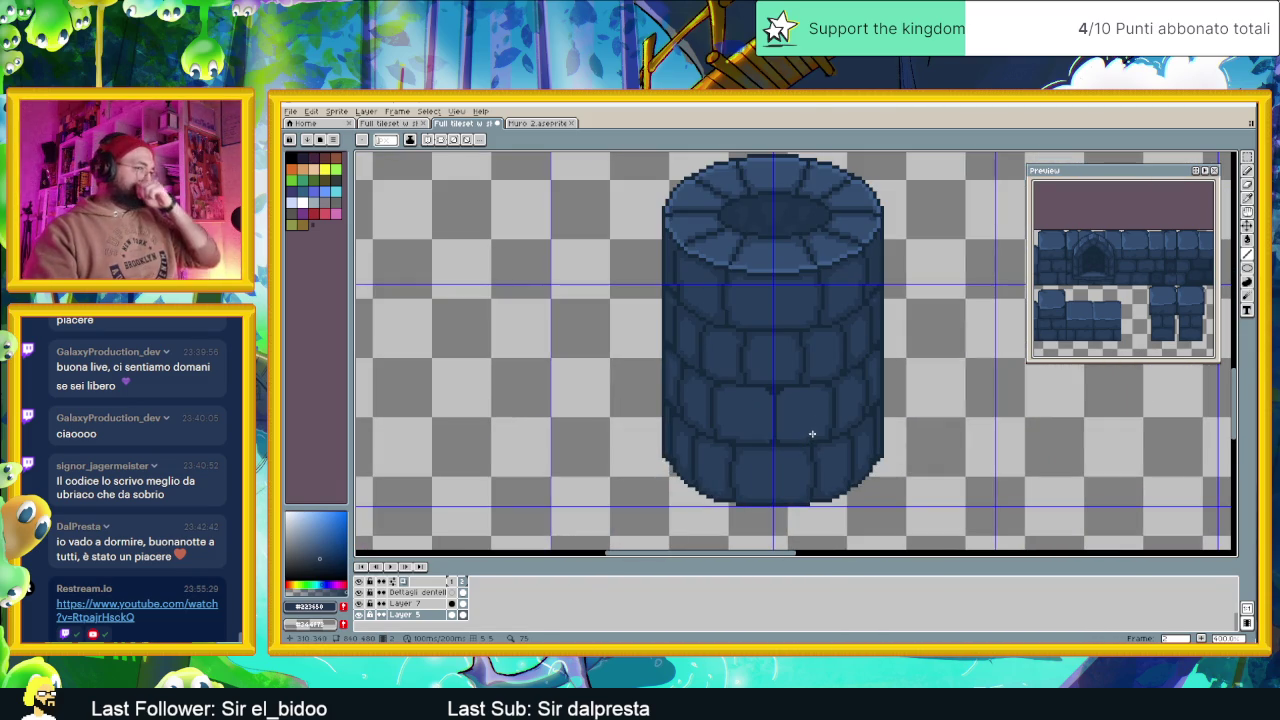
{"action": "scroll", "coordinate": [782, 432], "scroll_direction": "up", "scroll_amount": 1}
{"action": "scroll", "coordinate": [782, 430], "scroll_direction": "up", "scroll_amount": 1}
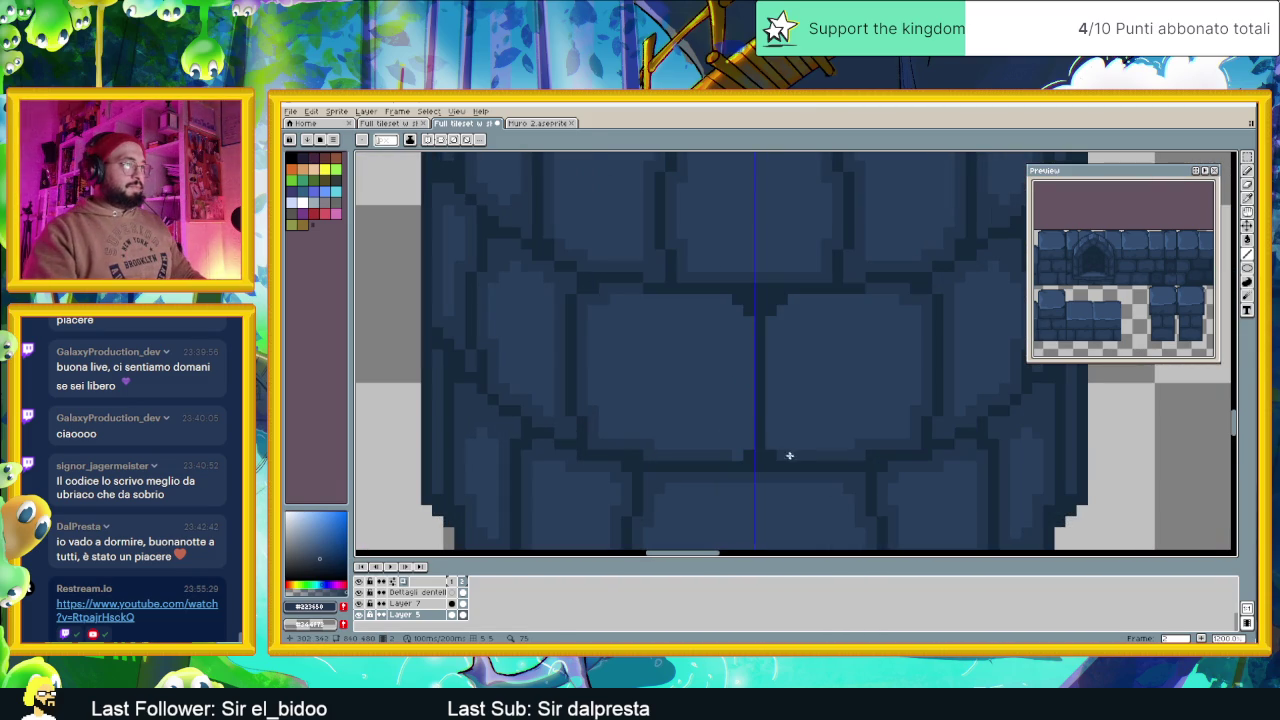
{"action": "left_click_drag", "start_coordinate": [770, 318], "coordinate": [768, 446]}
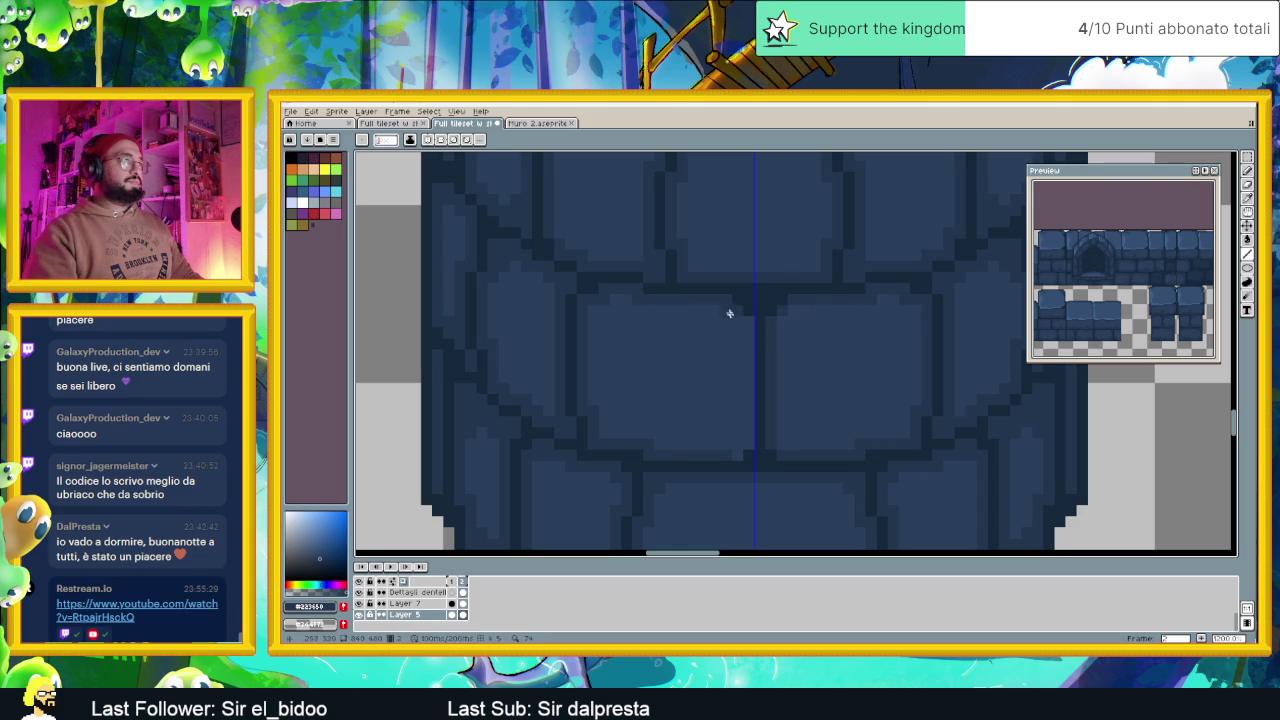
{"action": "left_click_drag", "start_coordinate": [748, 360], "coordinate": [753, 434]}
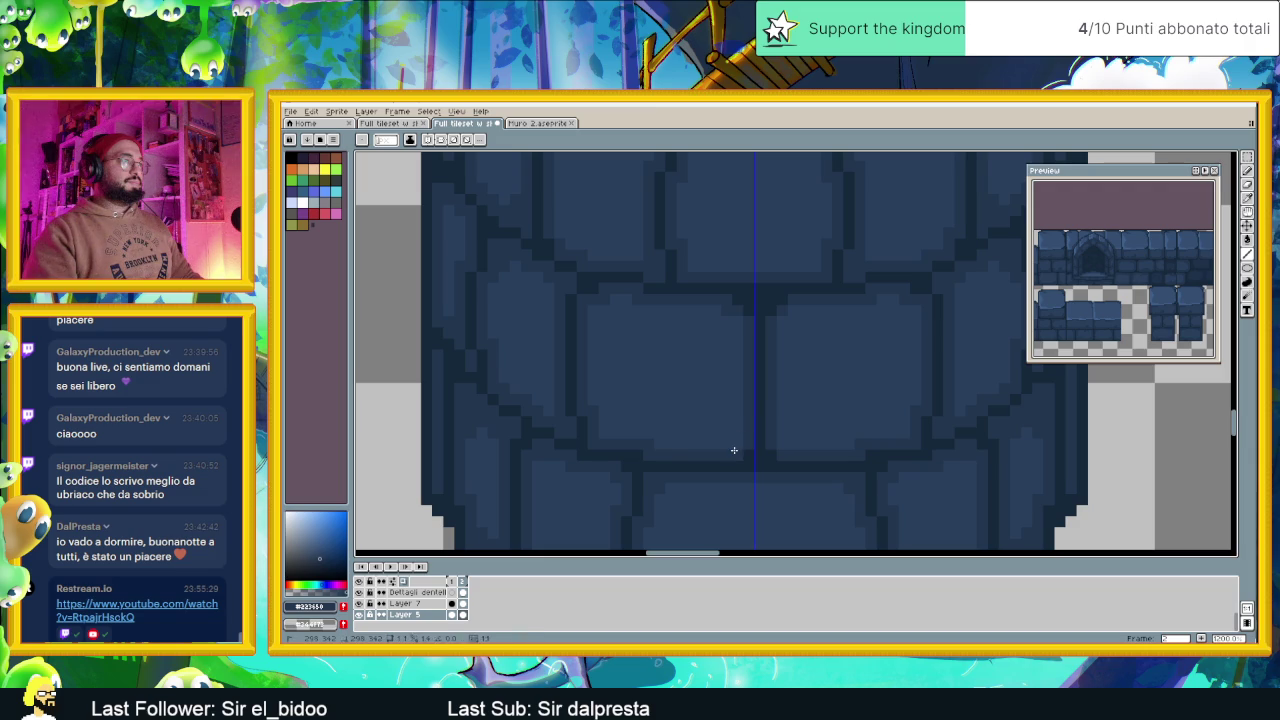
Sample a darker blue from the tower's bricks with the eyedropper
{"action": "scroll", "coordinate": [865, 425], "scroll_direction": "down", "scroll_amount": 2}
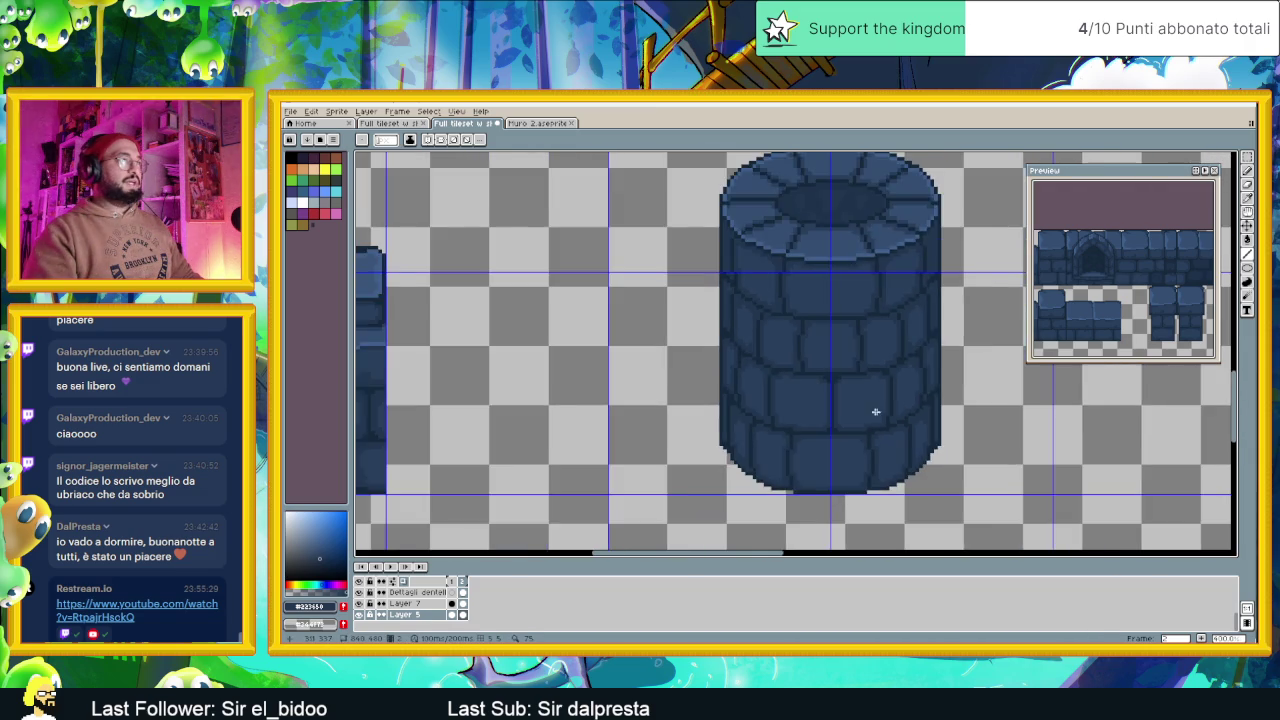
{"action": "scroll", "coordinate": [872, 412], "scroll_direction": "down", "scroll_amount": 1}
{"action": "scroll", "coordinate": [893, 420], "scroll_direction": "down", "scroll_amount": 1}
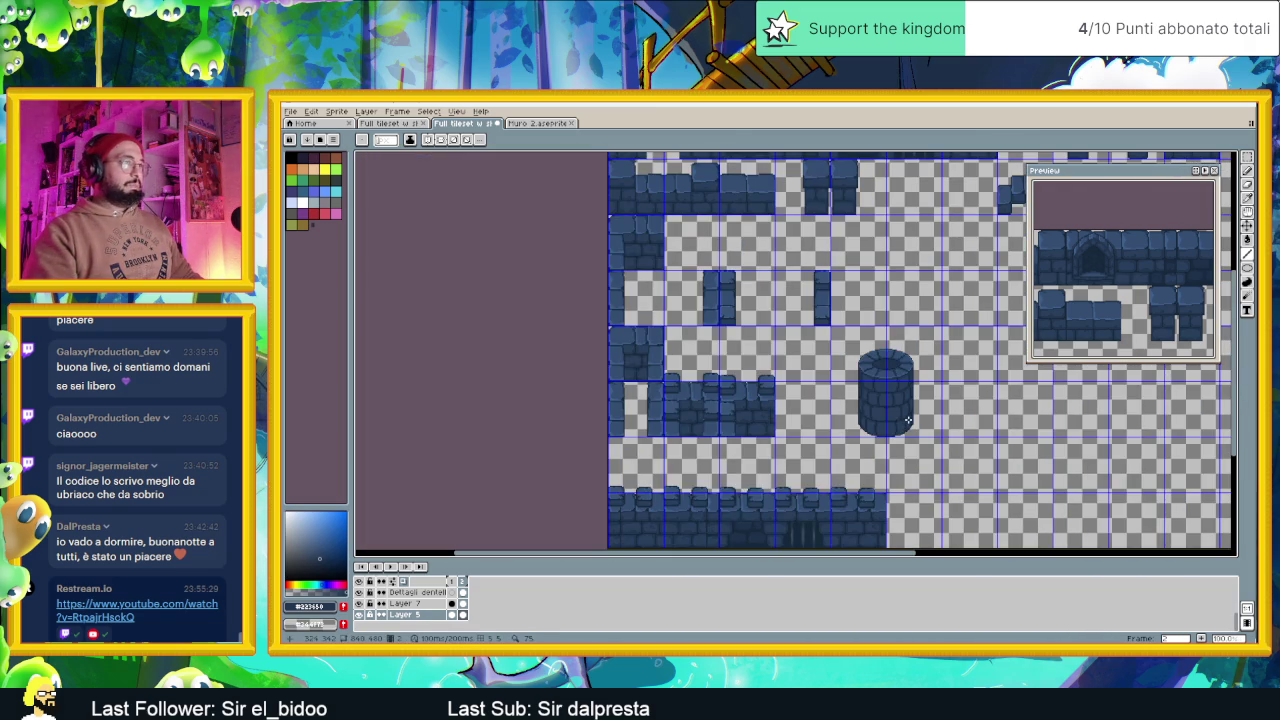
{"action": "left_click_drag", "start_coordinate": [924, 420], "coordinate": [863, 385]}
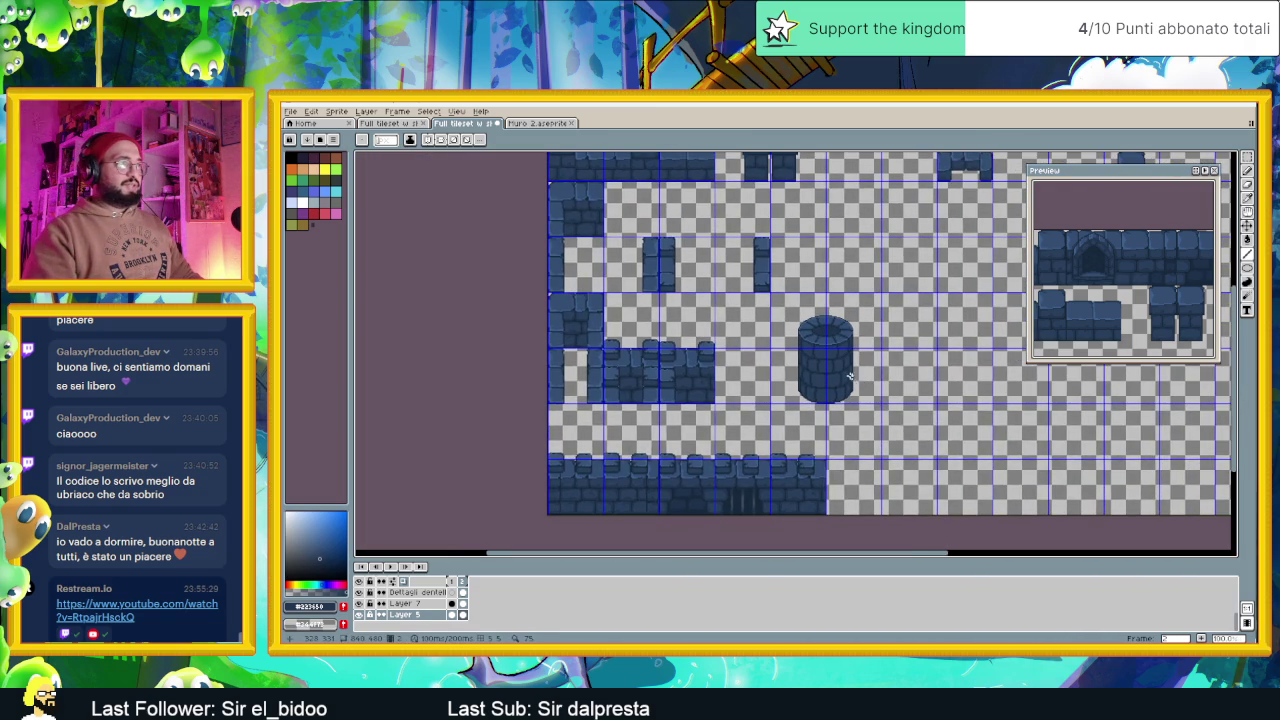
{"action": "scroll", "coordinate": [840, 375], "scroll_direction": "up", "scroll_amount": 2}
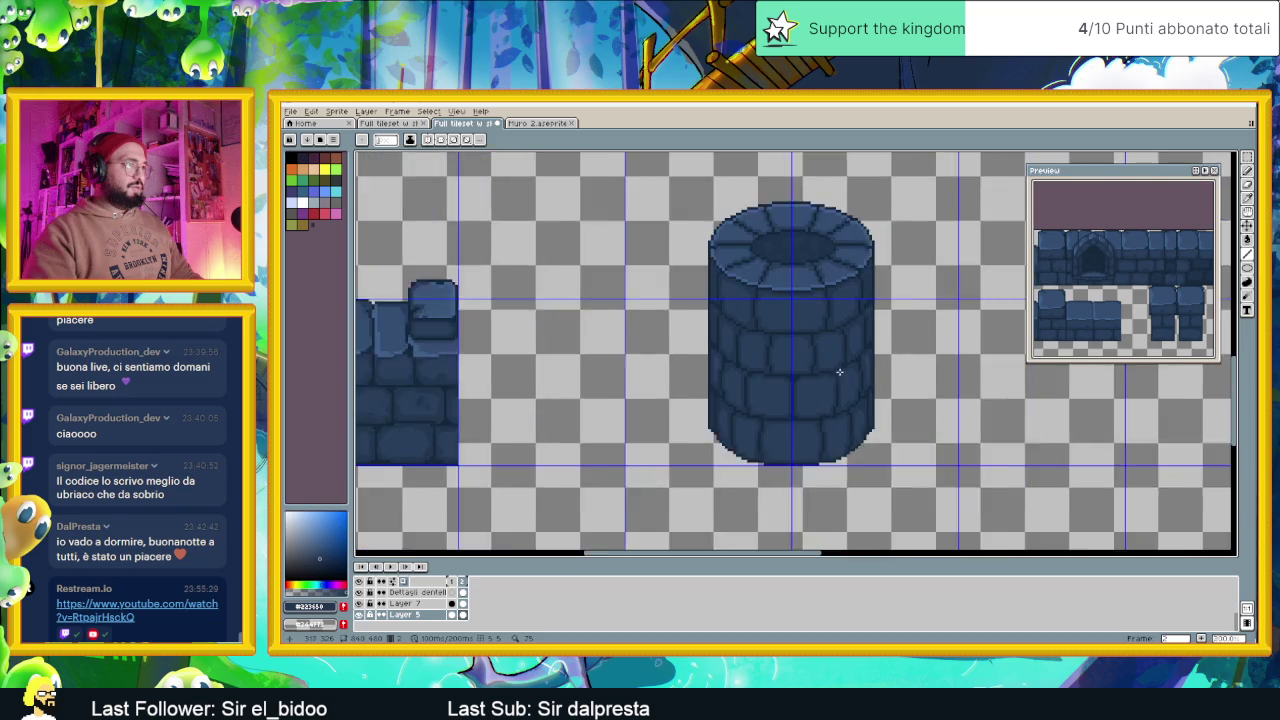
{"action": "scroll", "coordinate": [800, 395], "scroll_direction": "up", "scroll_amount": 1}
{"action": "scroll", "coordinate": [770, 412], "scroll_direction": "up", "scroll_amount": 1}
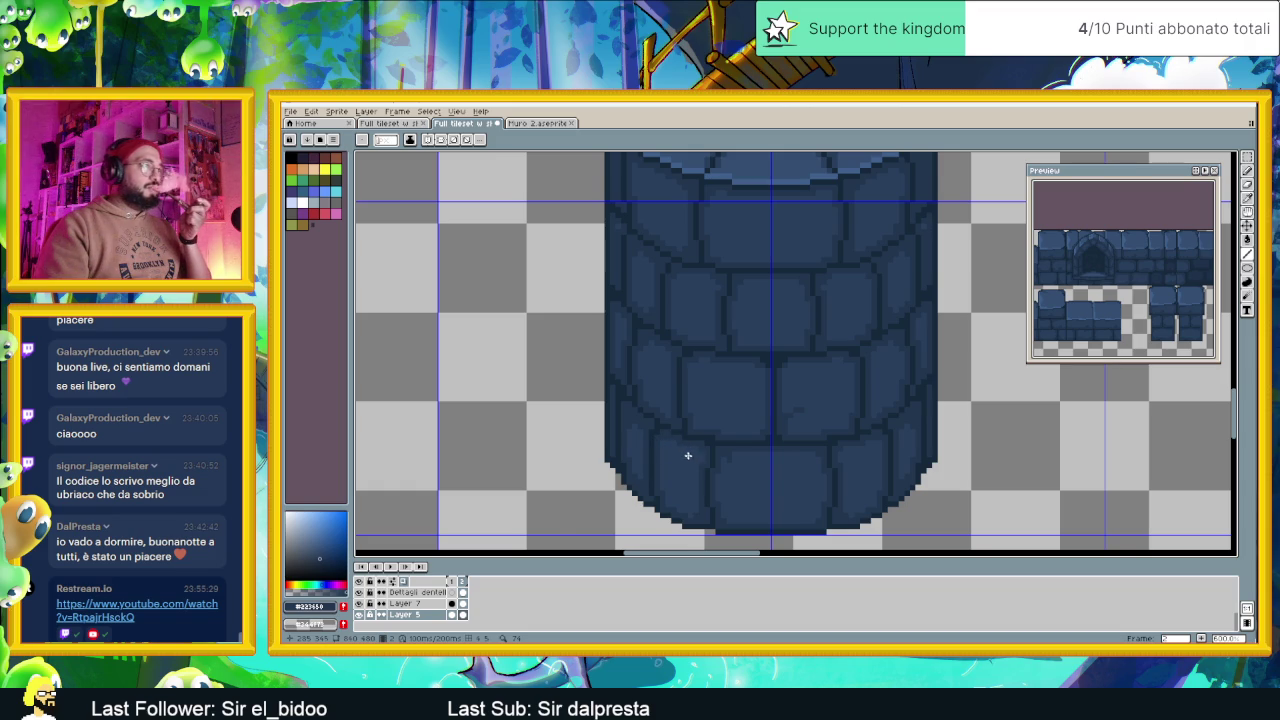
{"action": "scroll", "coordinate": [687, 453], "scroll_direction": "down", "scroll_amount": 1}
{"action": "scroll", "coordinate": [729, 477], "scroll_direction": "down", "scroll_amount": 3}
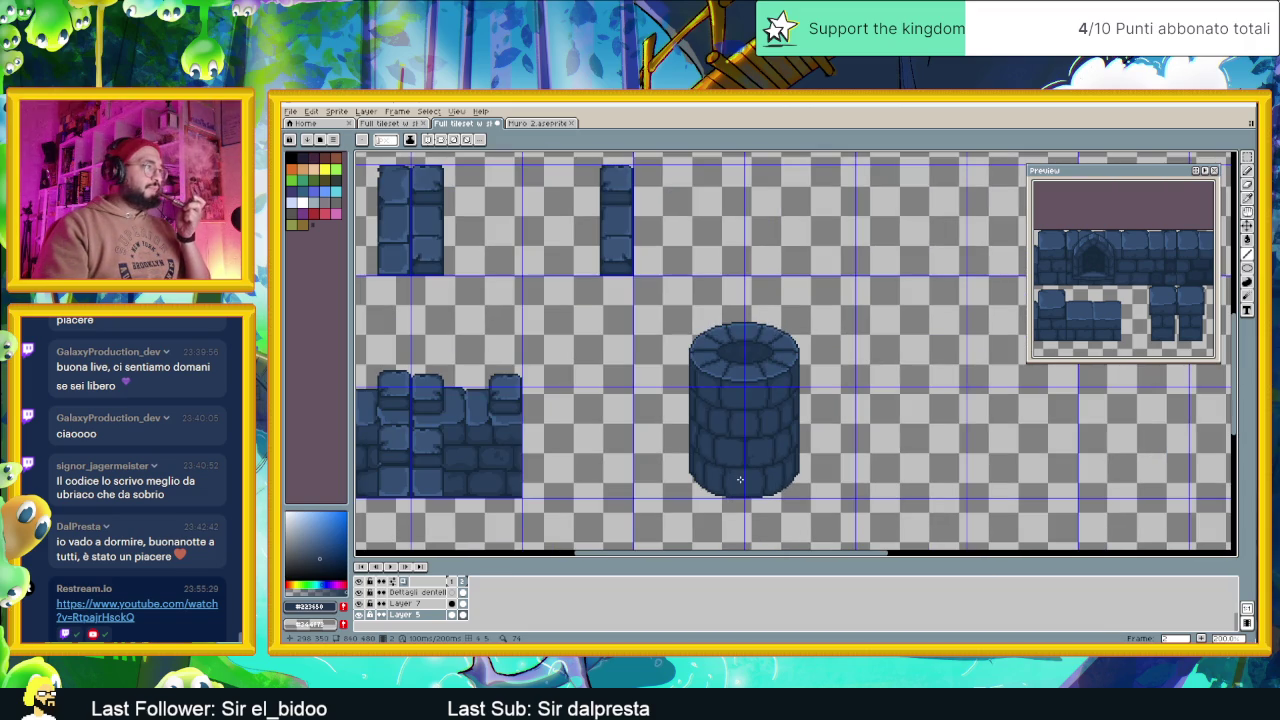
{"action": "scroll", "coordinate": [738, 478], "scroll_direction": "up", "scroll_amount": 1}
{"action": "scroll", "coordinate": [733, 475], "scroll_direction": "up", "scroll_amount": 1}
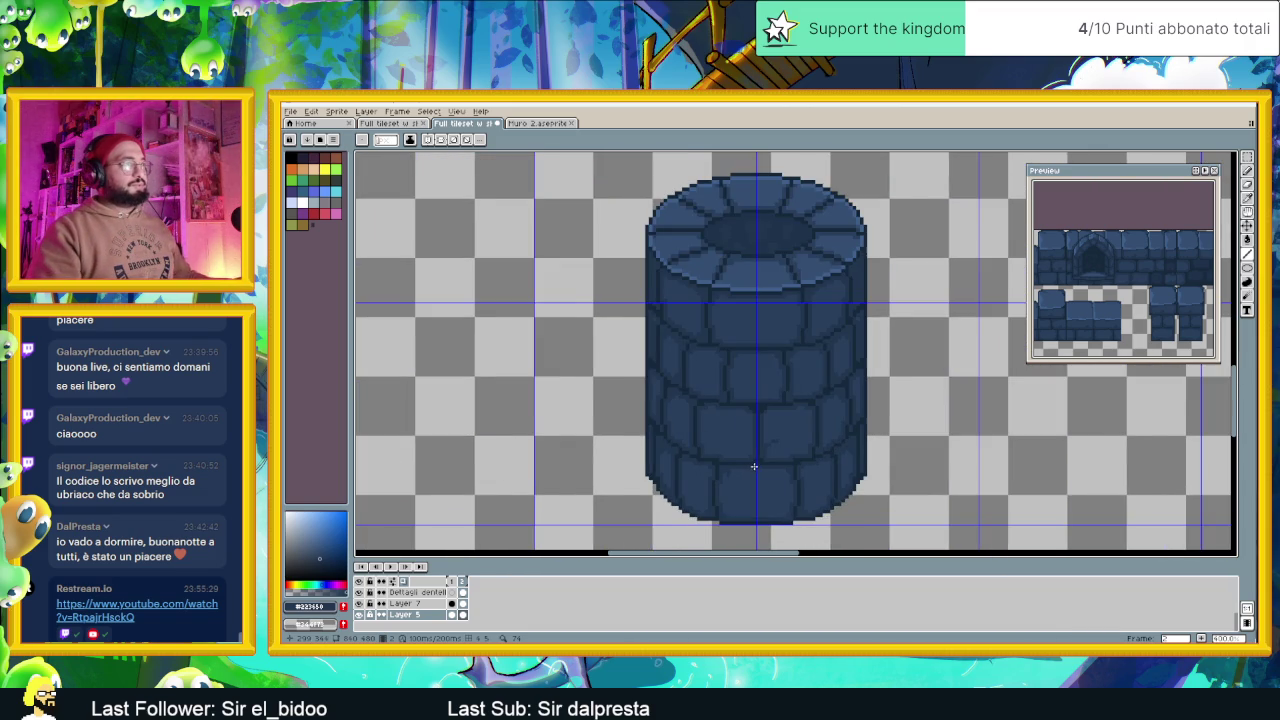
{"action": "scroll", "coordinate": [753, 466], "scroll_direction": "up", "scroll_amount": 1}
{"action": "scroll", "coordinate": [755, 460], "scroll_direction": "up", "scroll_amount": 1}
{"action": "key", "text": "i"}
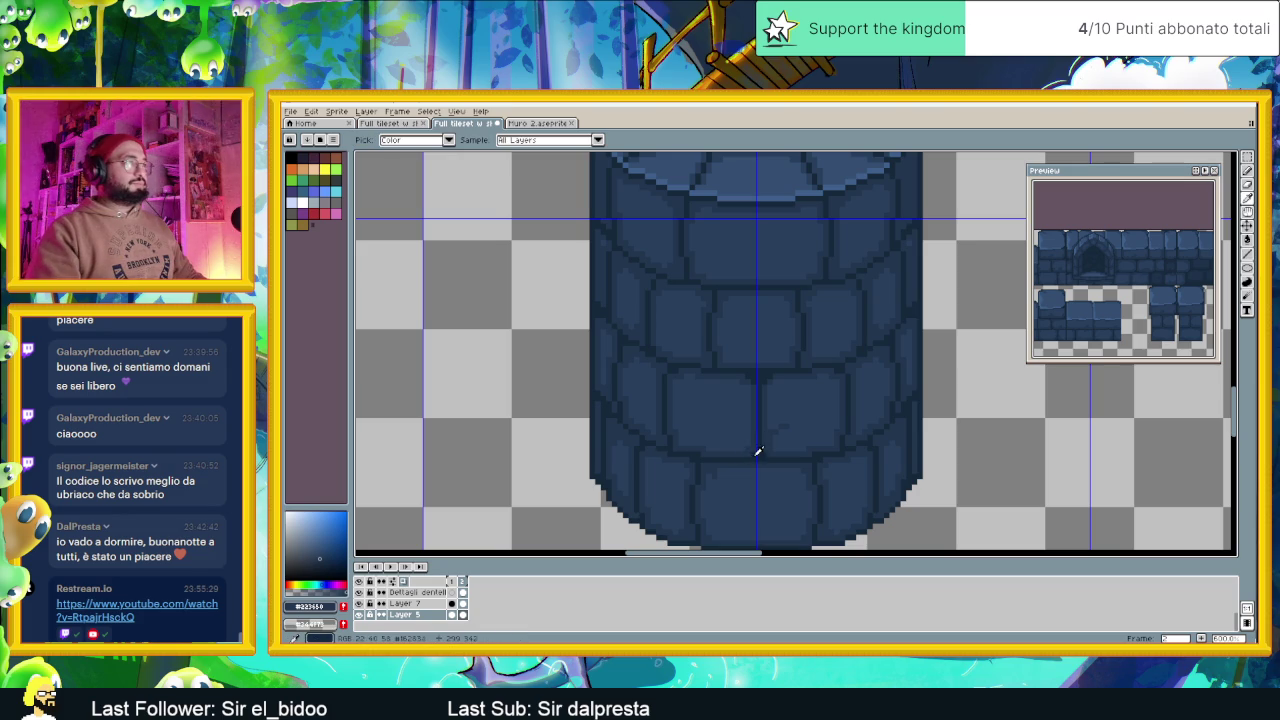
{"action": "scroll", "coordinate": [700, 390], "scroll_direction": "up", "scroll_amount": 2}
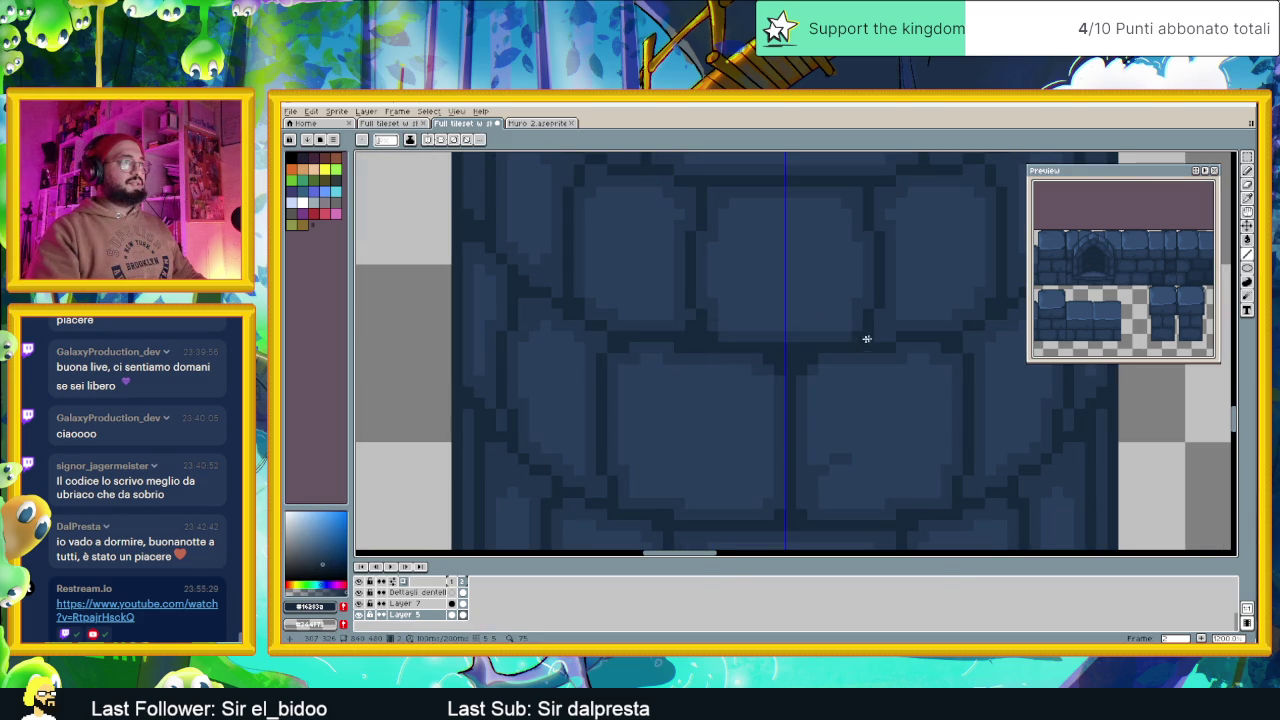
{"action": "scroll", "coordinate": [883, 337], "scroll_direction": "right", "scroll_amount": 3}
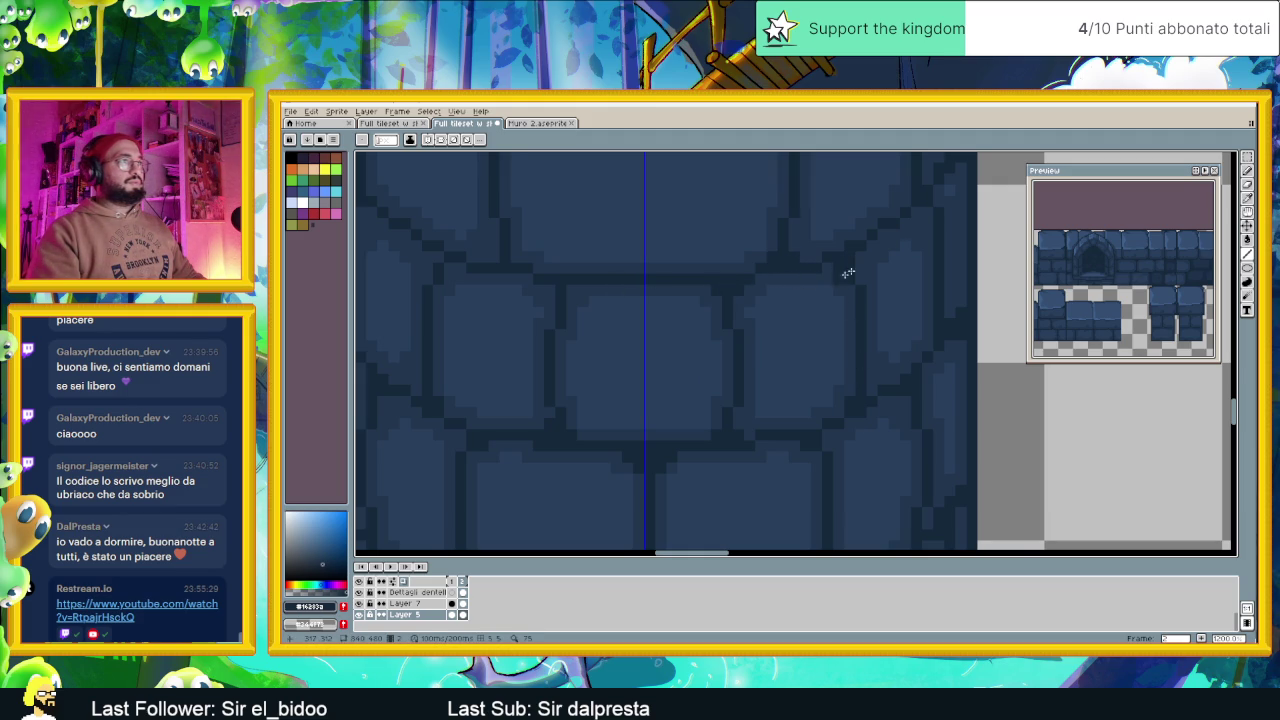
{"action": "left_click_drag", "start_coordinate": [938, 217], "coordinate": [872, 297]}
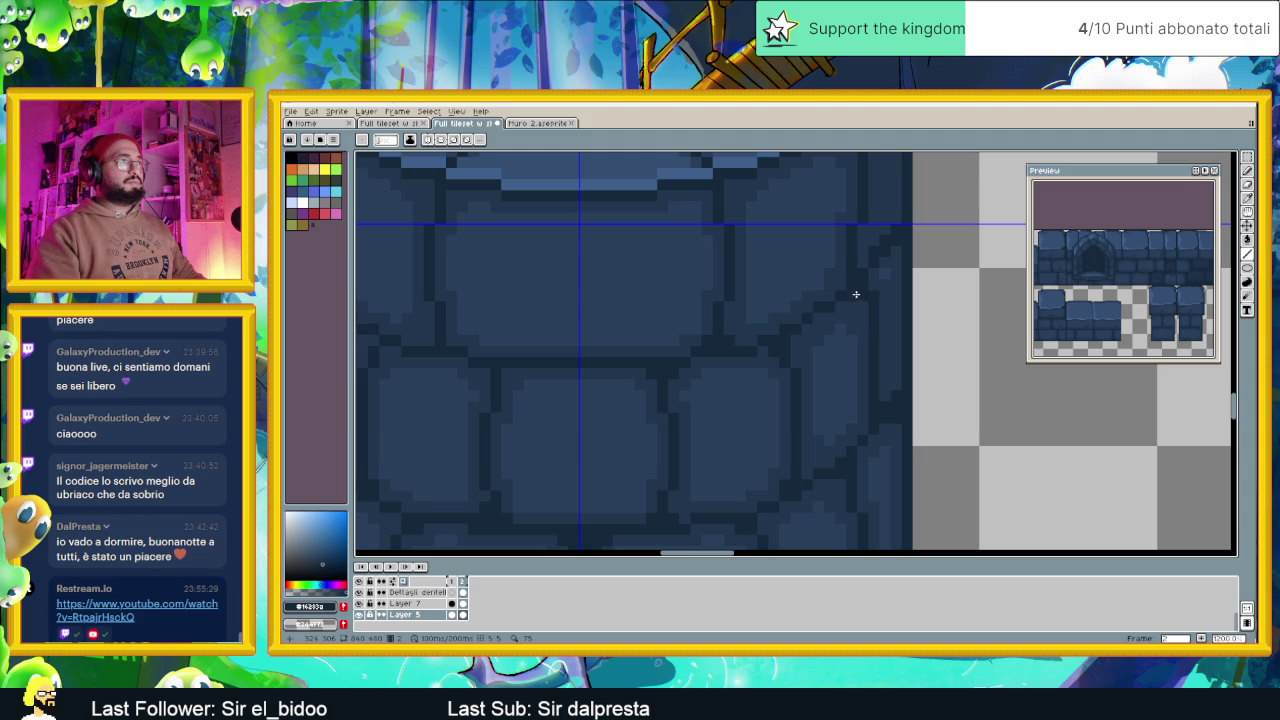
{"action": "scroll", "coordinate": [871, 386], "scroll_direction": "down", "scroll_amount": 1}
{"action": "scroll", "coordinate": [863, 401], "scroll_direction": "down", "scroll_amount": 1}
{"action": "scroll", "coordinate": [863, 401], "scroll_direction": "up", "scroll_amount": 3}
{"action": "scroll", "coordinate": [866, 397], "scroll_direction": "up", "scroll_amount": 2}
{"action": "scroll", "coordinate": [762, 456], "scroll_direction": "down", "scroll_amount": 3}
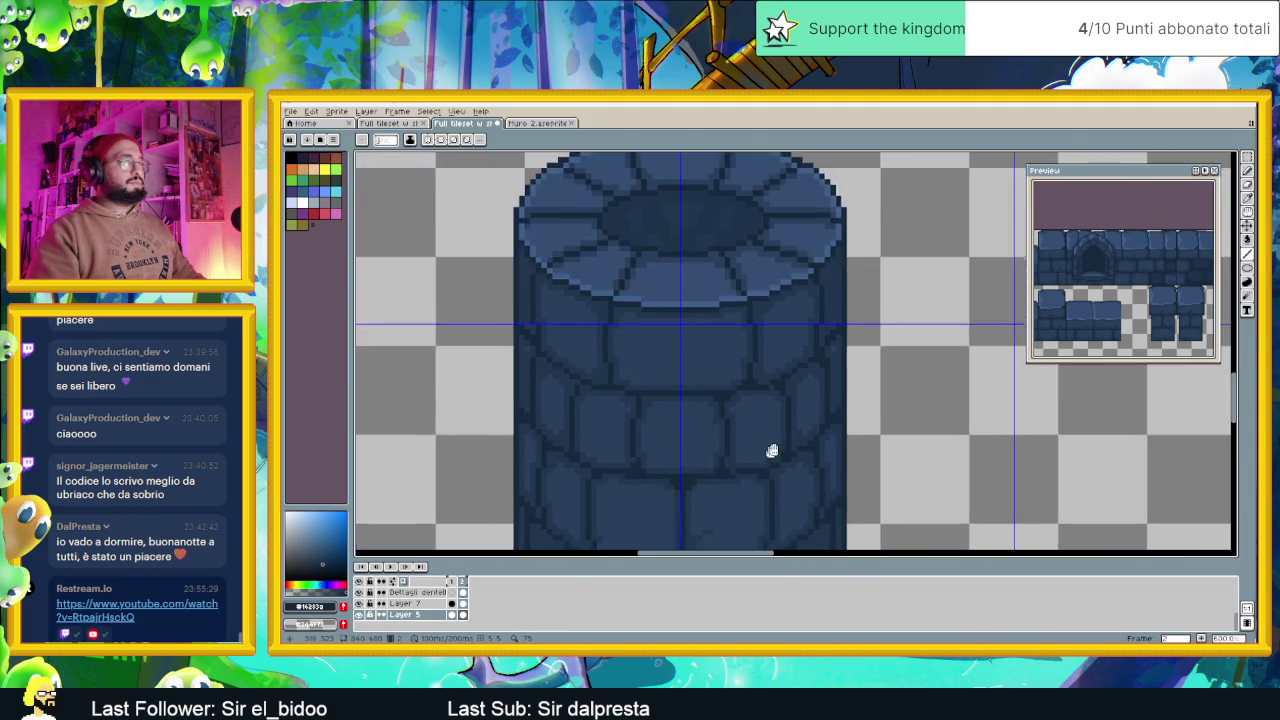
{"action": "left_click_drag", "start_coordinate": [768, 454], "coordinate": [871, 384]}
{"action": "scroll", "coordinate": [925, 370], "scroll_direction": "up", "scroll_amount": 1}
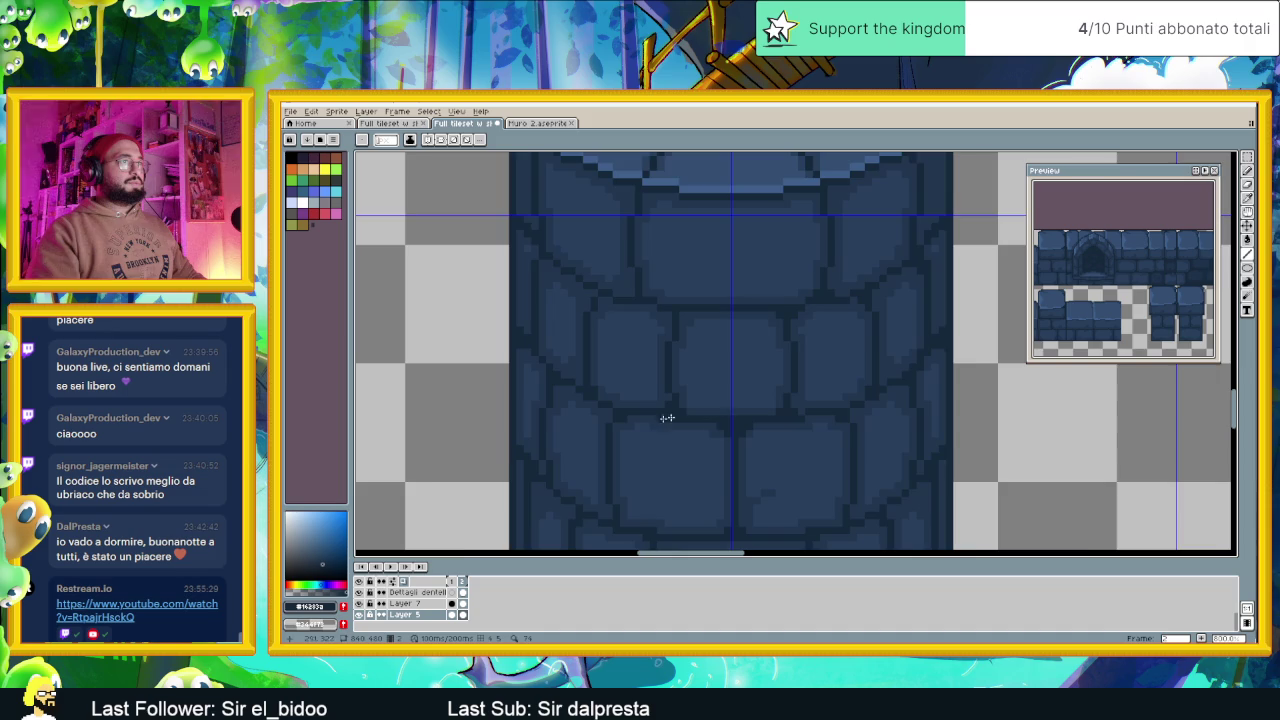
{"action": "scroll", "coordinate": [687, 414], "scroll_direction": "down", "scroll_amount": 1}
{"action": "scroll", "coordinate": [572, 398], "scroll_direction": "up", "scroll_amount": 1}
{"action": "scroll", "coordinate": [584, 413], "scroll_direction": "down", "scroll_amount": 1}
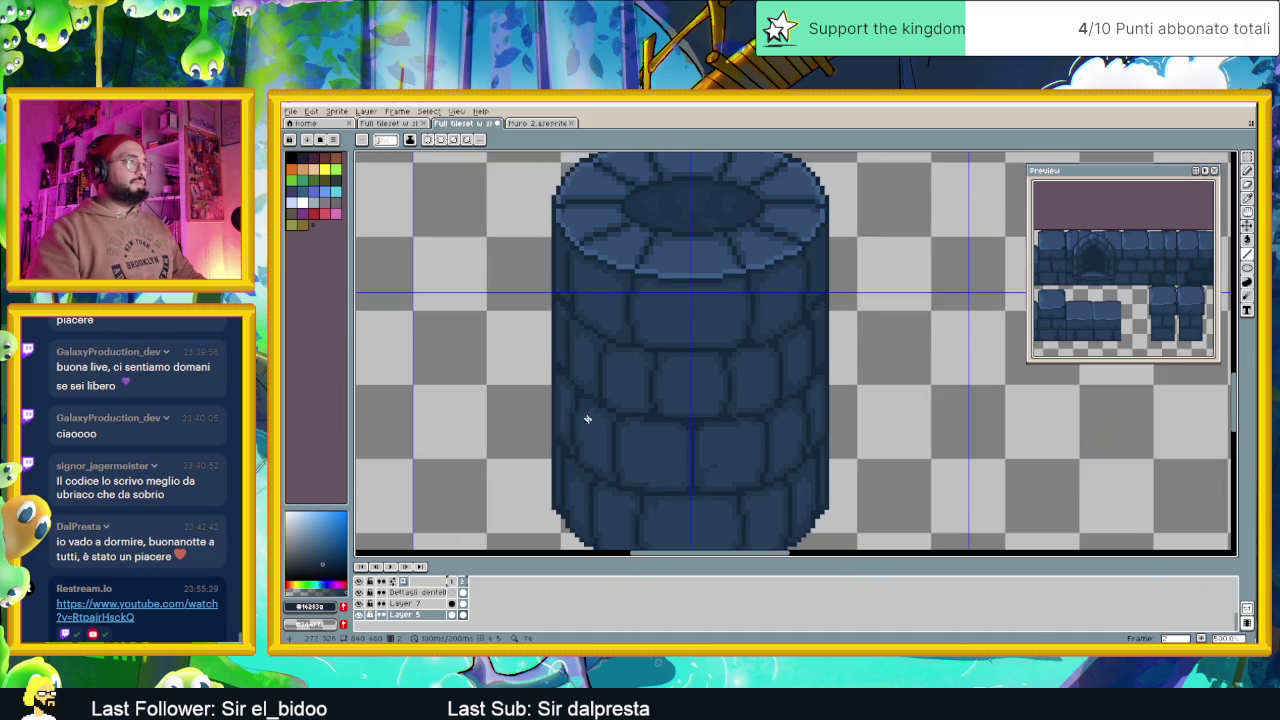
{"action": "scroll", "coordinate": [646, 423], "scroll_direction": "up", "scroll_amount": 2}
{"action": "scroll", "coordinate": [672, 352], "scroll_direction": "up", "scroll_amount": 2}
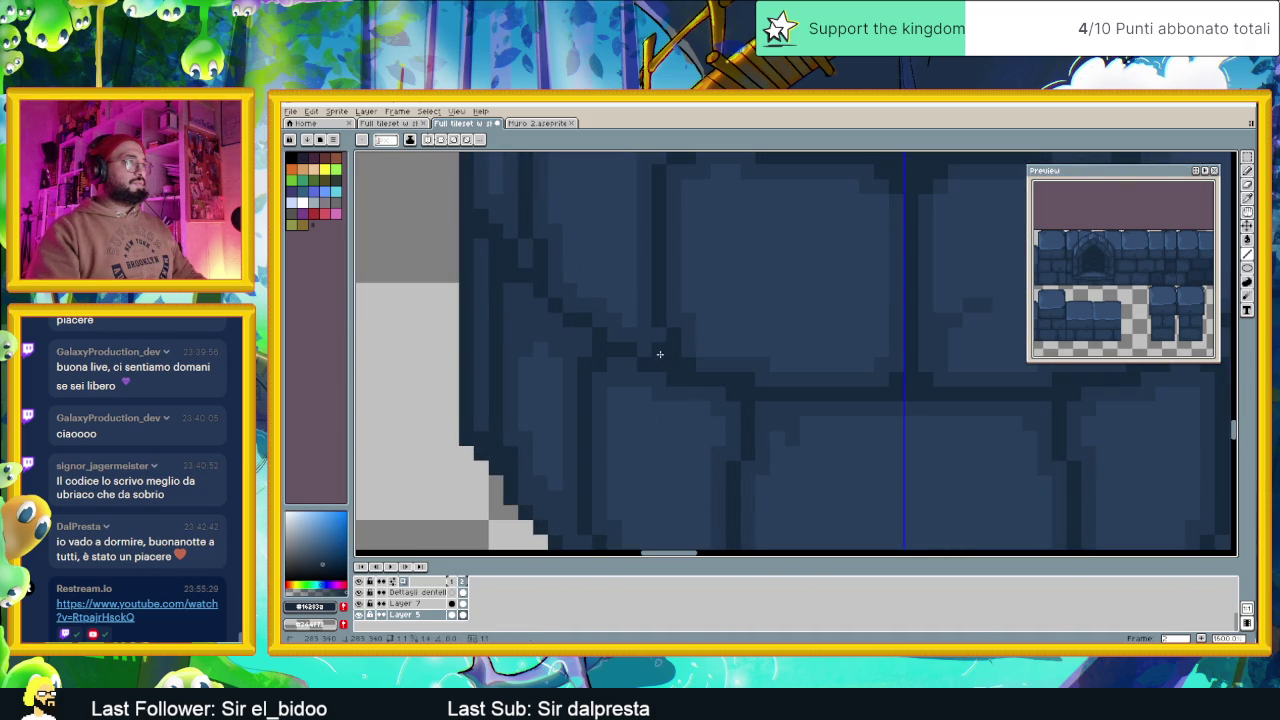
{"action": "scroll", "coordinate": [761, 429], "scroll_direction": "down", "scroll_amount": 2}
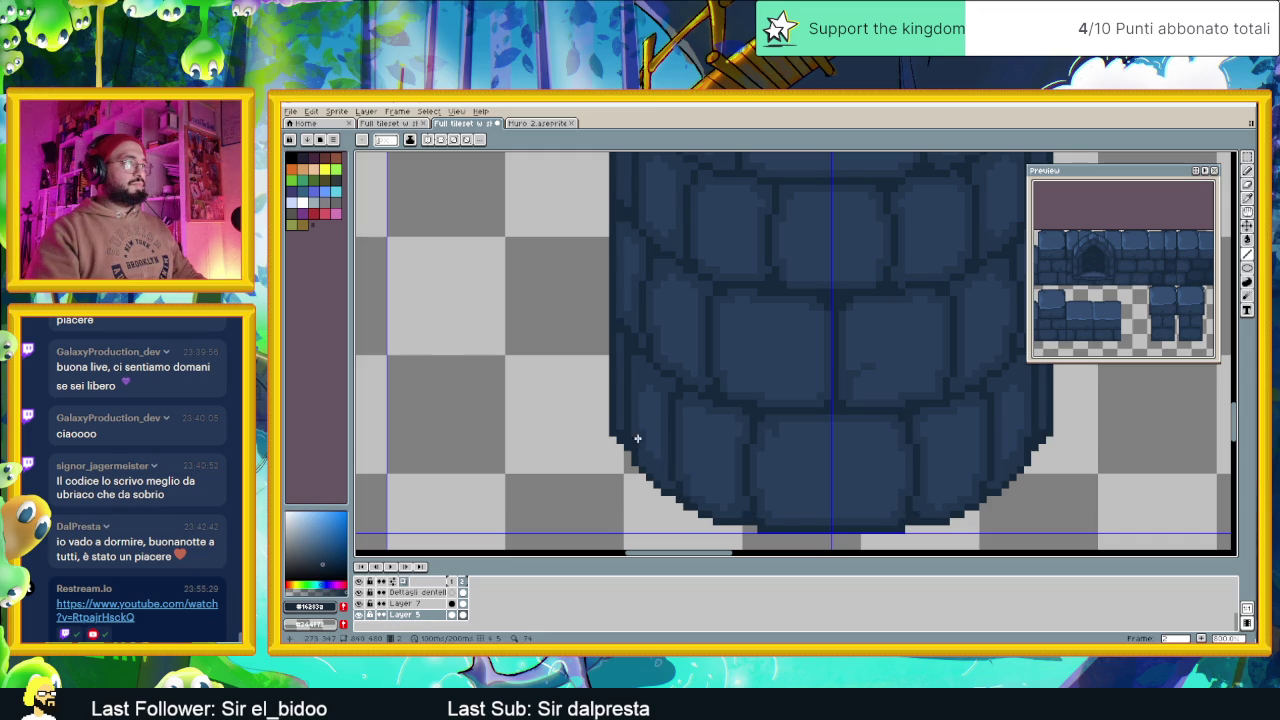
{"action": "scroll", "coordinate": [637, 440], "scroll_direction": "down", "scroll_amount": 2}
{"action": "scroll", "coordinate": [783, 400], "scroll_direction": "down", "scroll_amount": 2}
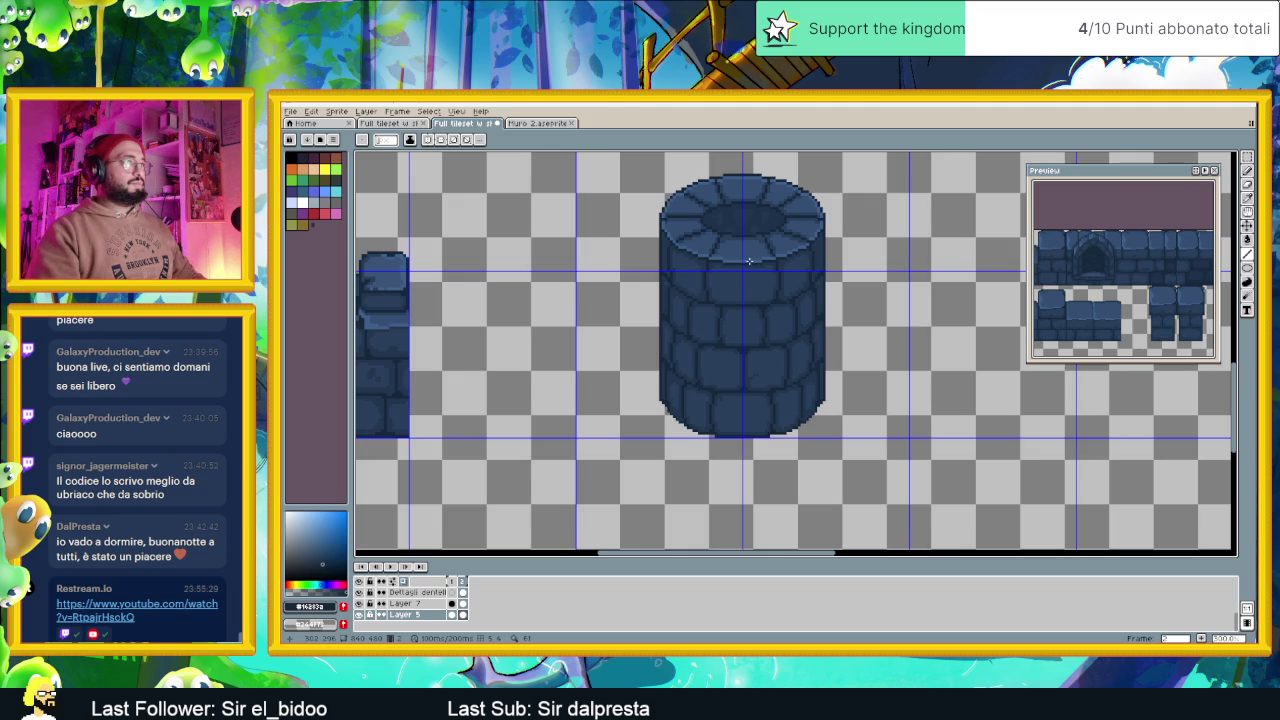
{"action": "scroll", "coordinate": [703, 277], "scroll_direction": "up", "scroll_amount": 3}
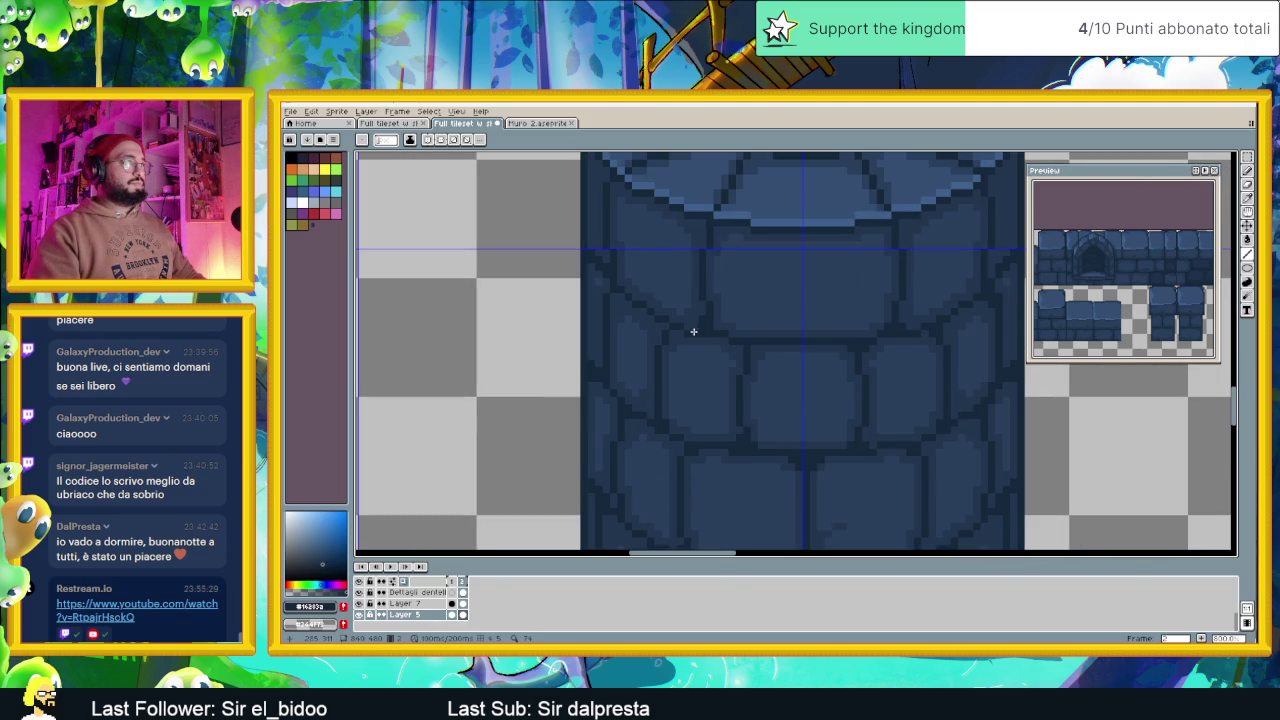
{"action": "scroll", "coordinate": [695, 340], "scroll_direction": "down", "scroll_amount": 2}
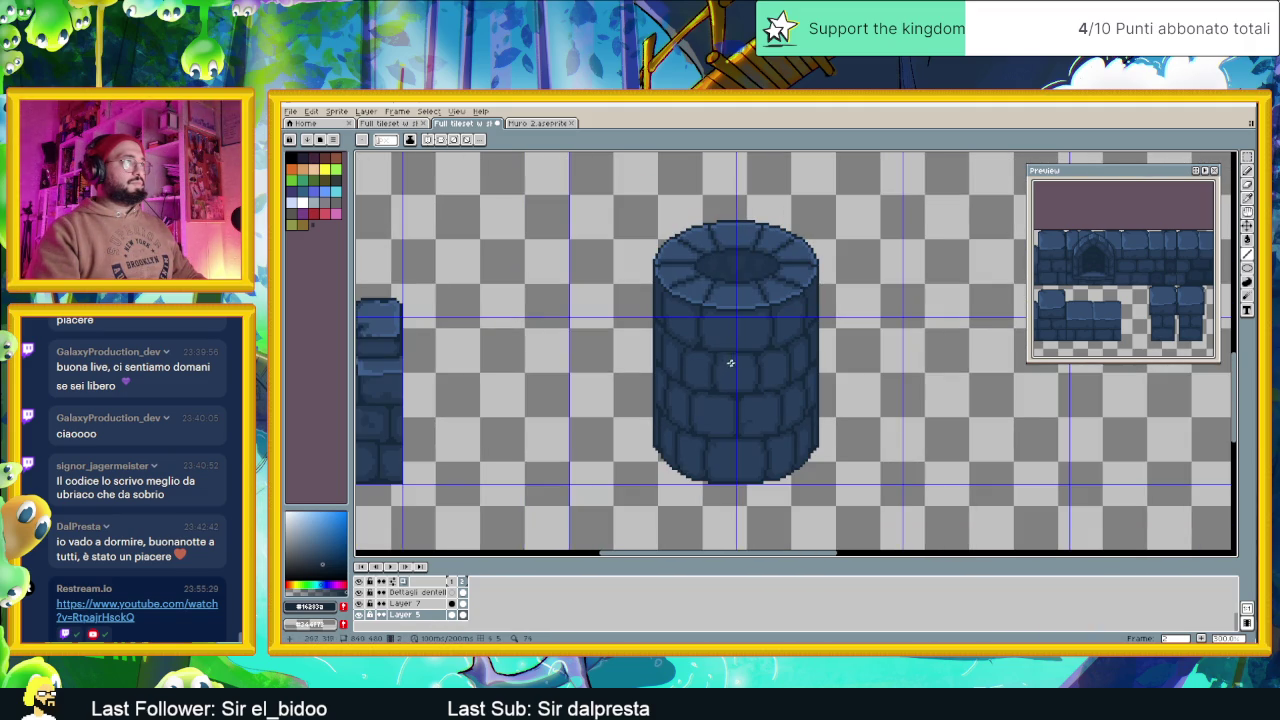
{"action": "scroll", "coordinate": [690, 344], "scroll_direction": "up", "scroll_amount": 1}
{"action": "scroll", "coordinate": [674, 337], "scroll_direction": "up", "scroll_amount": 1}
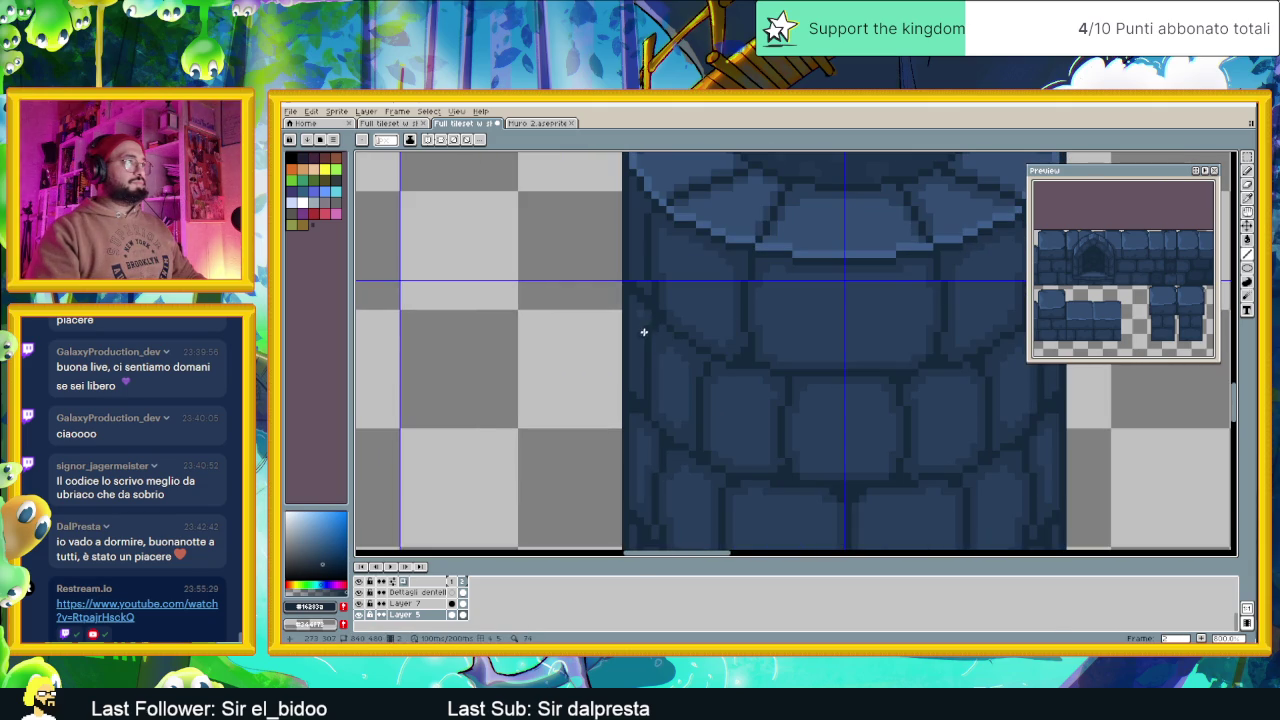
{"action": "scroll", "coordinate": [650, 315], "scroll_direction": "down", "scroll_amount": 3}
{"action": "scroll", "coordinate": [712, 393], "scroll_direction": "down", "scroll_amount": 1}
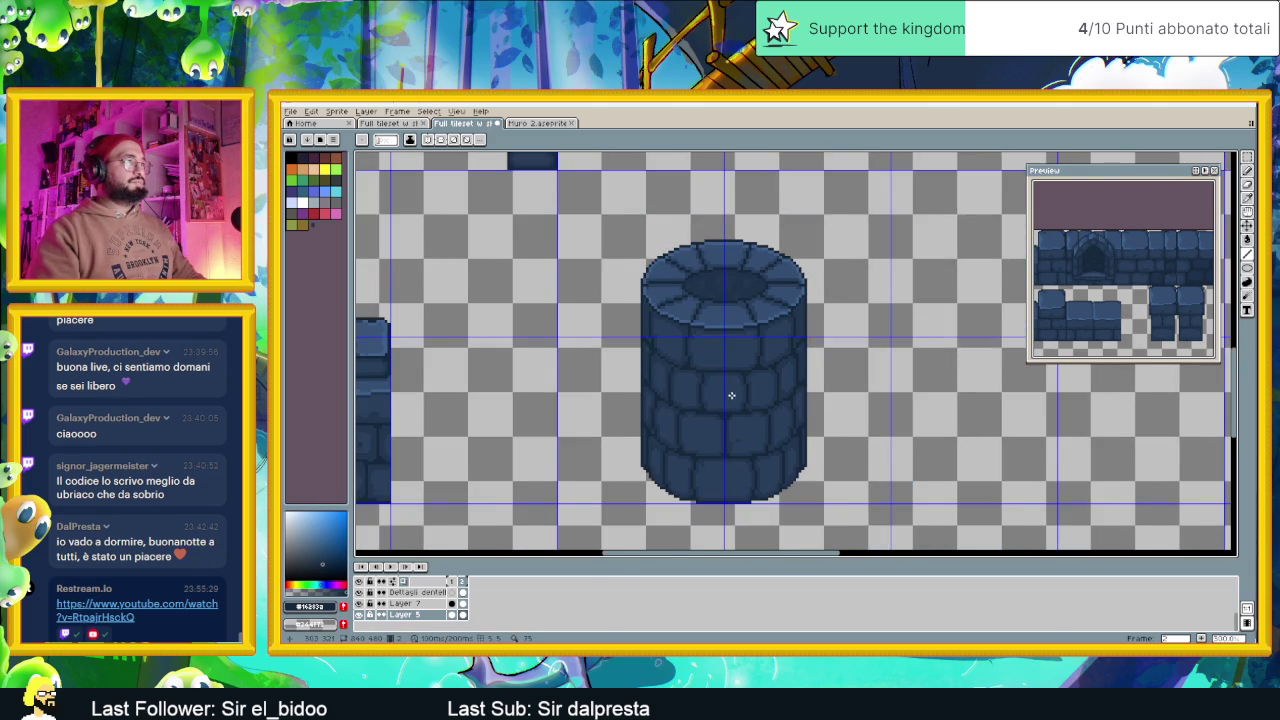
{"action": "scroll", "coordinate": [731, 395], "scroll_direction": "down", "scroll_amount": 1}
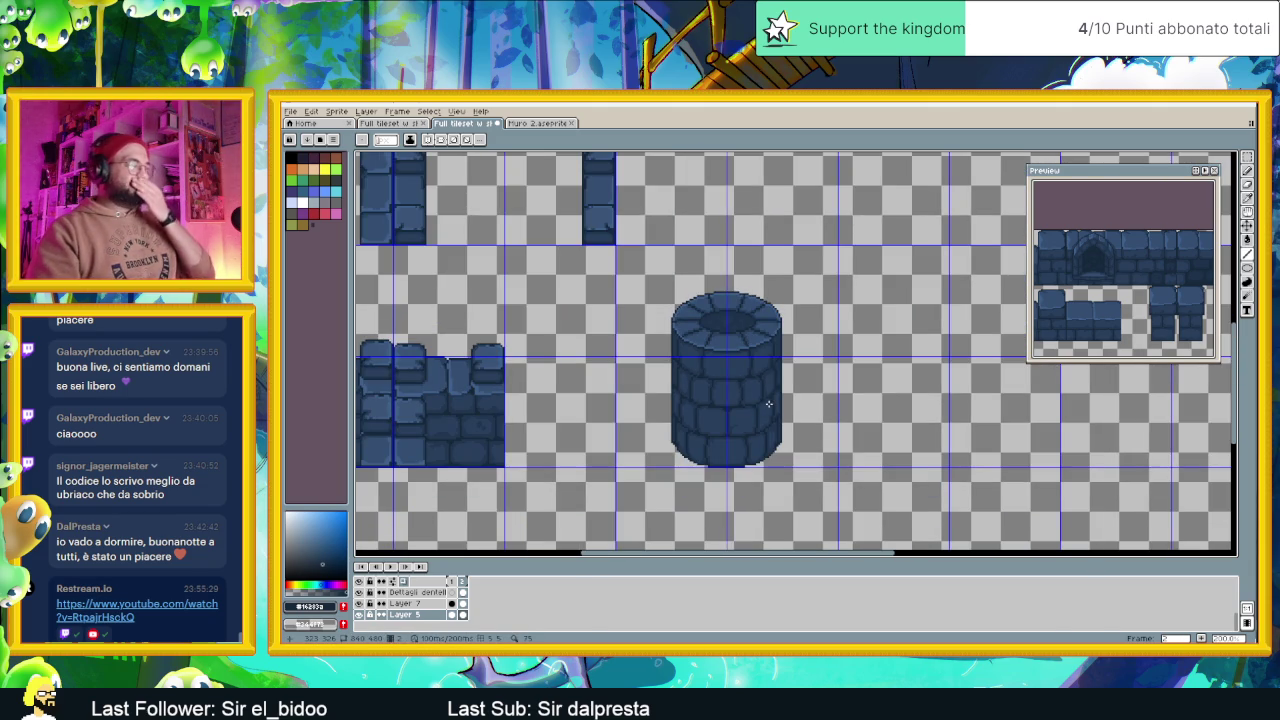
{"action": "scroll", "coordinate": [768, 403], "scroll_direction": "down", "scroll_amount": 1}
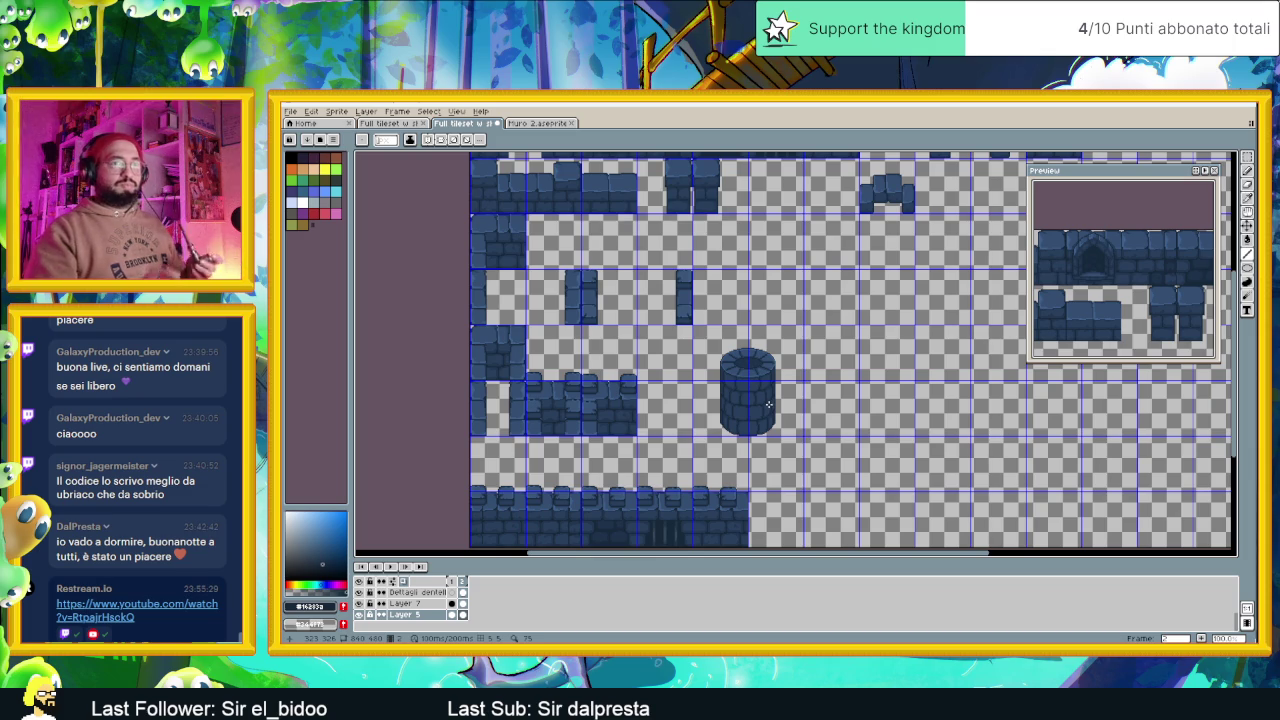
{"action": "scroll", "coordinate": [770, 406], "scroll_direction": "down", "scroll_amount": 2}
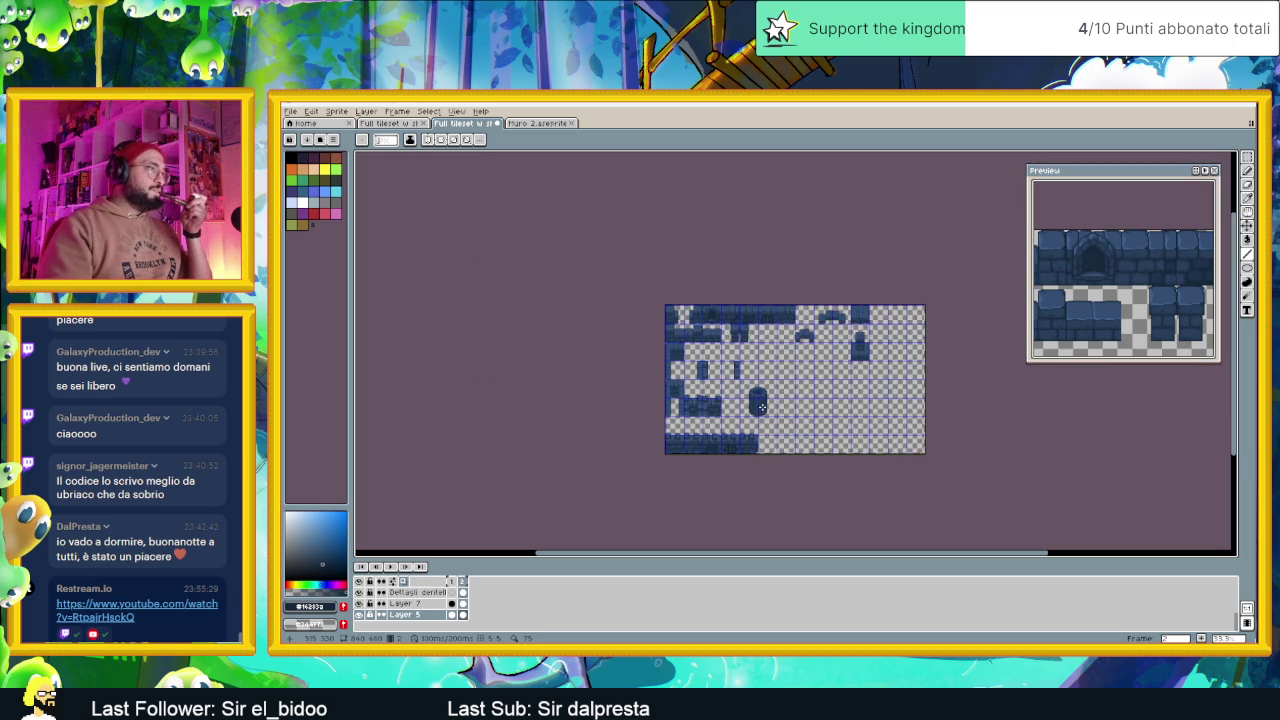
On the details layer, select the wall's end merlons
{"action": "scroll", "coordinate": [770, 405], "scroll_direction": "up", "scroll_amount": 1}
{"action": "scroll", "coordinate": [779, 398], "scroll_direction": "up", "scroll_amount": 1}
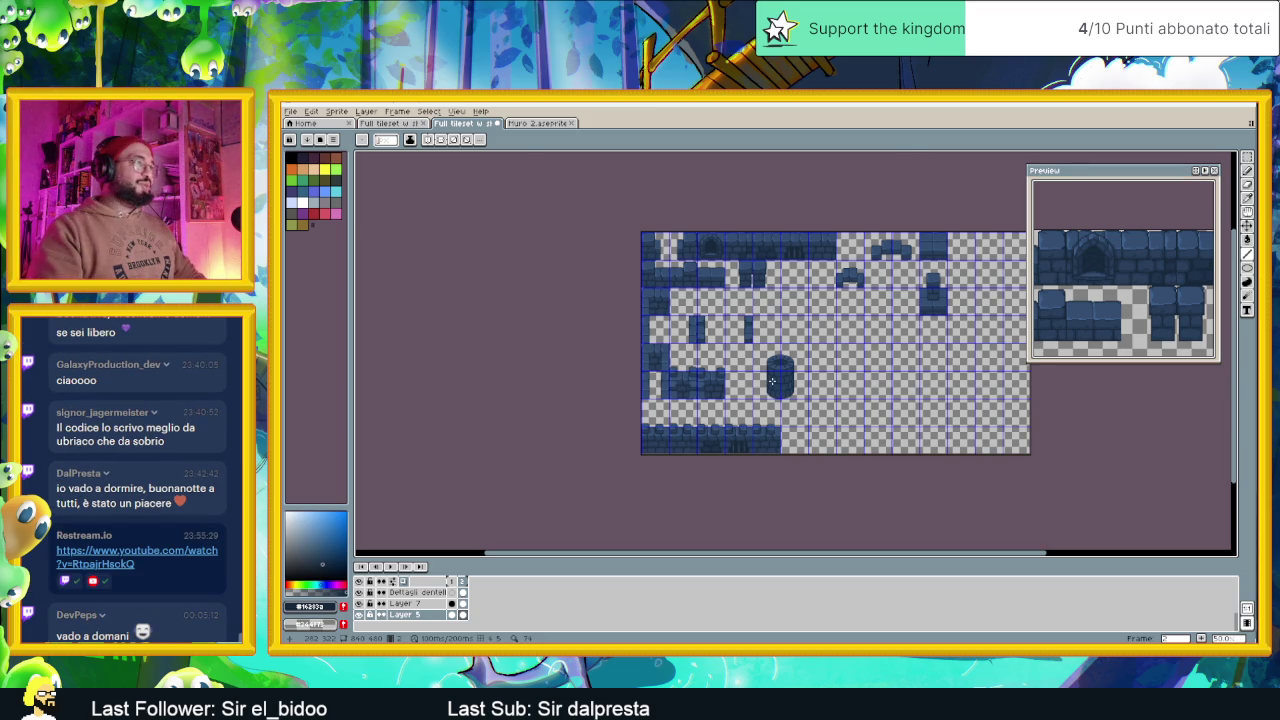
{"action": "scroll", "coordinate": [772, 381], "scroll_direction": "up", "scroll_amount": 2}
{"action": "scroll", "coordinate": [772, 381], "scroll_direction": "up", "scroll_amount": 2}
{"action": "left_click_drag", "start_coordinate": [783, 458], "coordinate": [835, 336]}
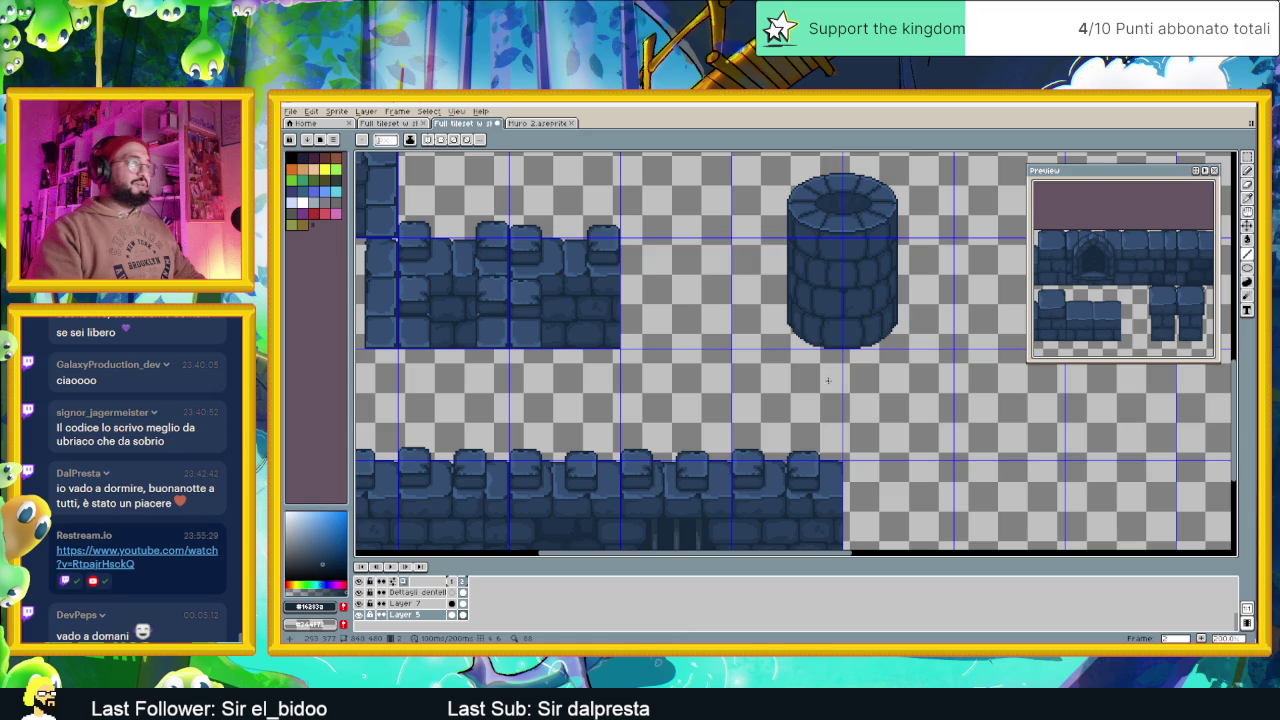
{"action": "key", "text": "shift+q"}
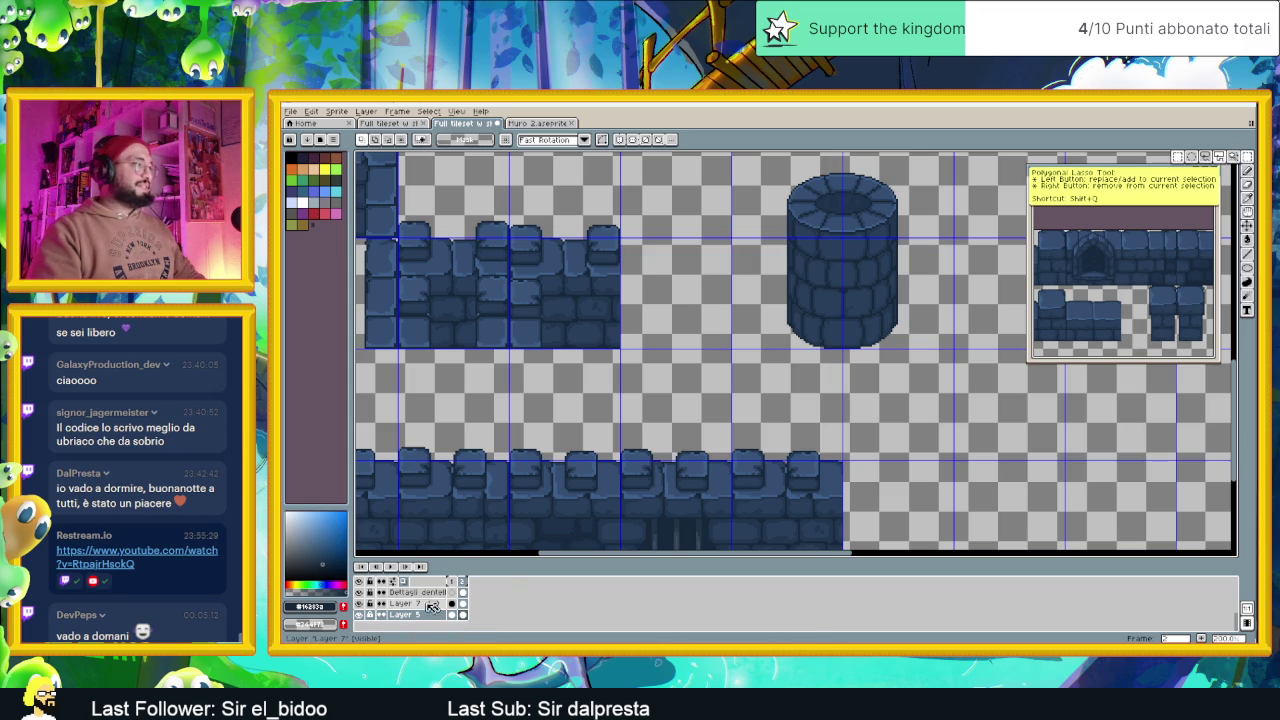
{"action": "left_click", "coordinate": [456, 592]}
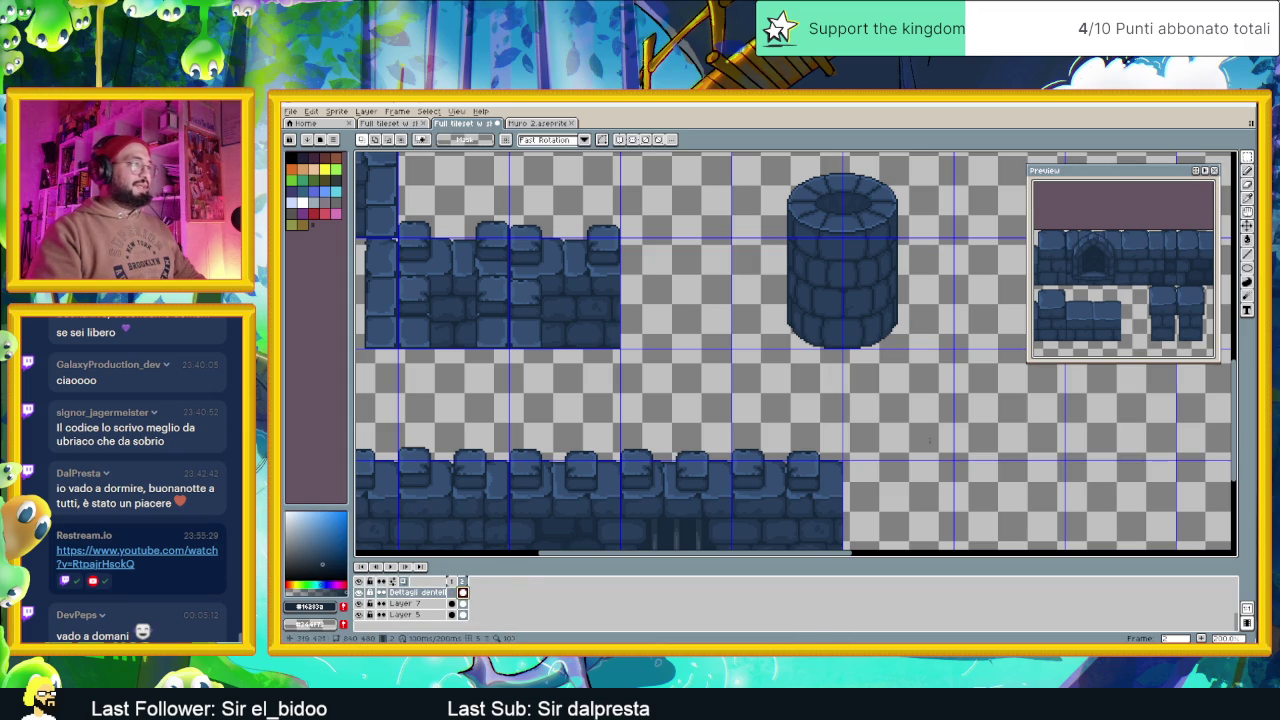
{"action": "left_click", "coordinate": [890, 424]}
{"action": "left_click", "coordinate": [779, 424]}
{"action": "left_click", "coordinate": [779, 498]}
{"action": "double_click", "coordinate": [890, 498]}
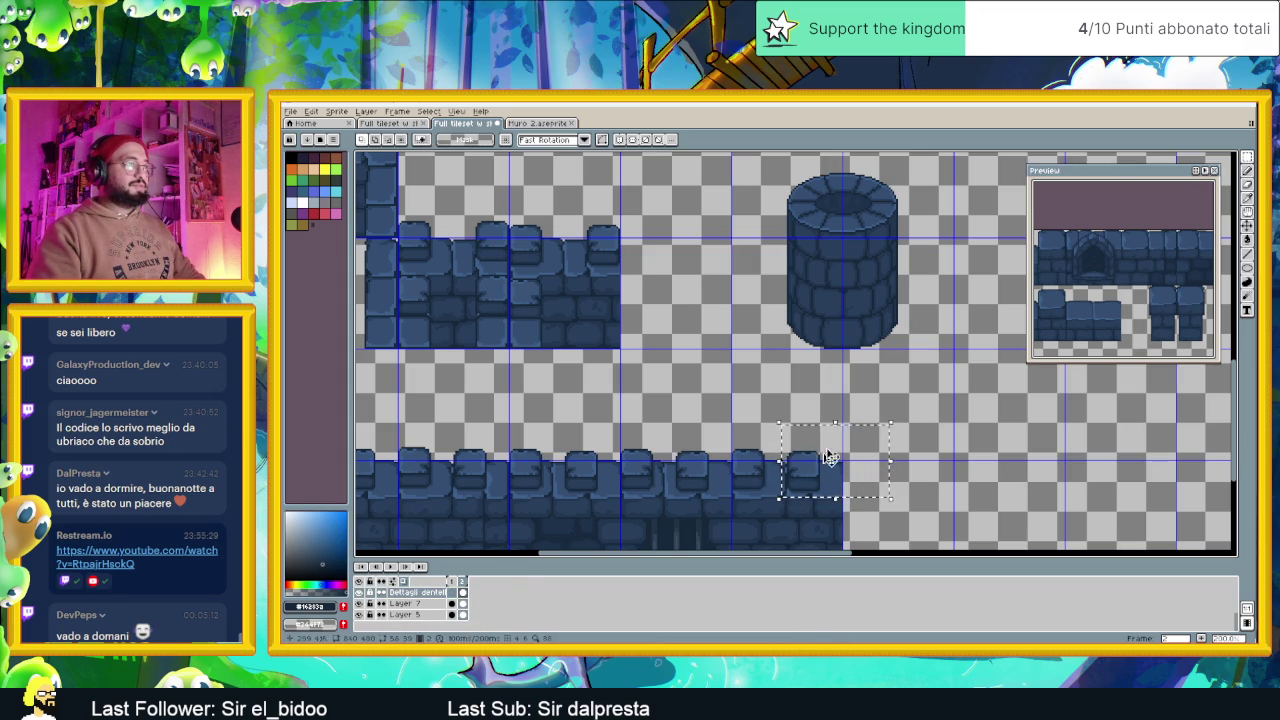
{"action": "left_click_drag", "start_coordinate": [718, 407], "coordinate": [898, 513]}
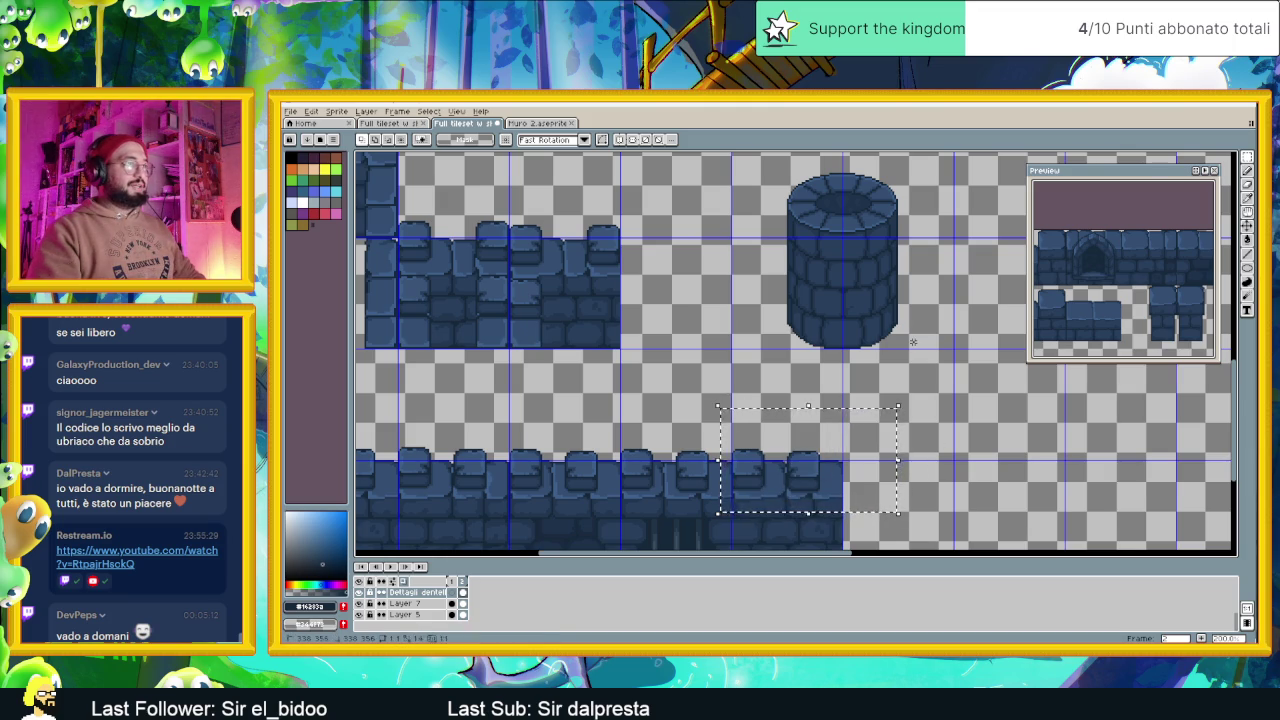
Move the merlons over the tower, then off to its right, and drop them there
{"action": "key", "text": "ctrl+t"}
{"action": "mouse_move", "coordinate": [812, 417]}
{"action": "left_mouse_down"}
{"action": "mouse_move", "coordinate": [884, 185]}
{"action": "mouse_move", "coordinate": [886, 207]}
{"action": "left_mouse_up"}
{"action": "scroll", "coordinate": [880, 185], "scroll_direction": "up", "scroll_amount": 2}
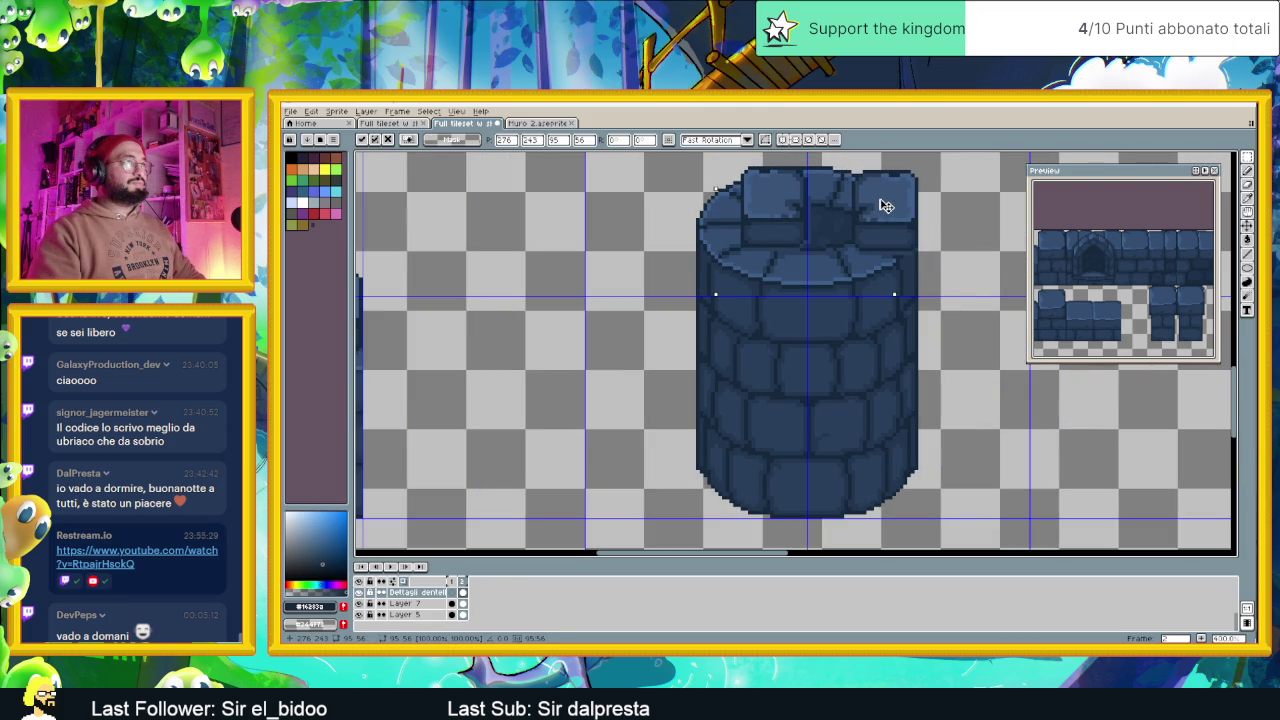
{"action": "scroll", "coordinate": [837, 274], "scroll_direction": "down", "scroll_amount": 1}
{"action": "scroll", "coordinate": [838, 273], "scroll_direction": "down", "scroll_amount": 1}
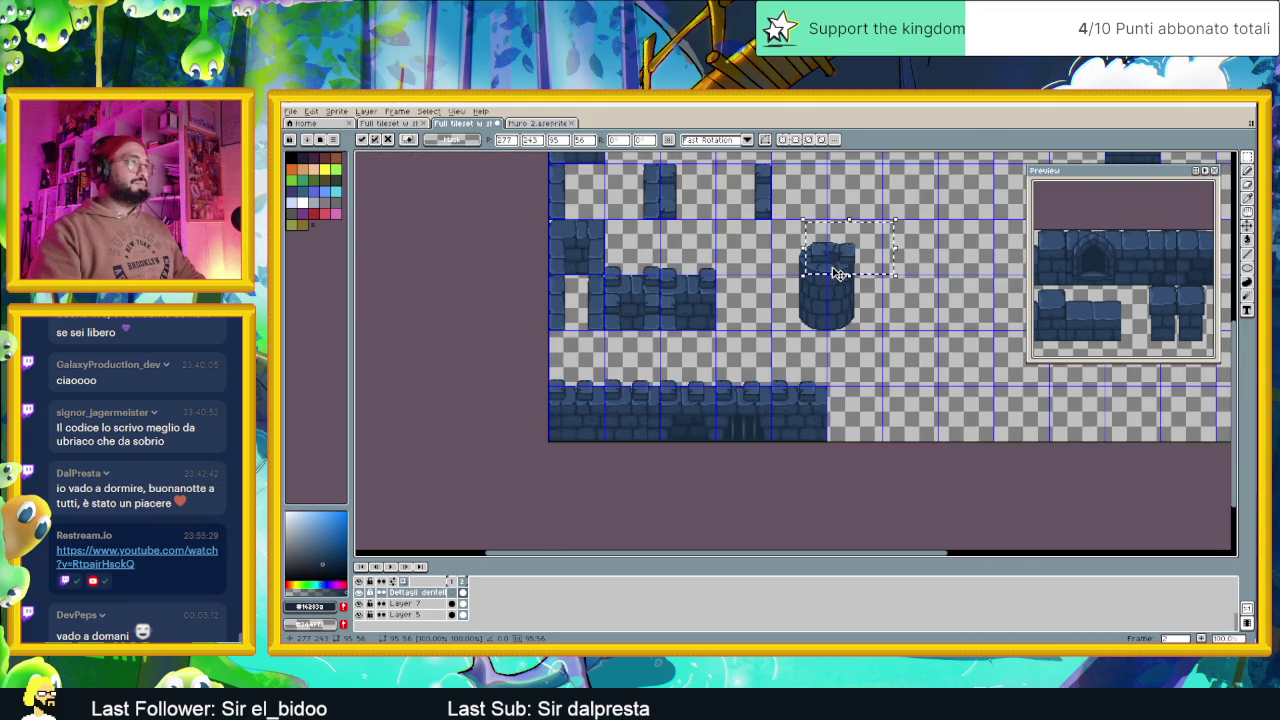
{"action": "scroll", "coordinate": [838, 273], "scroll_direction": "up", "scroll_amount": 1}
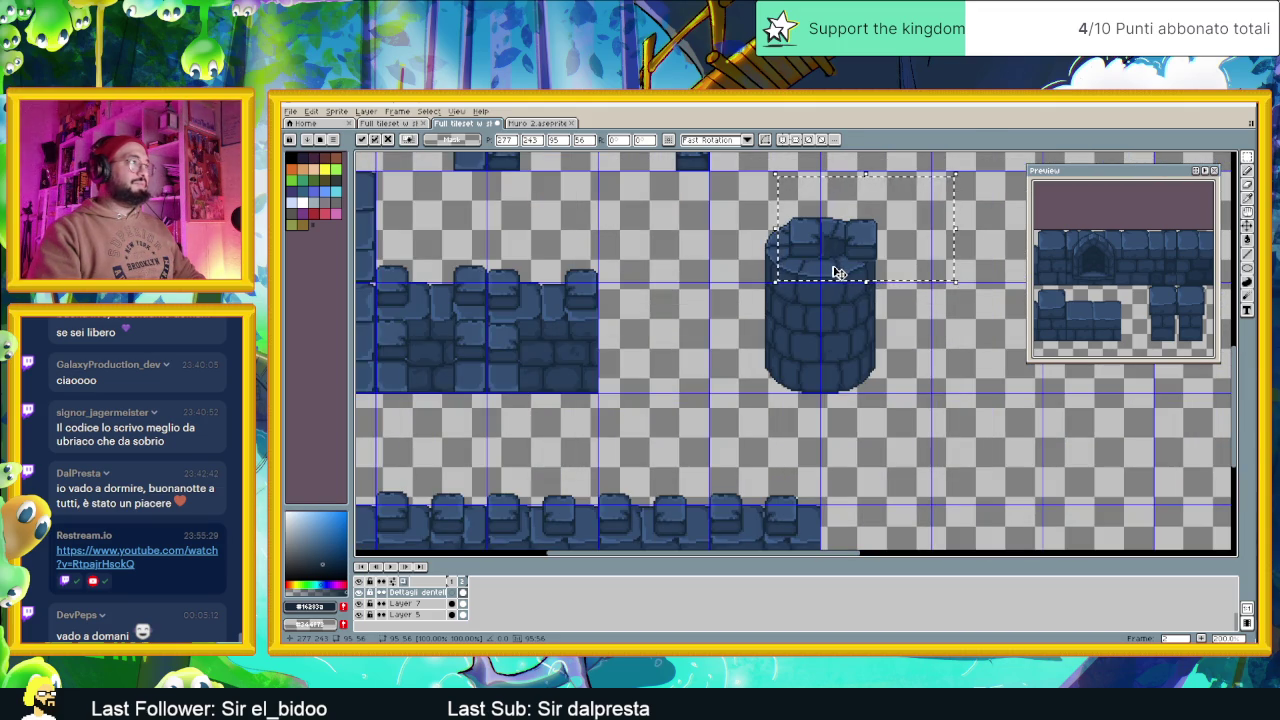
{"action": "left_click_drag", "start_coordinate": [868, 247], "coordinate": [830, 264]}
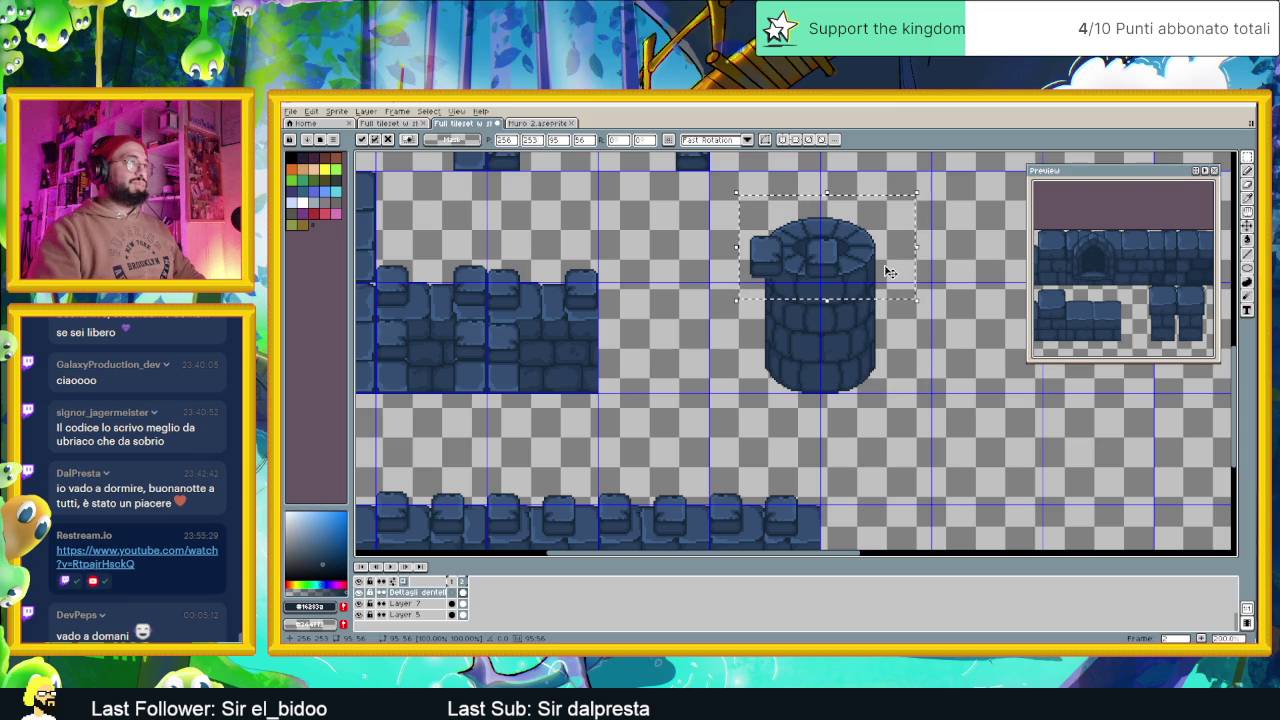
{"action": "mouse_move", "coordinate": [830, 270]}
{"action": "left_mouse_down"}
{"action": "mouse_move", "coordinate": [975, 392]}
{"action": "mouse_move", "coordinate": [988, 262]}
{"action": "left_mouse_up"}
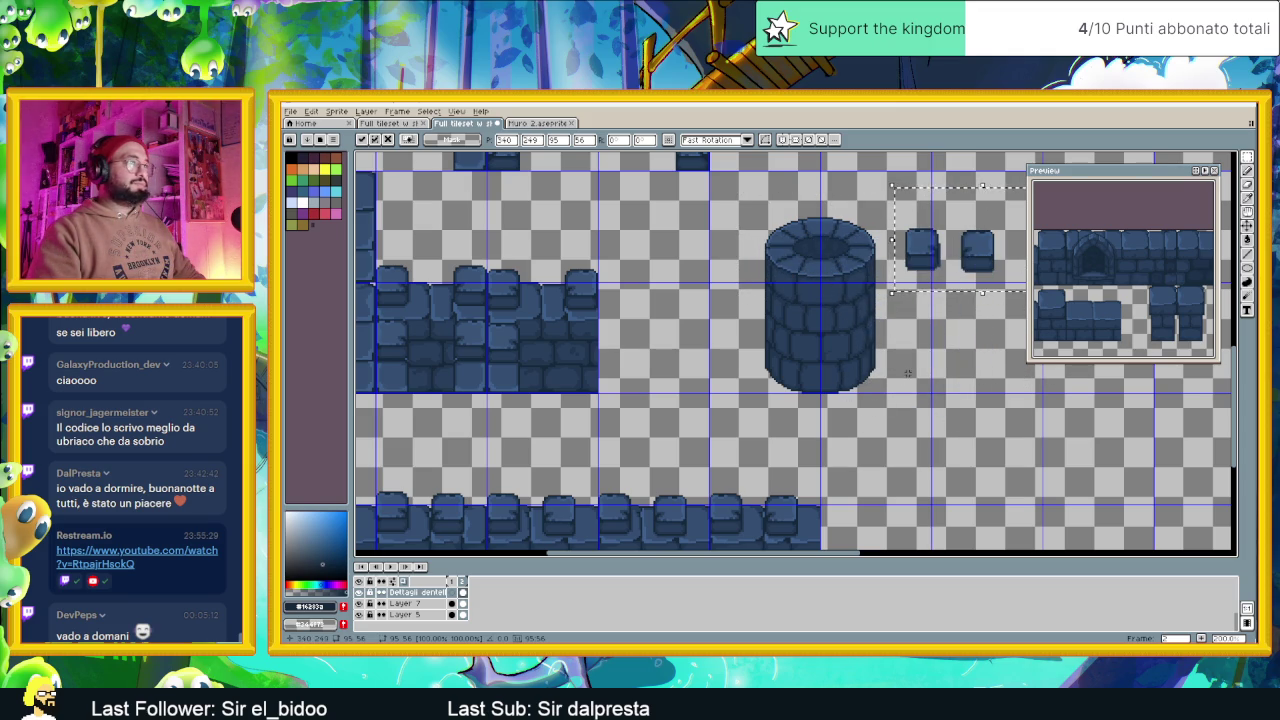
{"action": "key", "text": "ctrl+d"}
{"action": "left_click_drag", "start_coordinate": [900, 303], "coordinate": [883, 333]}
{"action": "scroll", "coordinate": [788, 305], "scroll_direction": "up", "scroll_amount": 1}
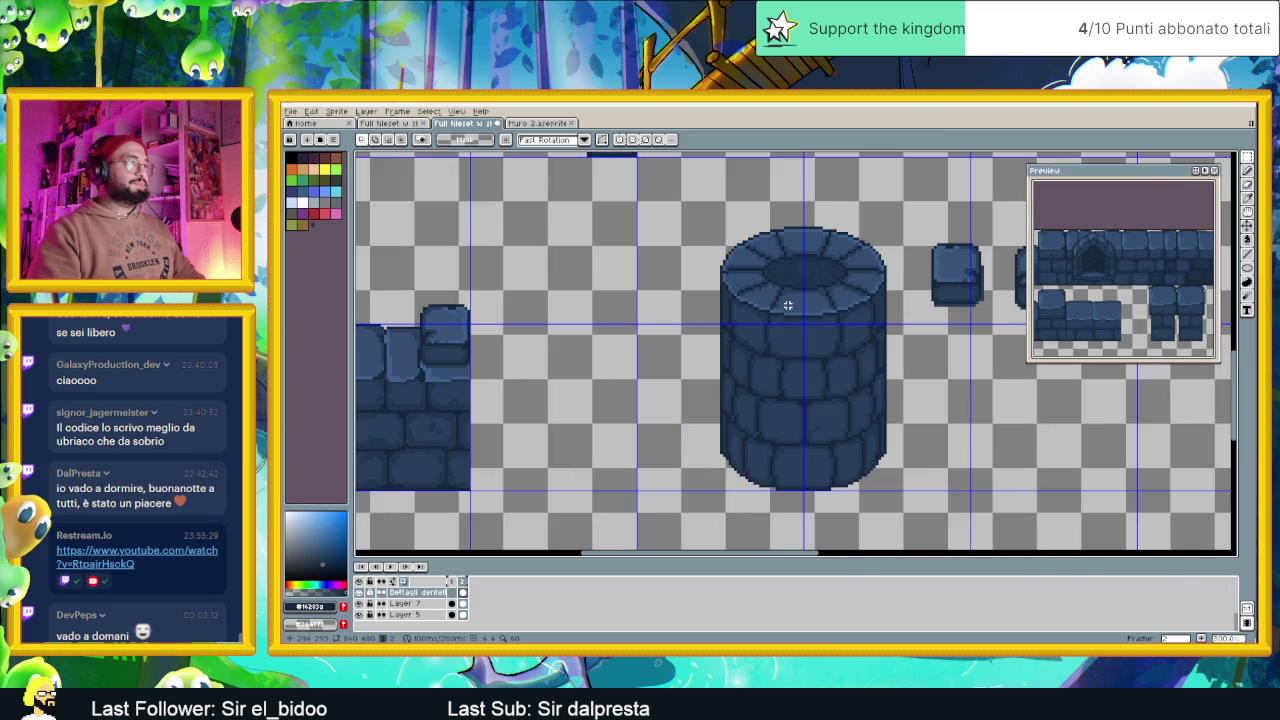
{"action": "scroll", "coordinate": [795, 311], "scroll_direction": "up", "scroll_amount": 1}
{"action": "scroll", "coordinate": [800, 330], "scroll_direction": "up", "scroll_amount": 2}
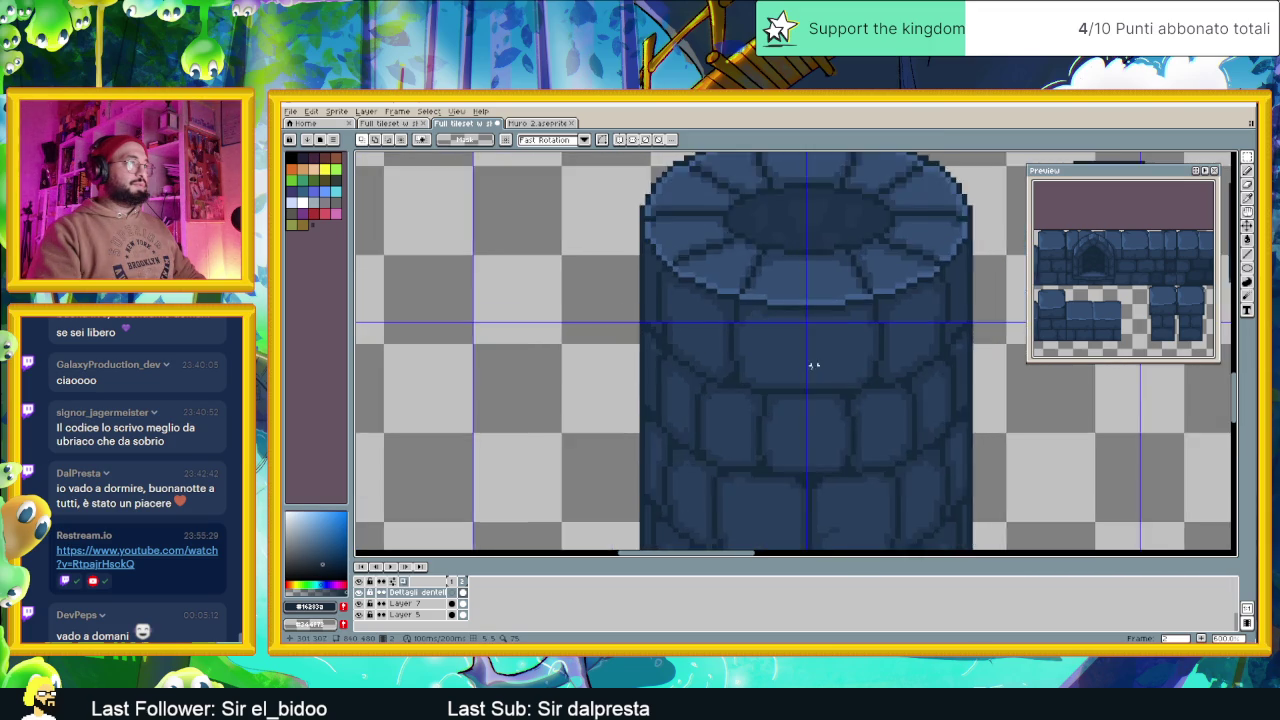
{"action": "scroll", "coordinate": [810, 360], "scroll_direction": "up", "scroll_amount": 1}
{"action": "key", "text": "alt"}
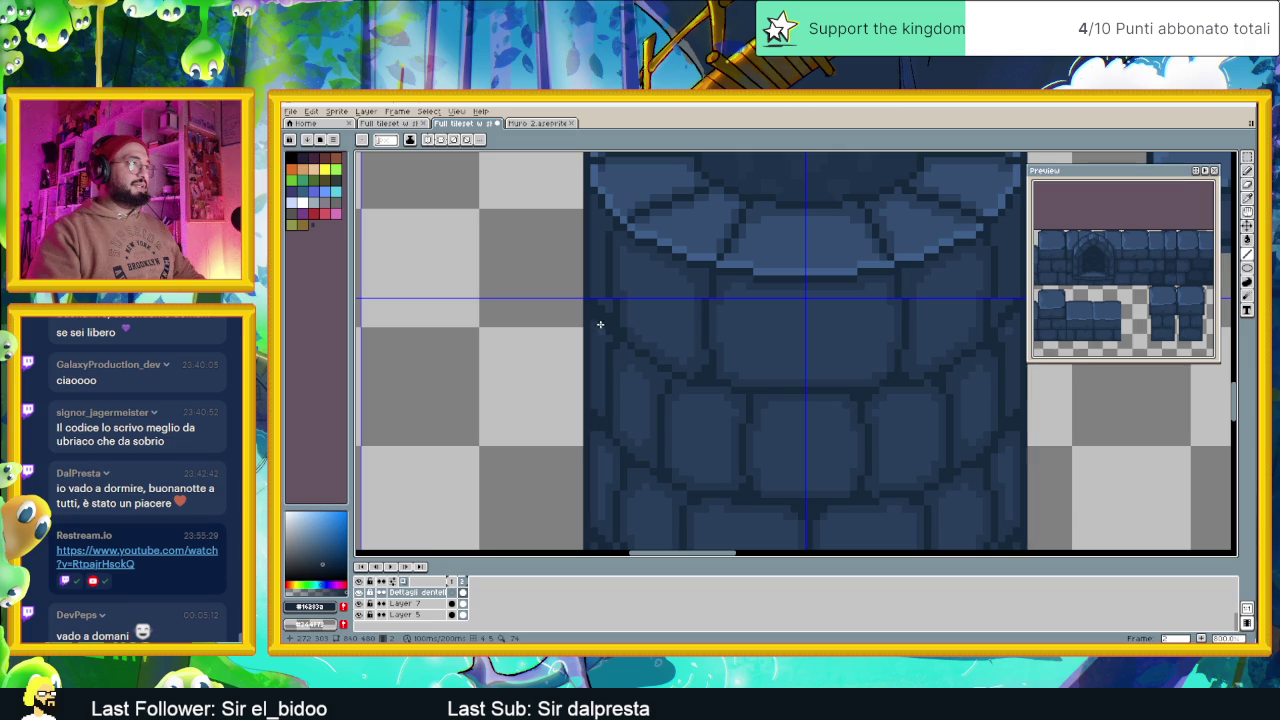
{"action": "left_click_drag", "start_coordinate": [614, 336], "coordinate": [650, 366]}
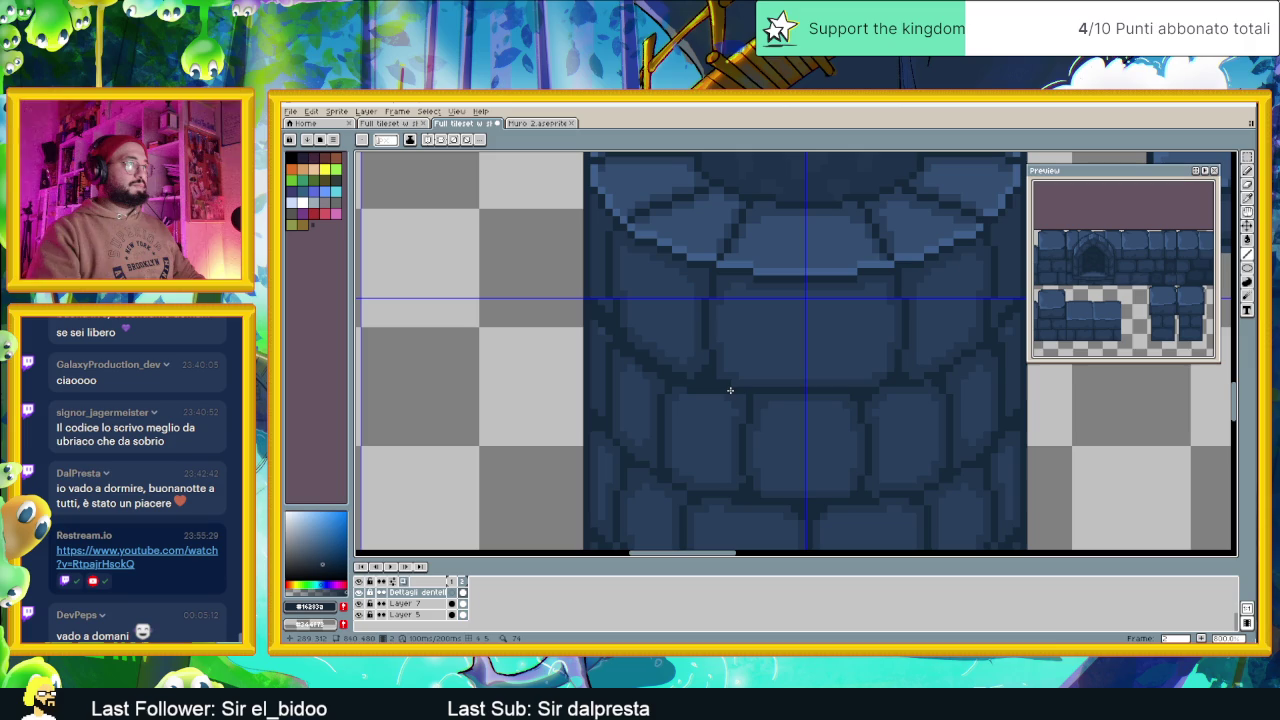
{"action": "left_click_drag", "start_coordinate": [729, 391], "coordinate": [734, 396]}
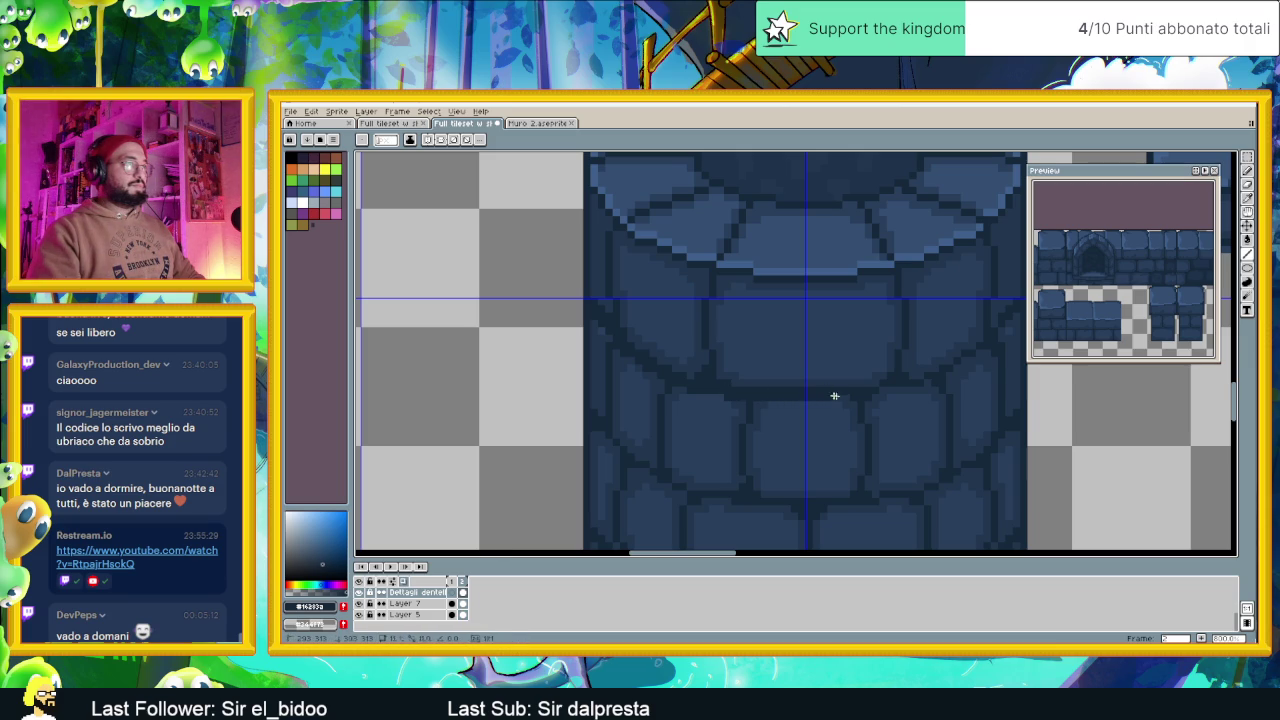
{"action": "mouse_move", "coordinate": [919, 390]}
{"action": "left_mouse_down"}
{"action": "mouse_move", "coordinate": [743, 411]}
{"action": "mouse_move", "coordinate": [776, 405]}
{"action": "left_mouse_up"}
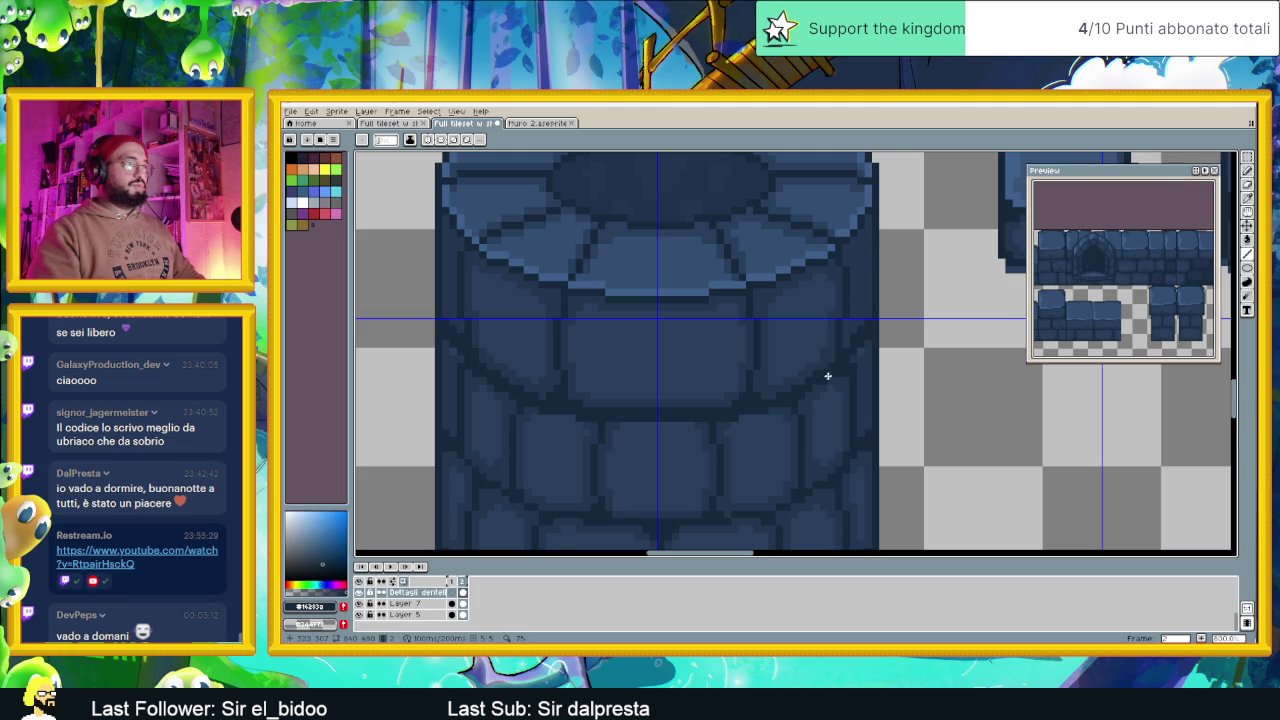
{"action": "scroll", "coordinate": [826, 376], "scroll_direction": "down", "scroll_amount": 2}
{"action": "scroll", "coordinate": [823, 428], "scroll_direction": "down", "scroll_amount": 1}
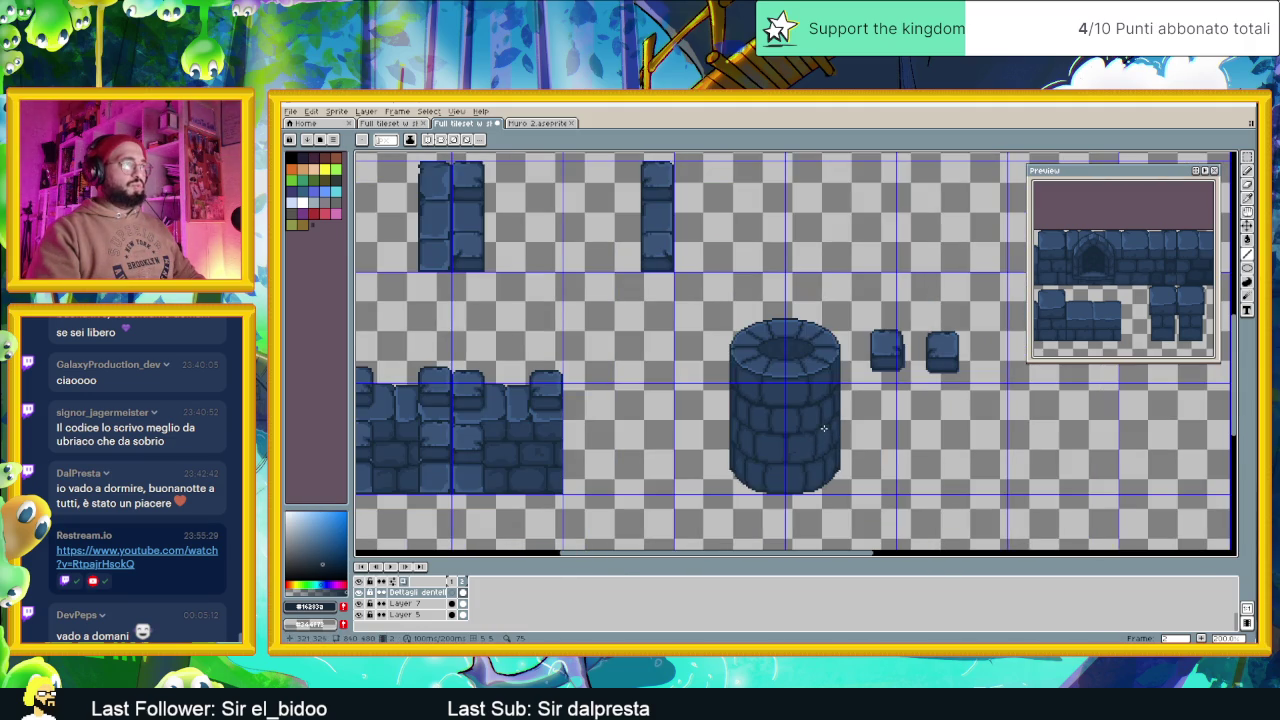
{"action": "scroll", "coordinate": [805, 427], "scroll_direction": "up", "scroll_amount": 3}
{"action": "scroll", "coordinate": [669, 351], "scroll_direction": "up", "scroll_amount": 2}
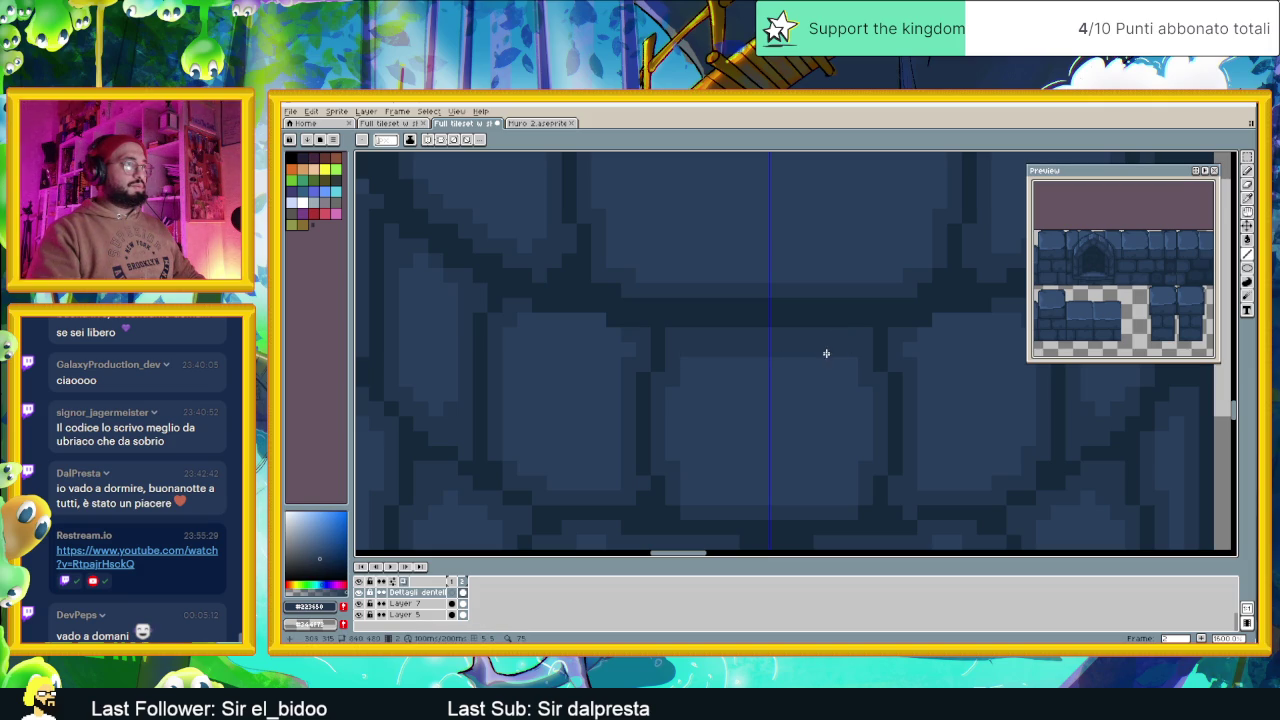
{"action": "scroll", "coordinate": [667, 363], "scroll_direction": "left", "scroll_amount": 3}
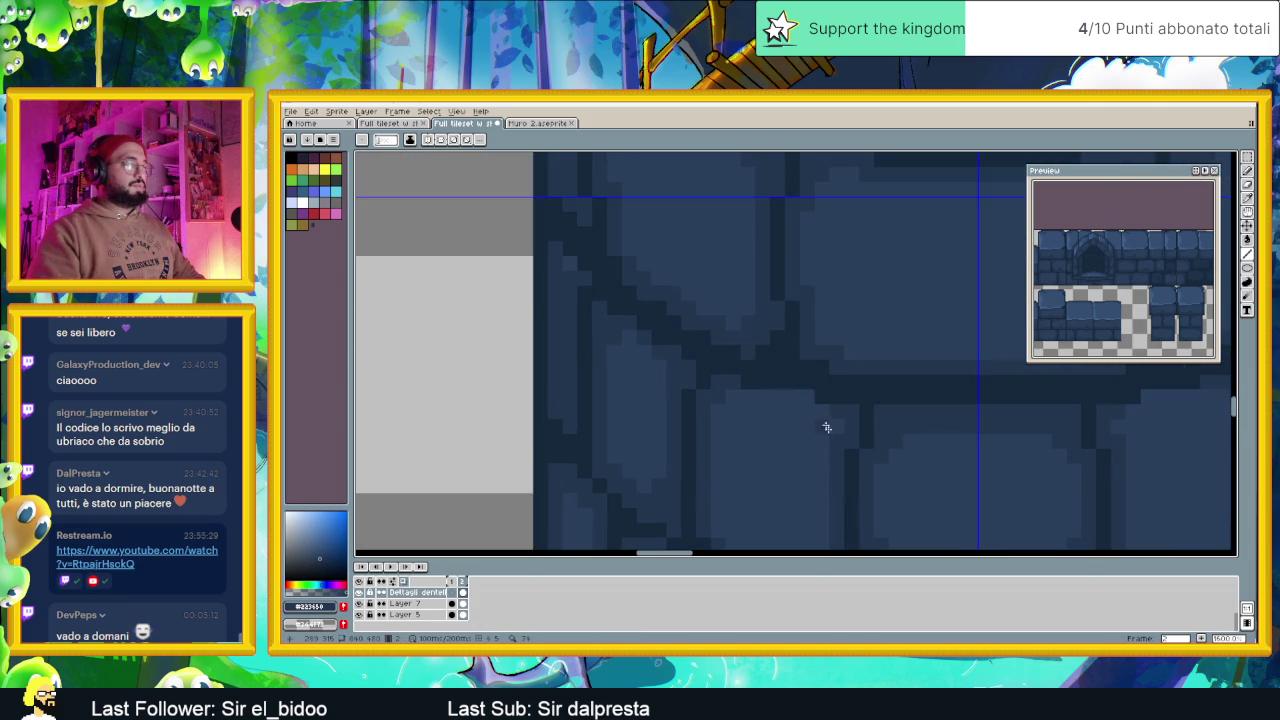
{"action": "scroll", "coordinate": [815, 413], "scroll_direction": "down", "scroll_amount": 3}
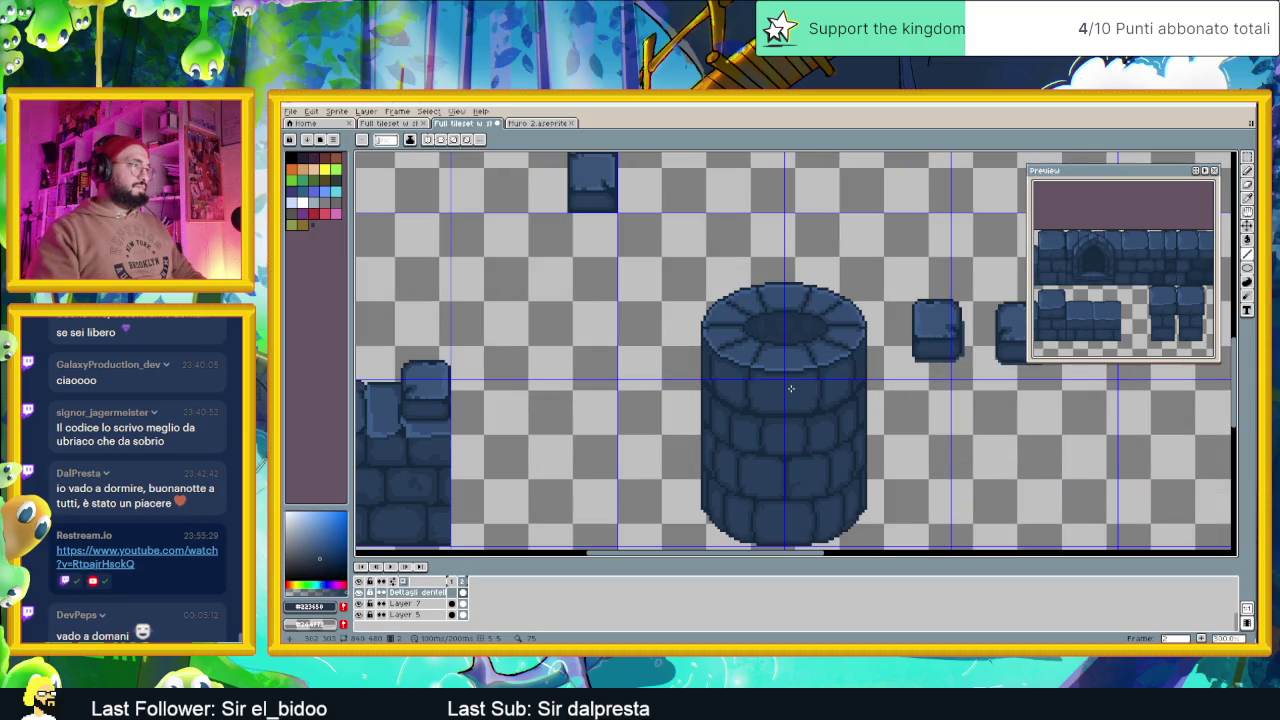
{"action": "scroll", "coordinate": [705, 396], "scroll_direction": "left", "scroll_amount": 3}
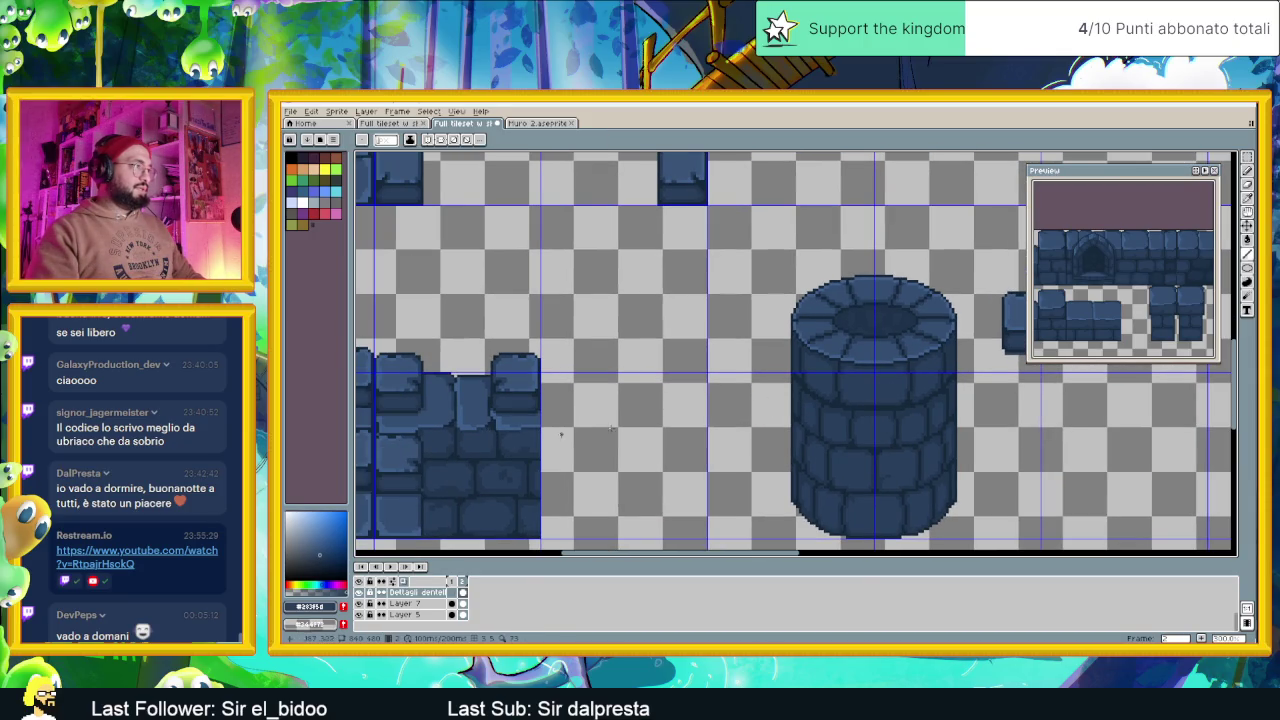
{"action": "scroll", "coordinate": [882, 378], "scroll_direction": "up", "scroll_amount": 1}
{"action": "scroll", "coordinate": [882, 378], "scroll_direction": "up", "scroll_amount": 1}
{"action": "scroll", "coordinate": [829, 380], "scroll_direction": "down", "scroll_amount": 1}
{"action": "scroll", "coordinate": [535, 387], "scroll_direction": "left", "scroll_amount": 2}
{"action": "key", "text": "i"}
{"action": "key", "text": "b"}
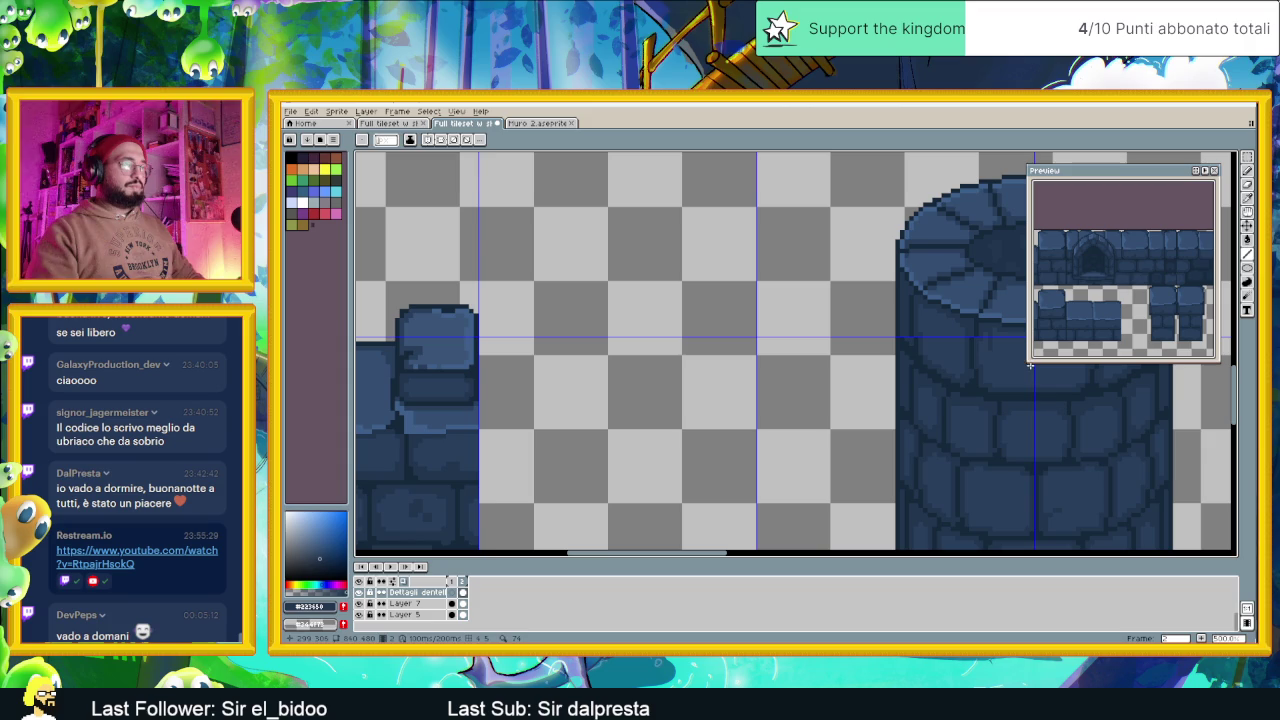
{"action": "left_click_drag", "start_coordinate": [960, 381], "coordinate": [930, 350]}
{"action": "scroll", "coordinate": [930, 350], "scroll_direction": "down", "scroll_amount": 1}
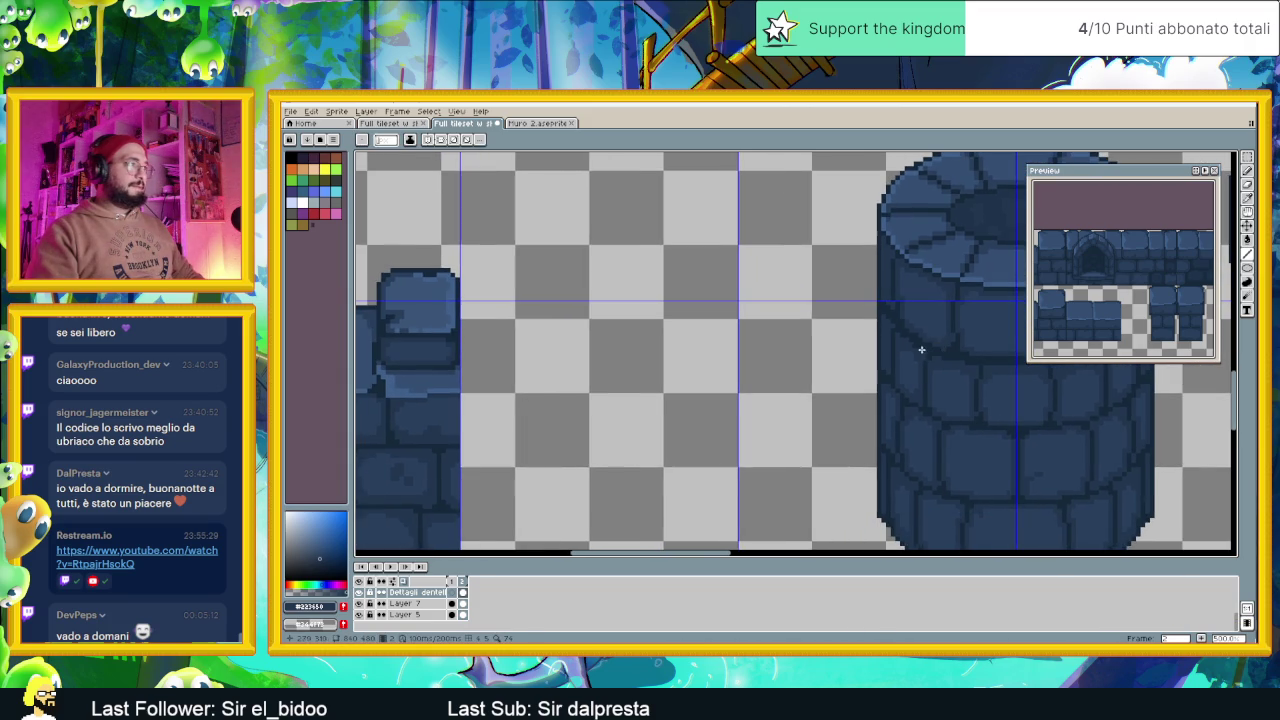
{"action": "scroll", "coordinate": [903, 380], "scroll_direction": "down", "scroll_amount": 1}
{"action": "scroll", "coordinate": [891, 380], "scroll_direction": "down", "scroll_amount": 1}
{"action": "scroll", "coordinate": [860, 379], "scroll_direction": "down", "scroll_amount": 1}
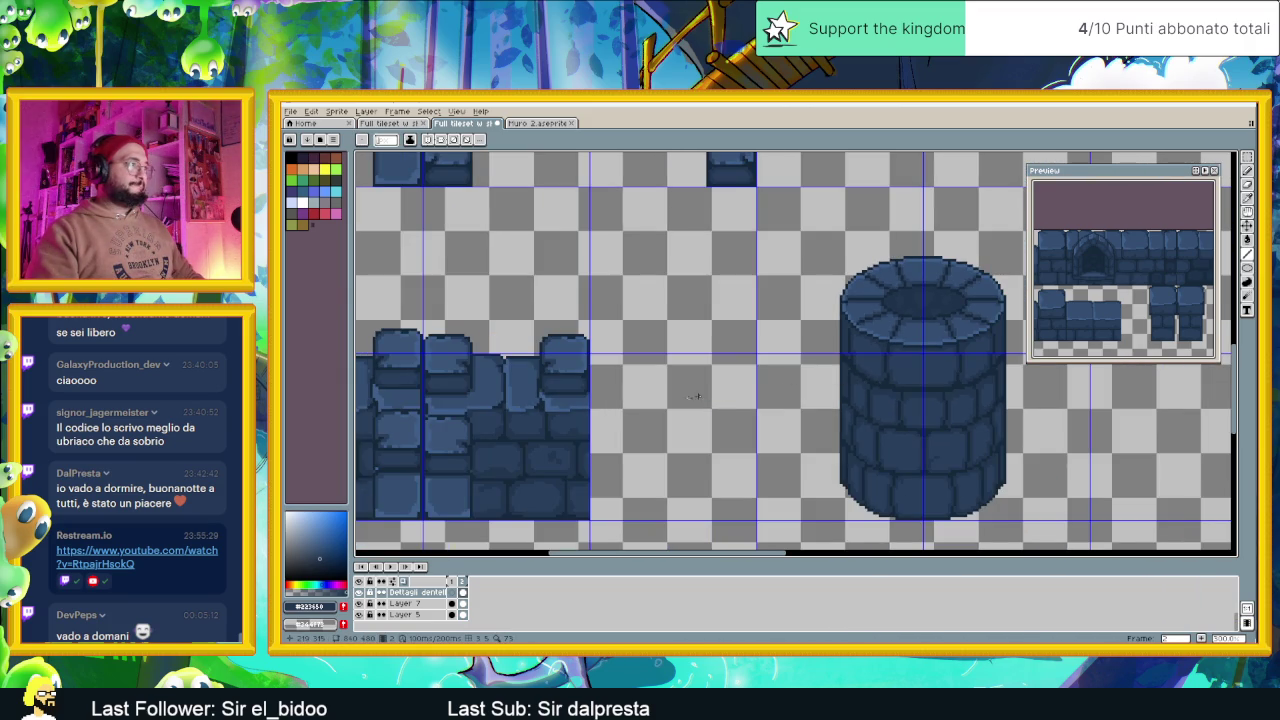
{"action": "scroll", "coordinate": [623, 418], "scroll_direction": "up", "scroll_amount": 1}
{"action": "scroll", "coordinate": [843, 394], "scroll_direction": "right", "scroll_amount": 1}
{"action": "scroll", "coordinate": [891, 380], "scroll_direction": "up", "scroll_amount": 1}
{"action": "scroll", "coordinate": [904, 376], "scroll_direction": "up", "scroll_amount": 1}
{"action": "scroll", "coordinate": [627, 303], "scroll_direction": "up", "scroll_amount": 1}
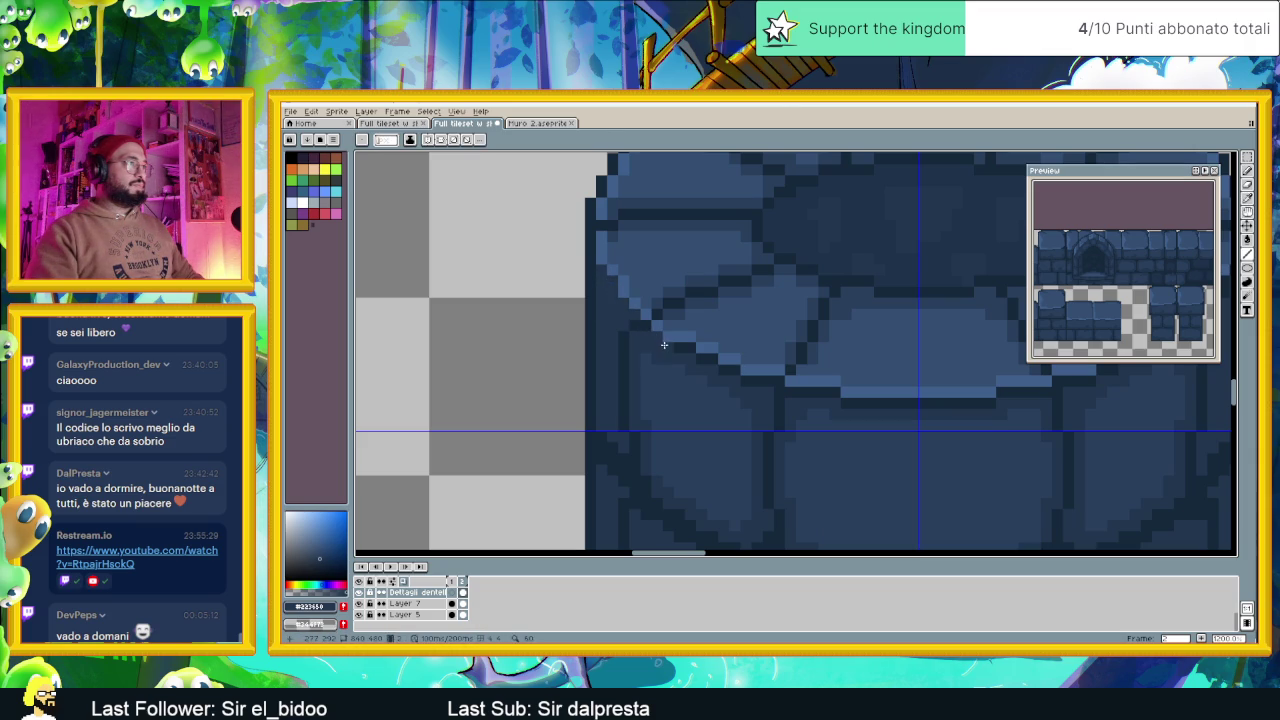
Paint a light-blue diagonal highlight along the tower top's upper-left rim, then zoom out to review
{"action": "left_click_drag", "start_coordinate": [655, 337], "coordinate": [753, 382]}
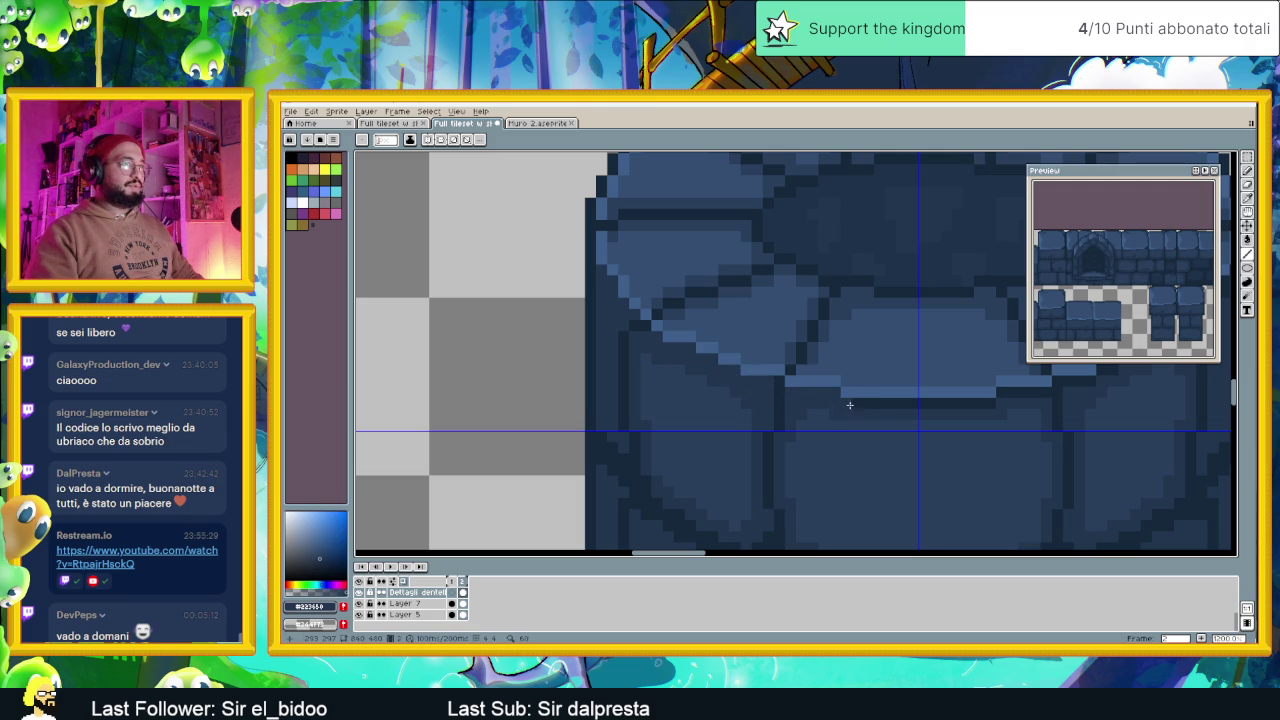
{"action": "left_click_drag", "start_coordinate": [1024, 411], "coordinate": [801, 409]}
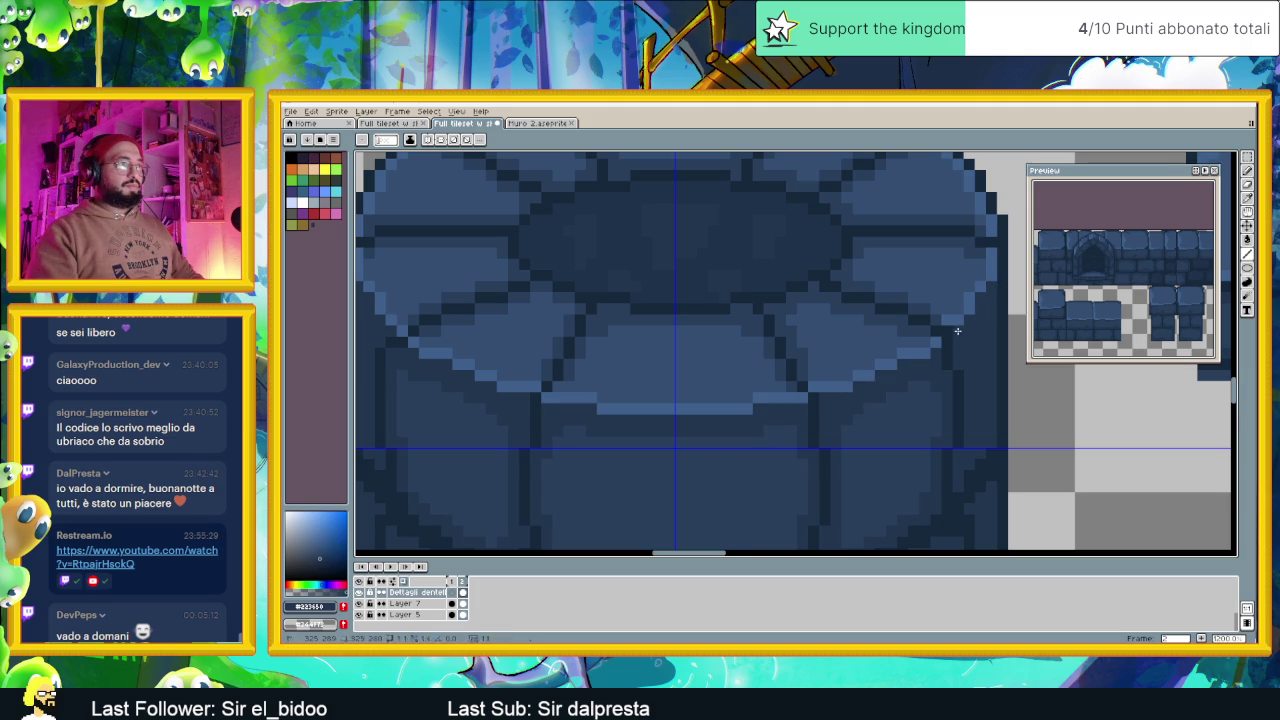
{"action": "scroll", "coordinate": [958, 331], "scroll_direction": "down", "scroll_amount": 2}
{"action": "scroll", "coordinate": [966, 368], "scroll_direction": "down", "scroll_amount": 1}
{"action": "scroll", "coordinate": [940, 380], "scroll_direction": "down", "scroll_amount": 1}
{"action": "scroll", "coordinate": [910, 390], "scroll_direction": "down", "scroll_amount": 1}
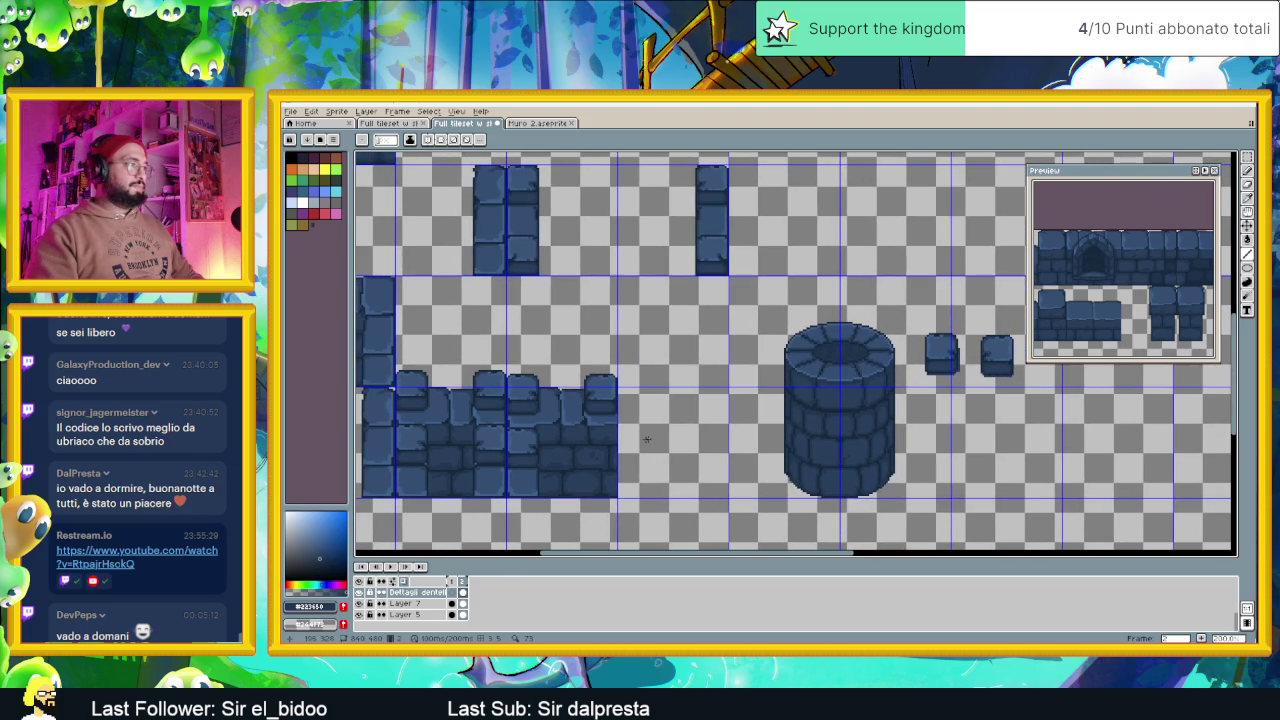
{"action": "scroll", "coordinate": [630, 448], "scroll_direction": "up", "scroll_amount": 1}
{"action": "scroll", "coordinate": [626, 452], "scroll_direction": "up", "scroll_amount": 2}
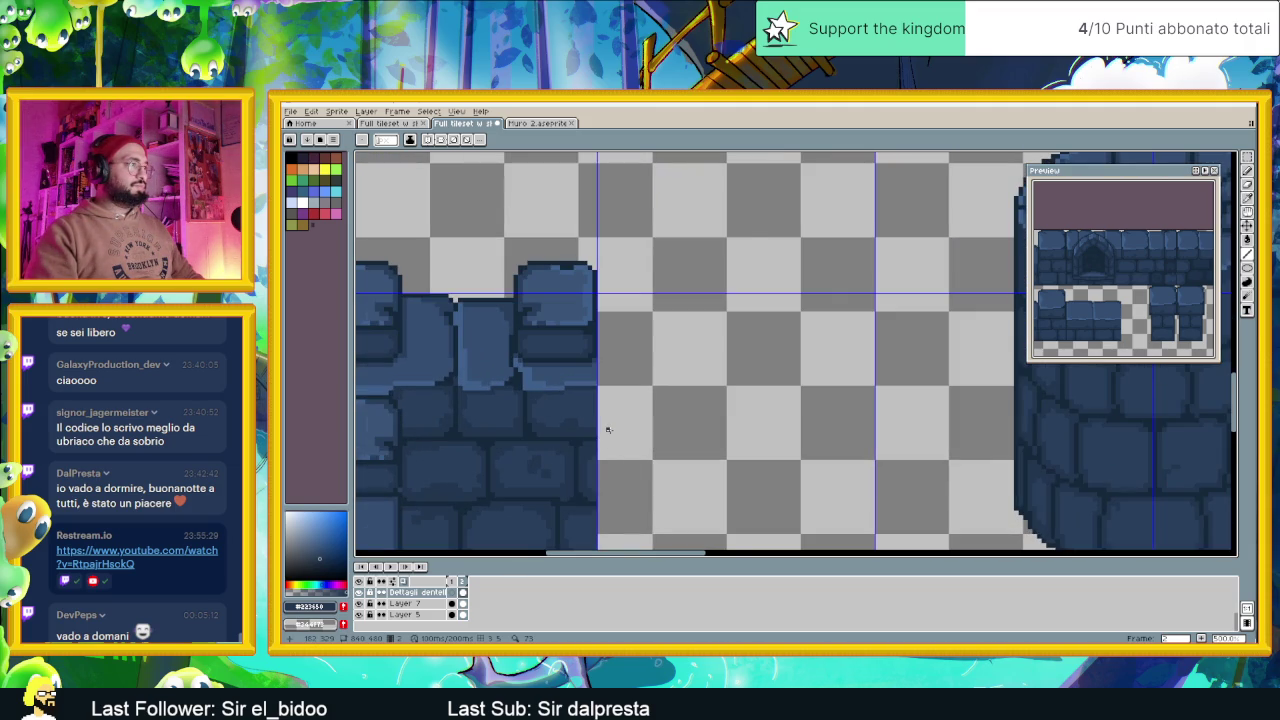
{"action": "scroll", "coordinate": [577, 416], "scroll_direction": "down", "scroll_amount": 1}
{"action": "scroll", "coordinate": [570, 414], "scroll_direction": "down", "scroll_amount": 1}
{"action": "scroll", "coordinate": [558, 410], "scroll_direction": "down", "scroll_amount": 1}
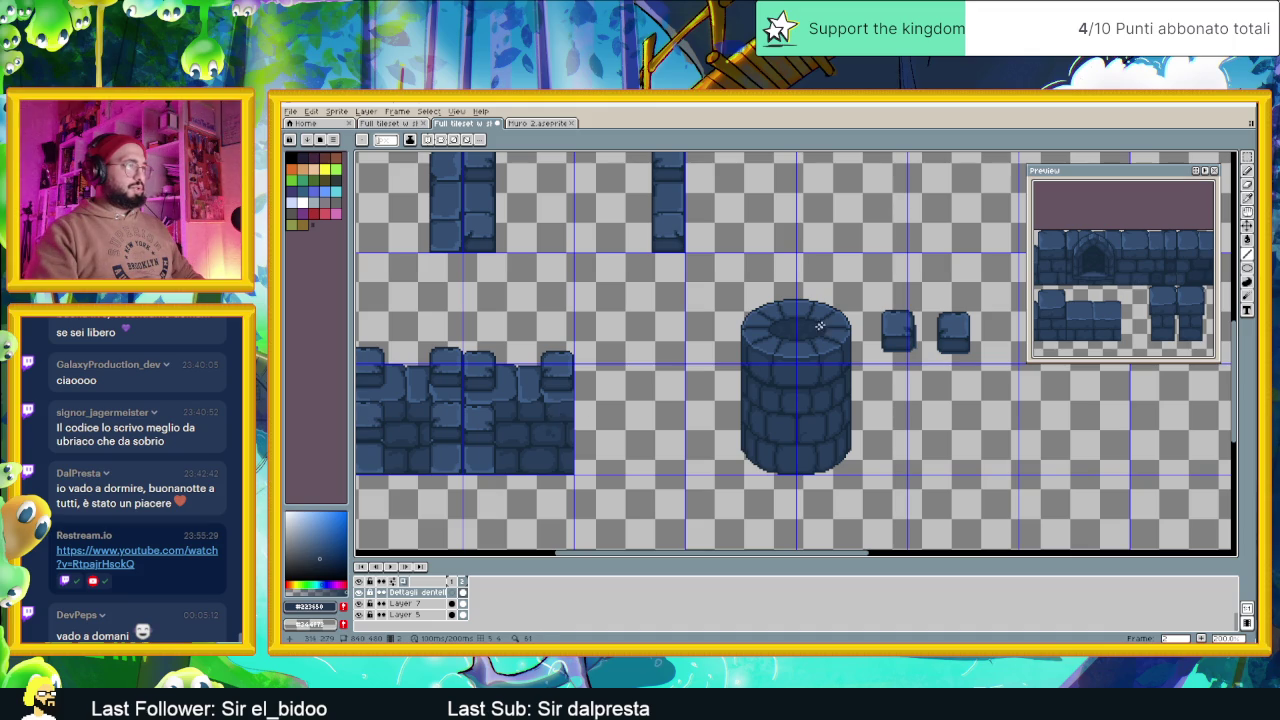
{"action": "scroll", "coordinate": [555, 389], "scroll_direction": "up", "scroll_amount": 1}
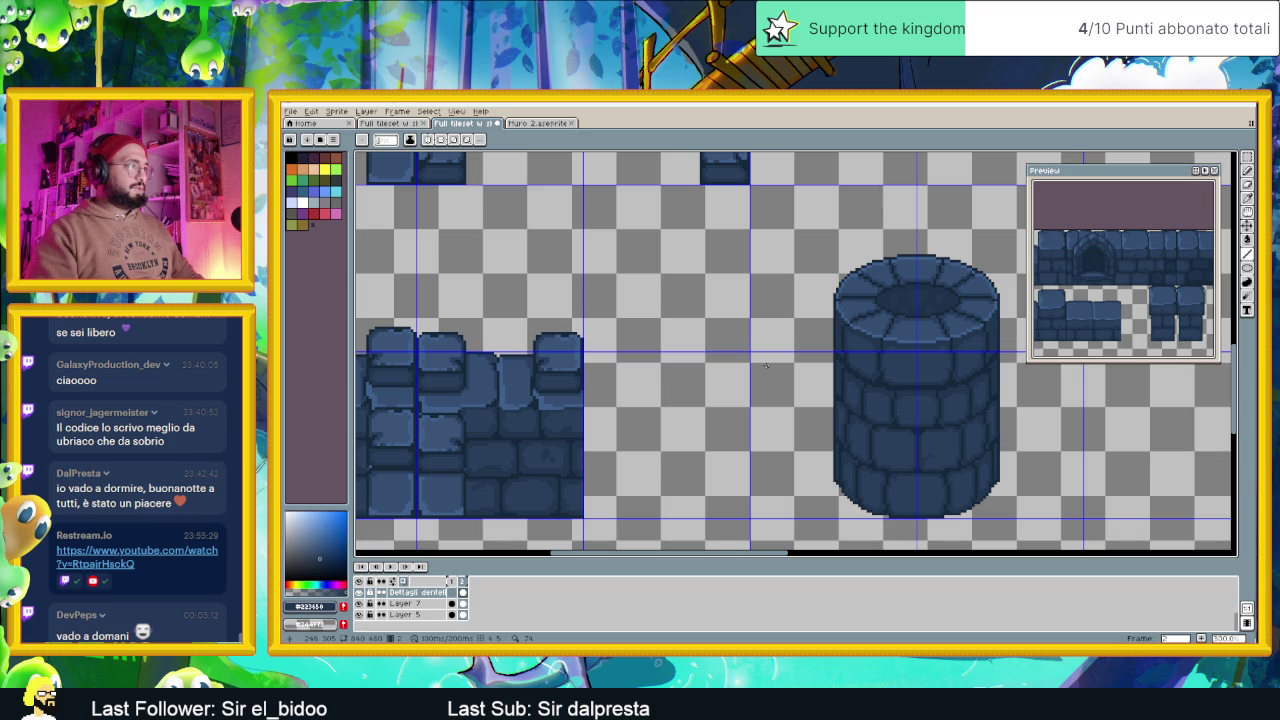
Pick a darker blue from the tower while zooming around the canvas
{"action": "scroll", "coordinate": [880, 333], "scroll_direction": "up", "scroll_amount": 1}
{"action": "scroll", "coordinate": [918, 327], "scroll_direction": "up", "scroll_amount": 2}
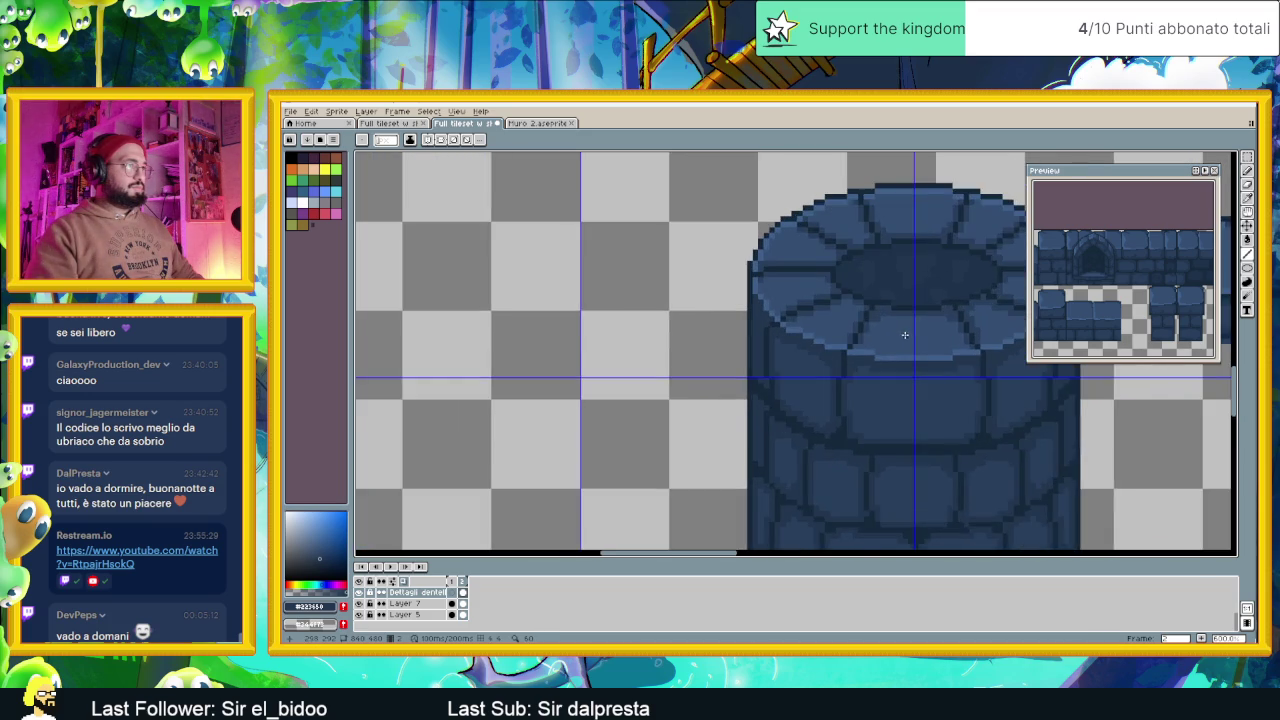
{"action": "scroll", "coordinate": [908, 334], "scroll_direction": "up", "scroll_amount": 1}
{"action": "left_click", "coordinate": [863, 270], "text": "alt"}
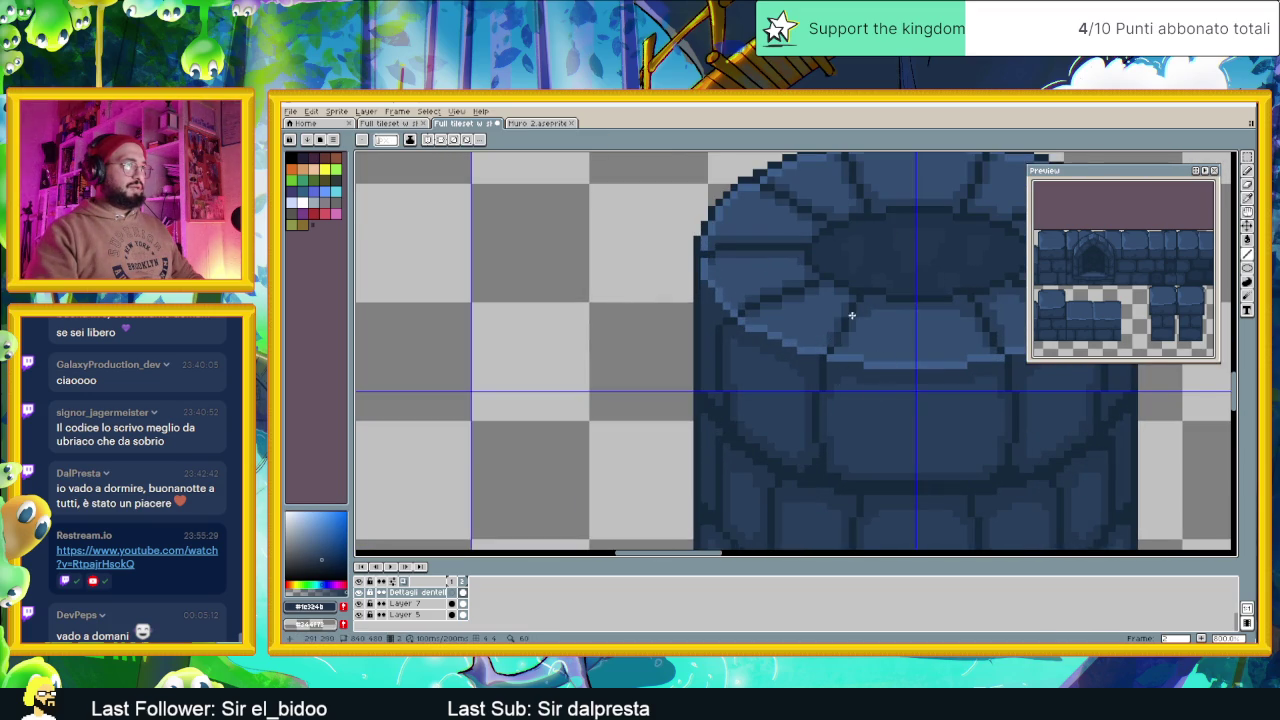
{"action": "scroll", "coordinate": [857, 299], "scroll_direction": "up", "scroll_amount": 2}
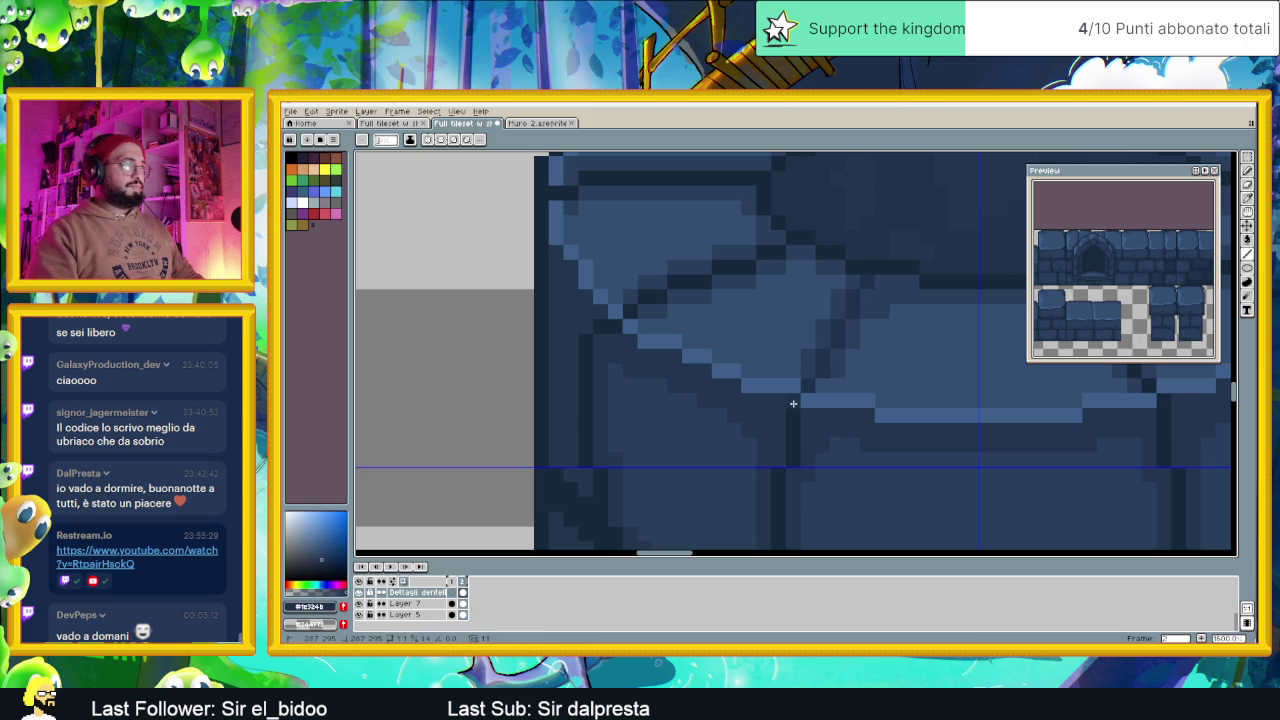
{"action": "scroll", "coordinate": [825, 446], "scroll_direction": "down", "scroll_amount": 2}
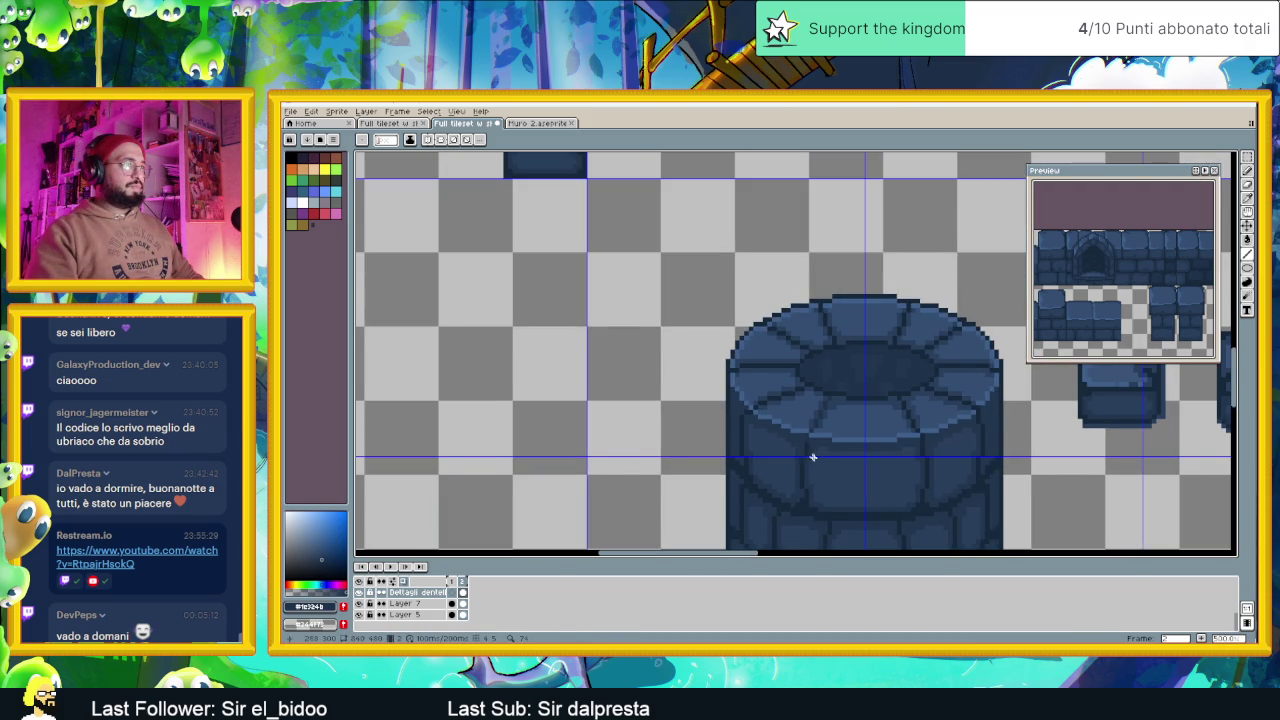
{"action": "scroll", "coordinate": [815, 440], "scroll_direction": "up", "scroll_amount": 1}
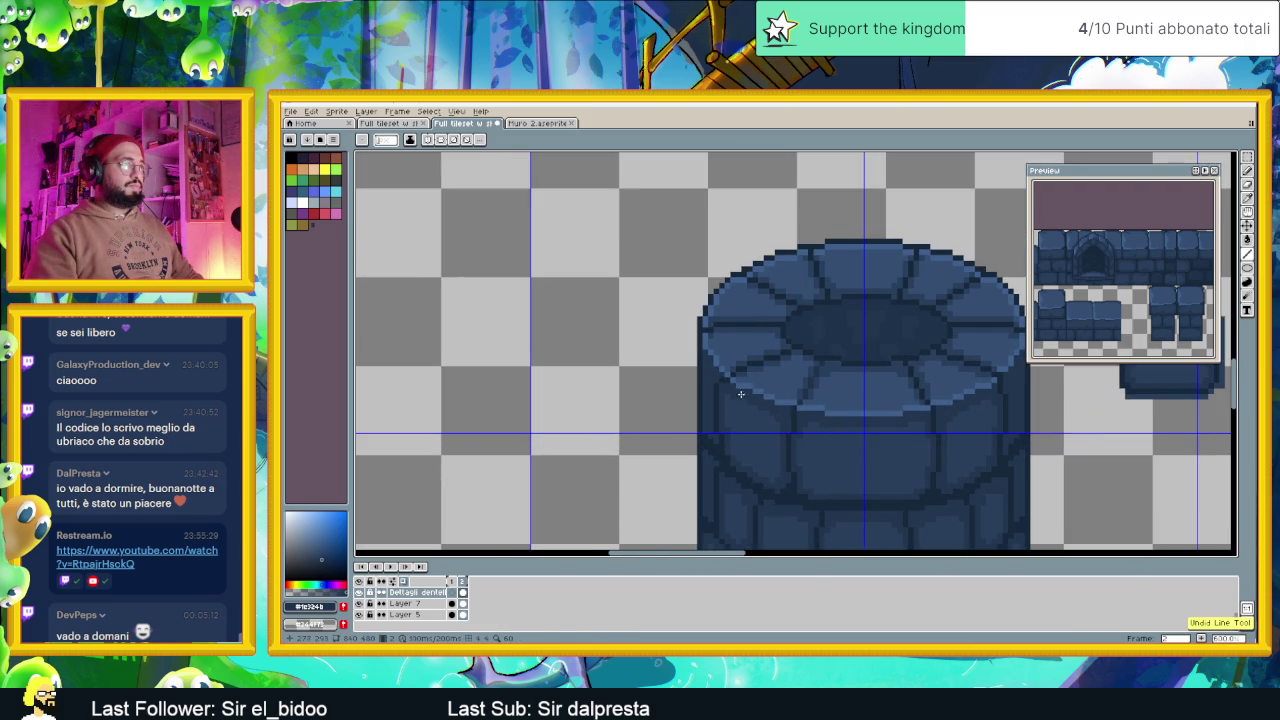
{"action": "scroll", "coordinate": [771, 390], "scroll_direction": "down", "scroll_amount": 1}
{"action": "scroll", "coordinate": [793, 395], "scroll_direction": "down", "scroll_amount": 1}
{"action": "scroll", "coordinate": [808, 387], "scroll_direction": "up", "scroll_amount": 3}
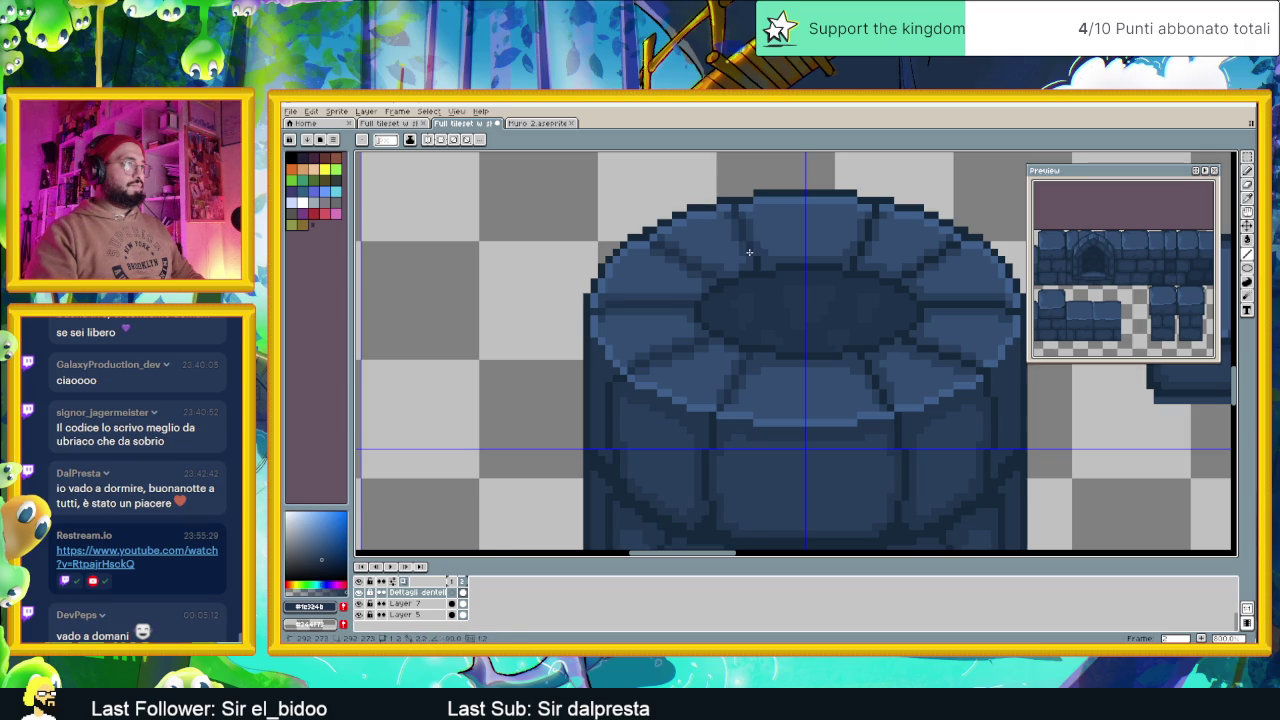
Make a small stroke on the canvas, pan the view, and save the tileset file
{"action": "left_click_drag", "start_coordinate": [755, 259], "coordinate": [757, 263]}
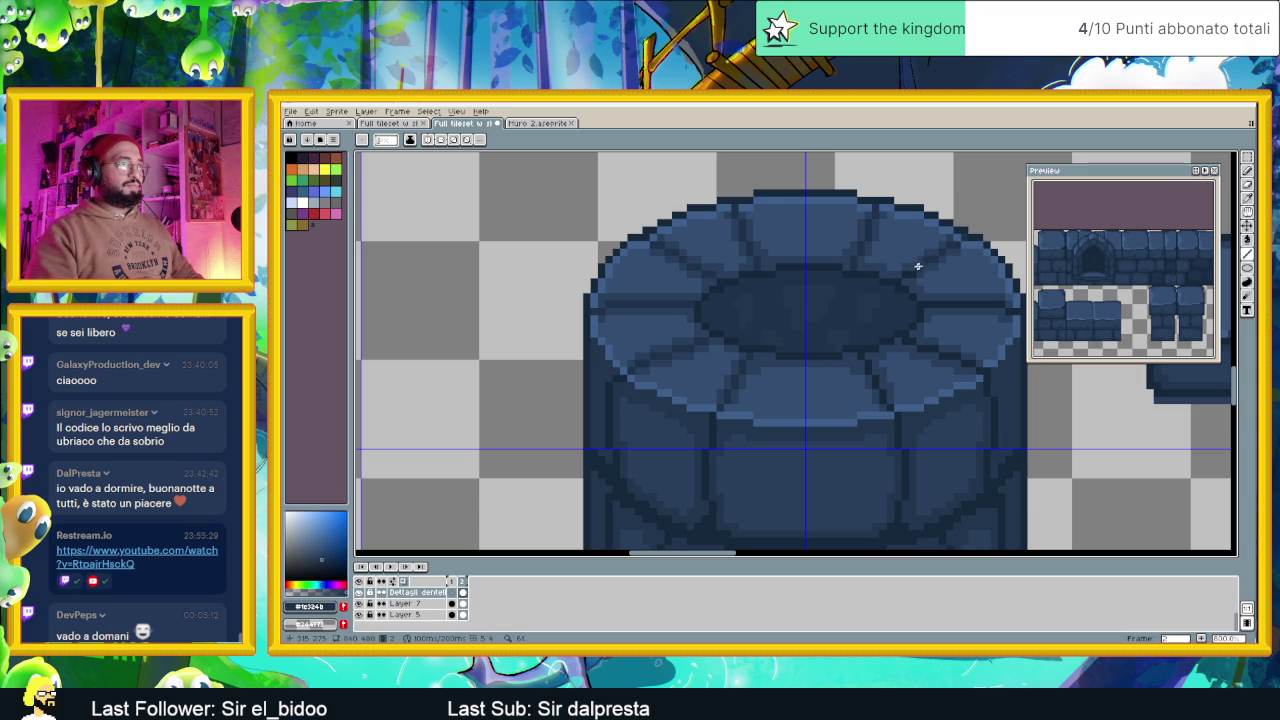
{"action": "scroll", "coordinate": [880, 290], "scroll_direction": "right", "scroll_amount": 2}
{"action": "scroll", "coordinate": [854, 309], "scroll_direction": "right", "scroll_amount": 3}
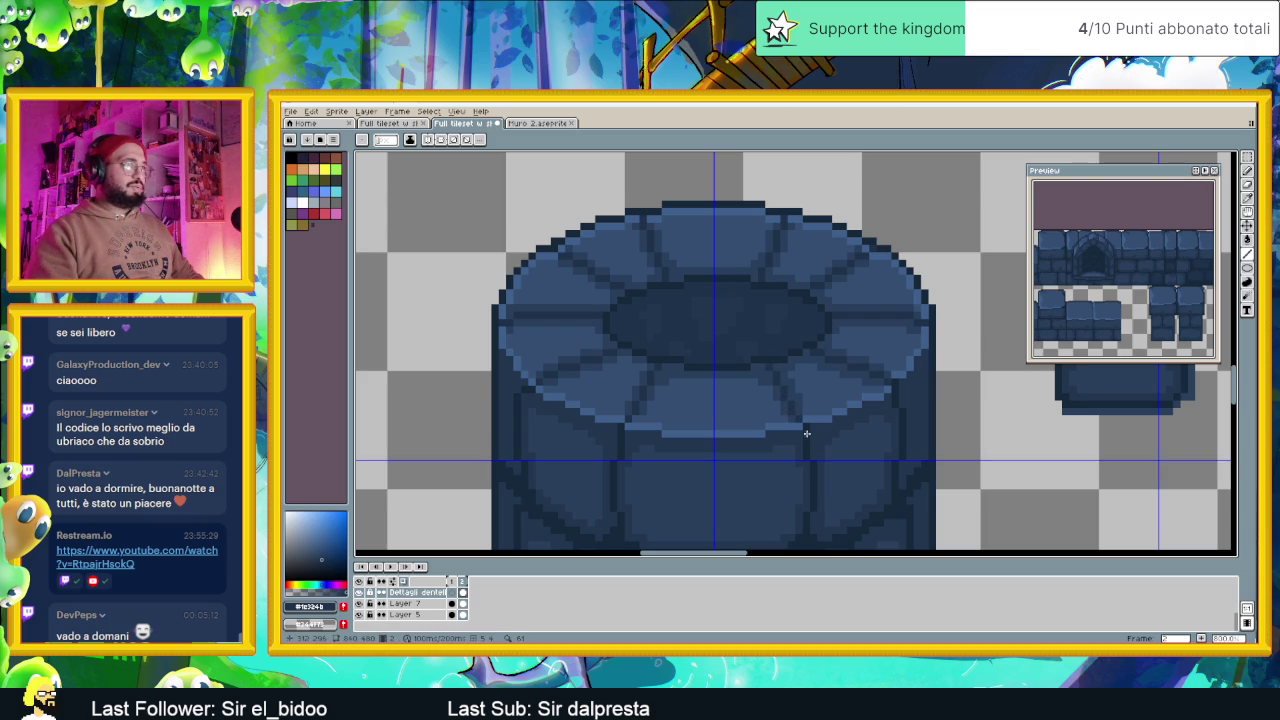
{"action": "scroll", "coordinate": [878, 418], "scroll_direction": "down", "scroll_amount": 2}
{"action": "key", "text": "ctrl+s"}
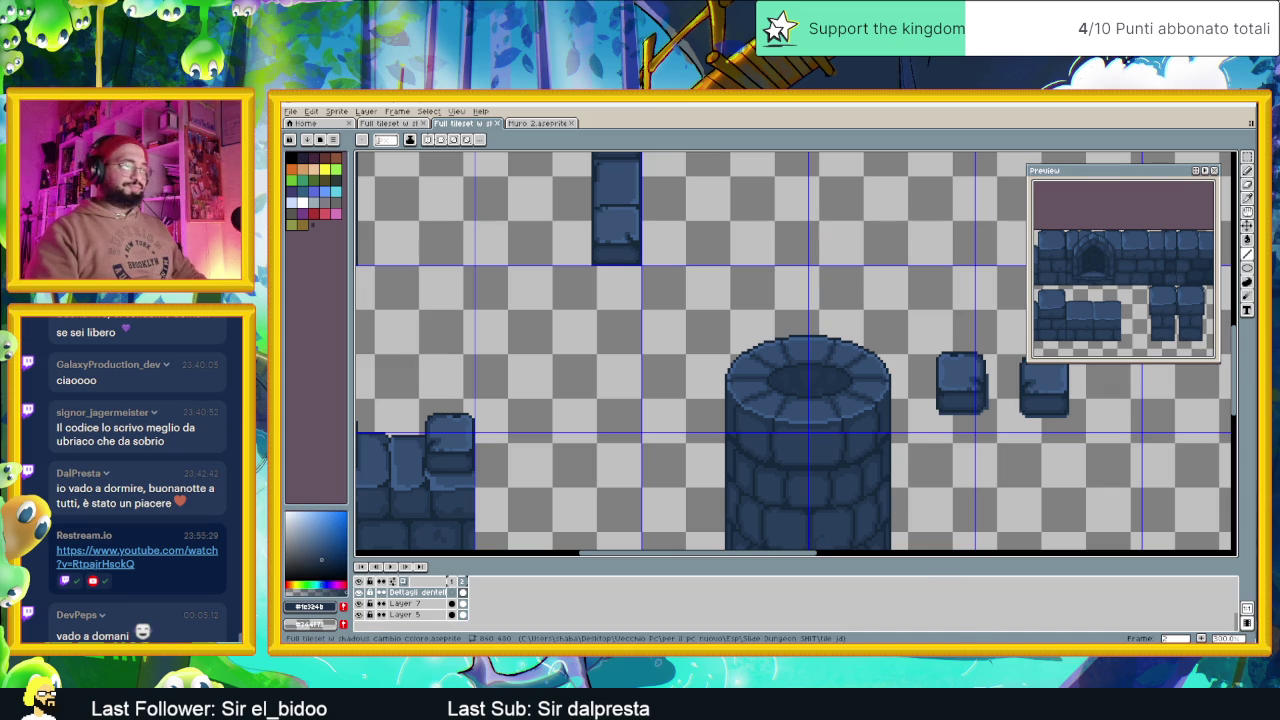
{"action": "key", "text": "alt+Tab"}
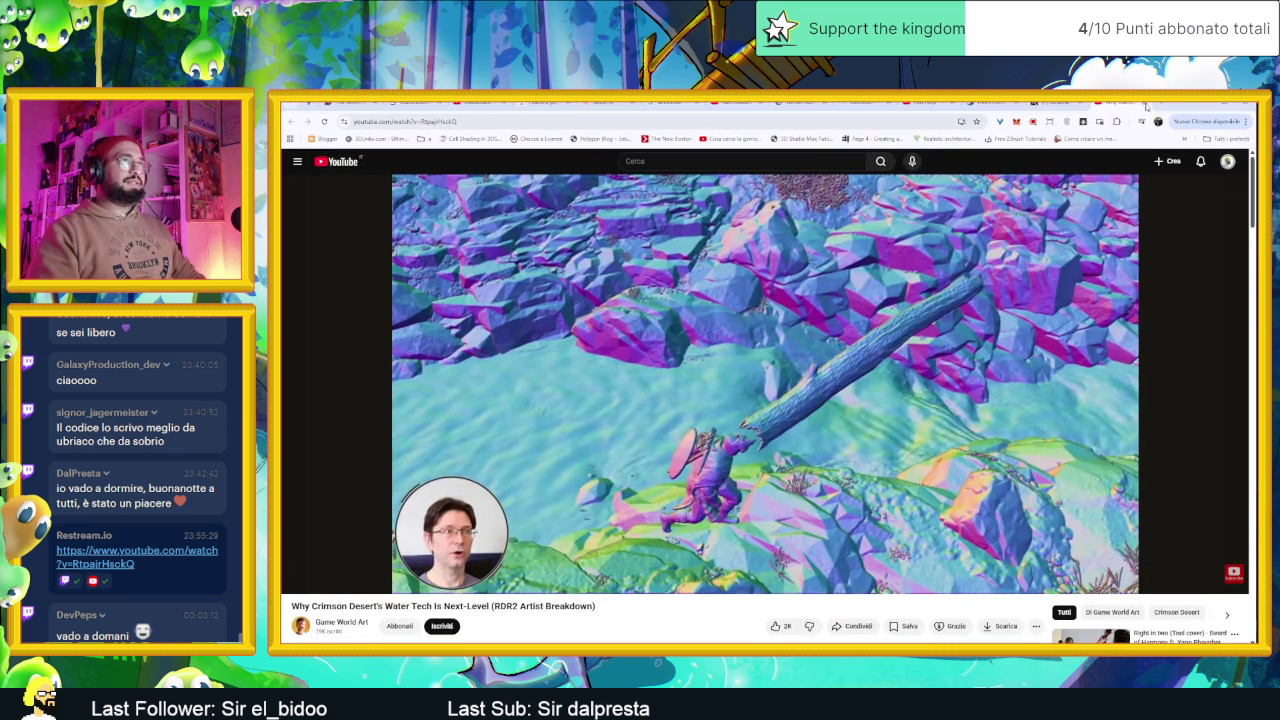
Search 'gothic remake uscita' and check the Gothic 1 Remake Steam page's release date
{"action": "left_click", "coordinate": [1163, 103]}
{"action": "type", "text": "goth"}
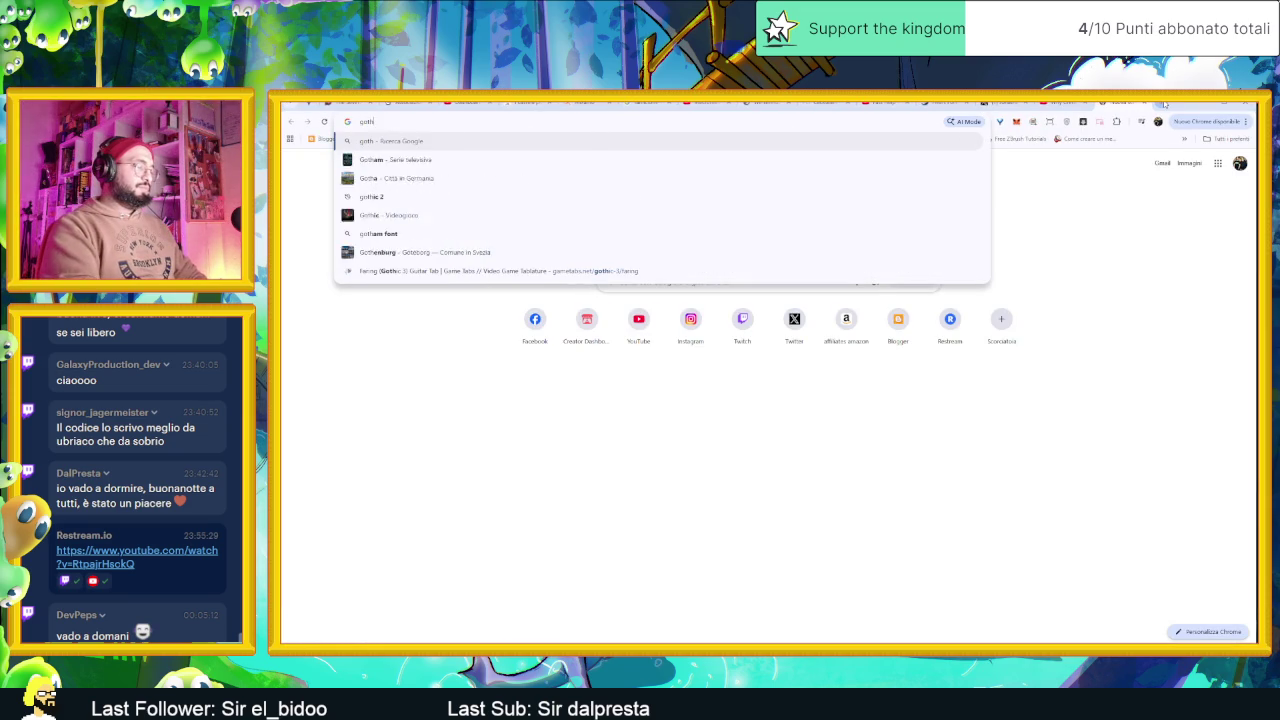
{"action": "type", "text": "ic remake"}
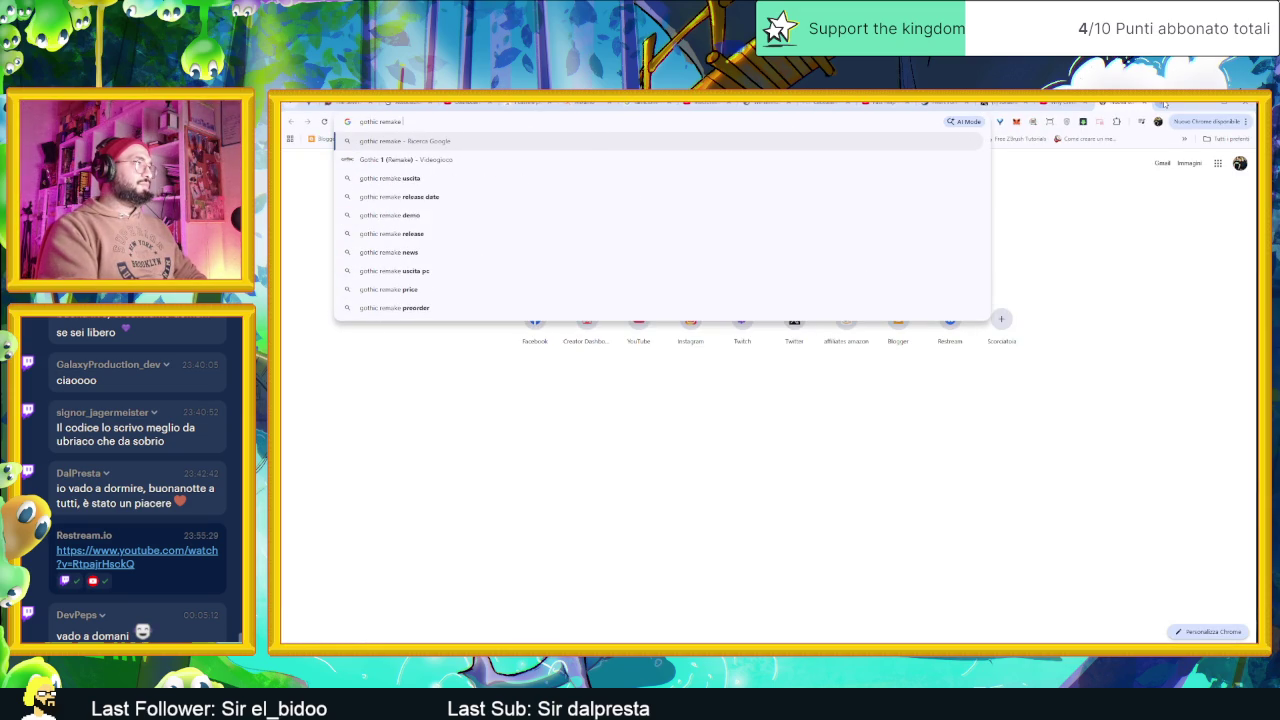
{"action": "key", "text": "Down"}
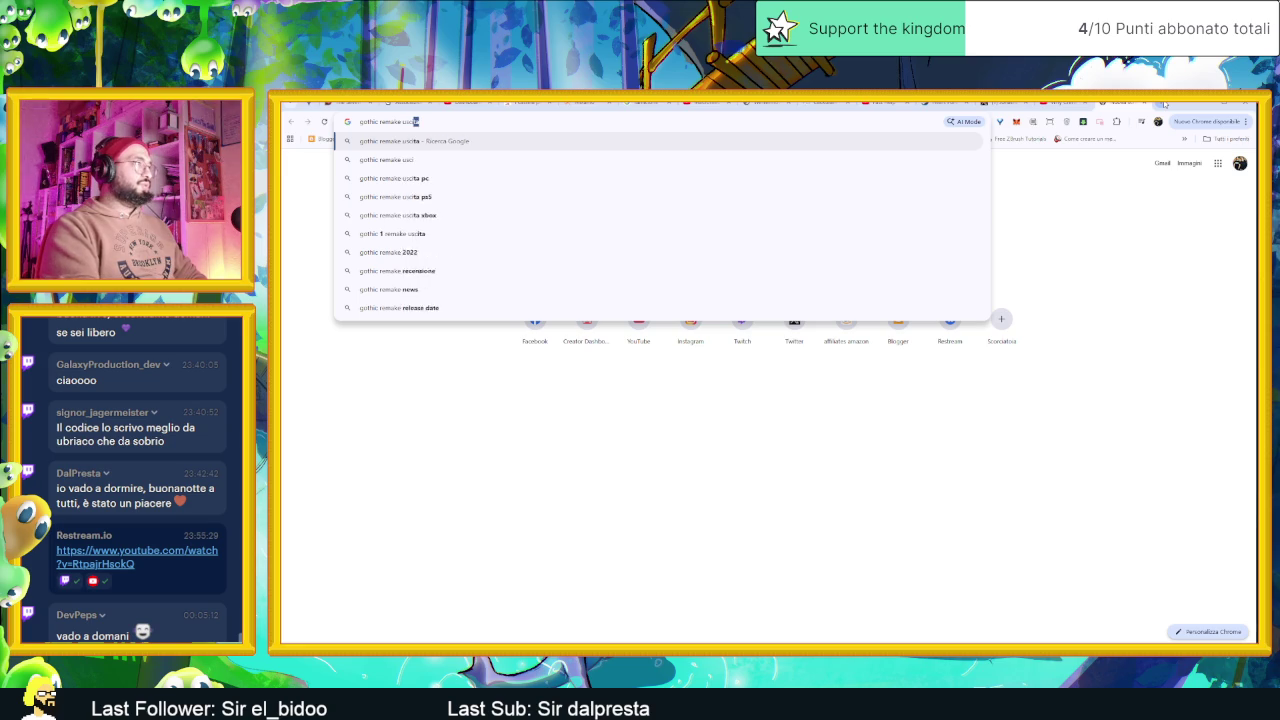
{"action": "key", "text": "Return"}
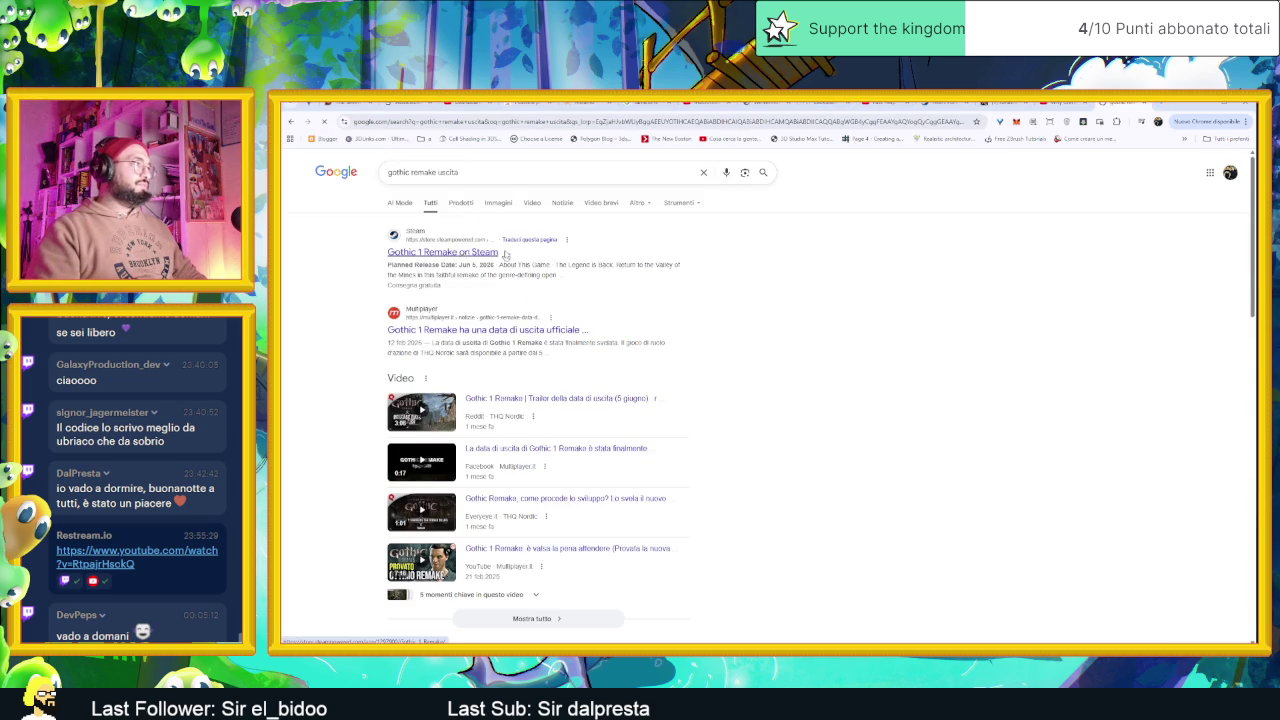
{"action": "left_click", "coordinate": [487, 253]}
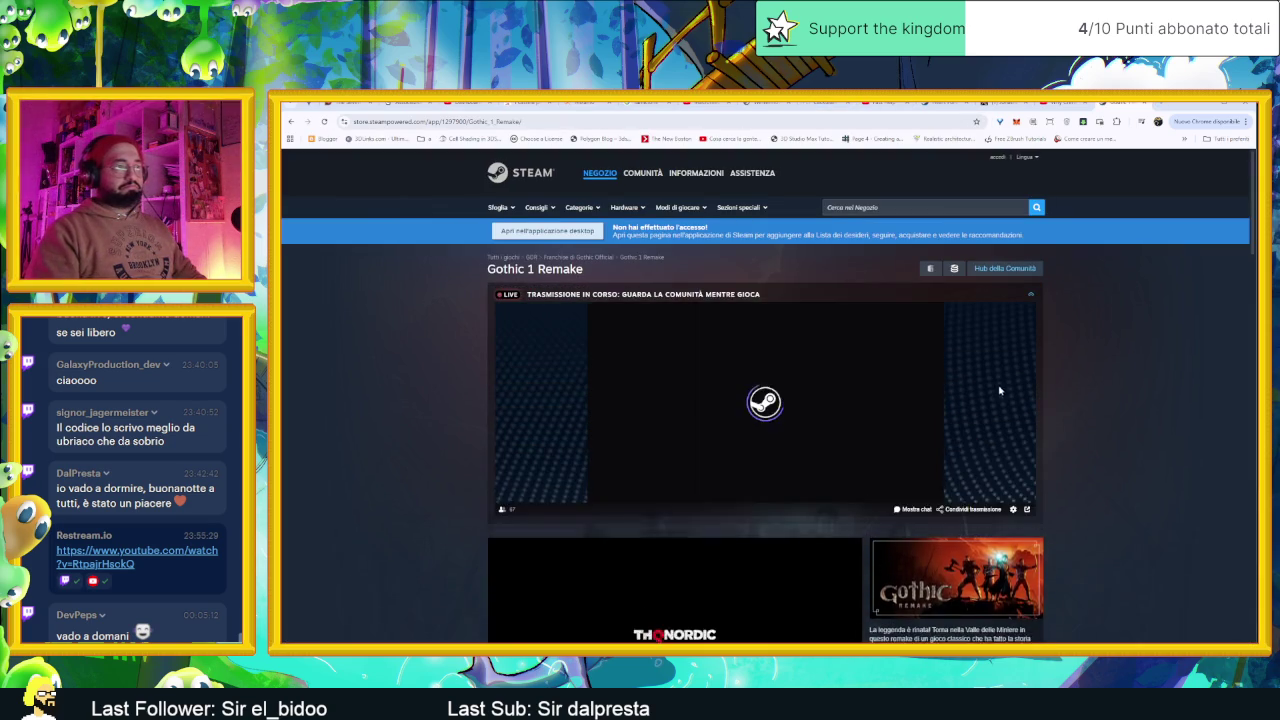
{"action": "scroll", "coordinate": [997, 390], "scroll_direction": "down", "scroll_amount": 3}
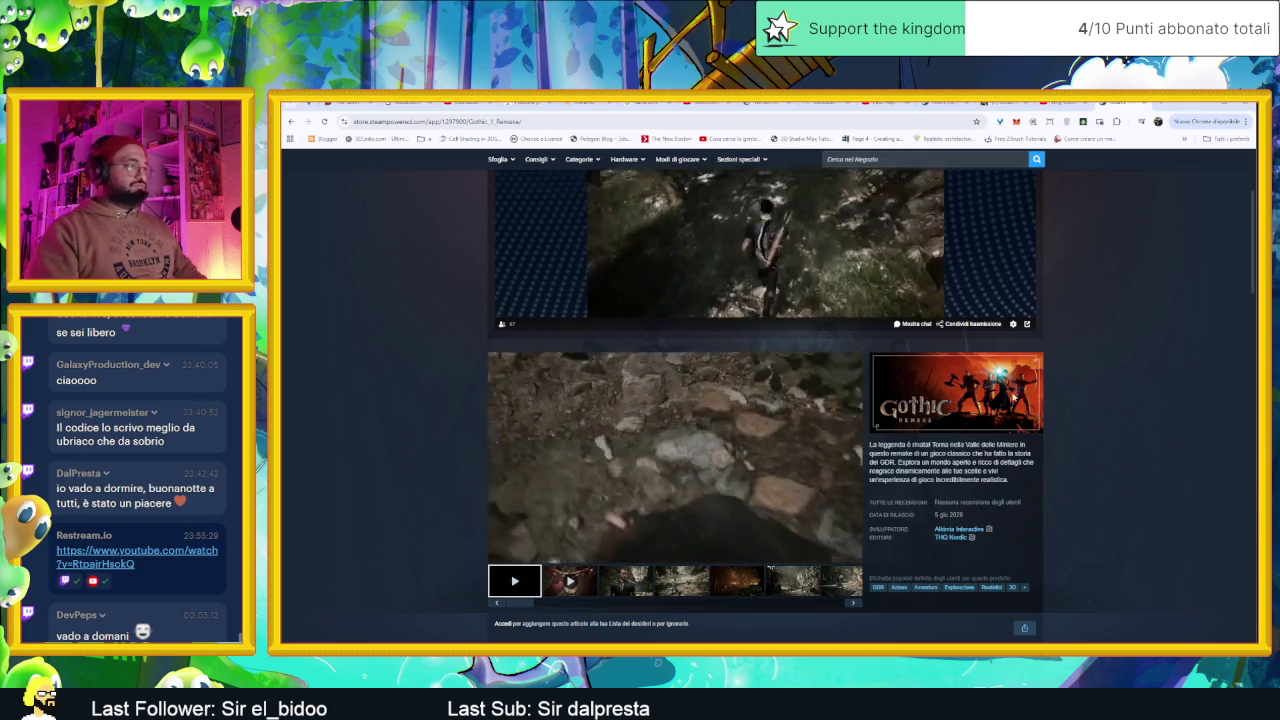
{"action": "scroll", "coordinate": [997, 390], "scroll_direction": "down", "scroll_amount": 2}
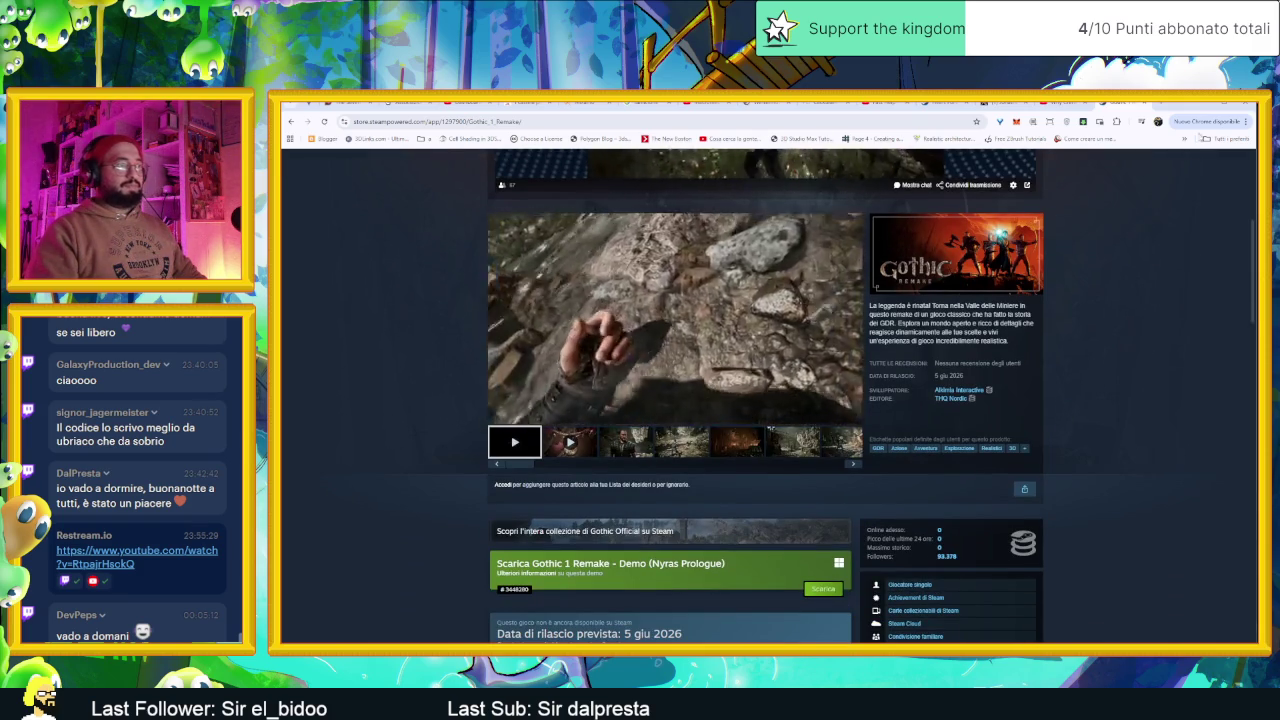
{"action": "key", "text": "alt+Tab"}
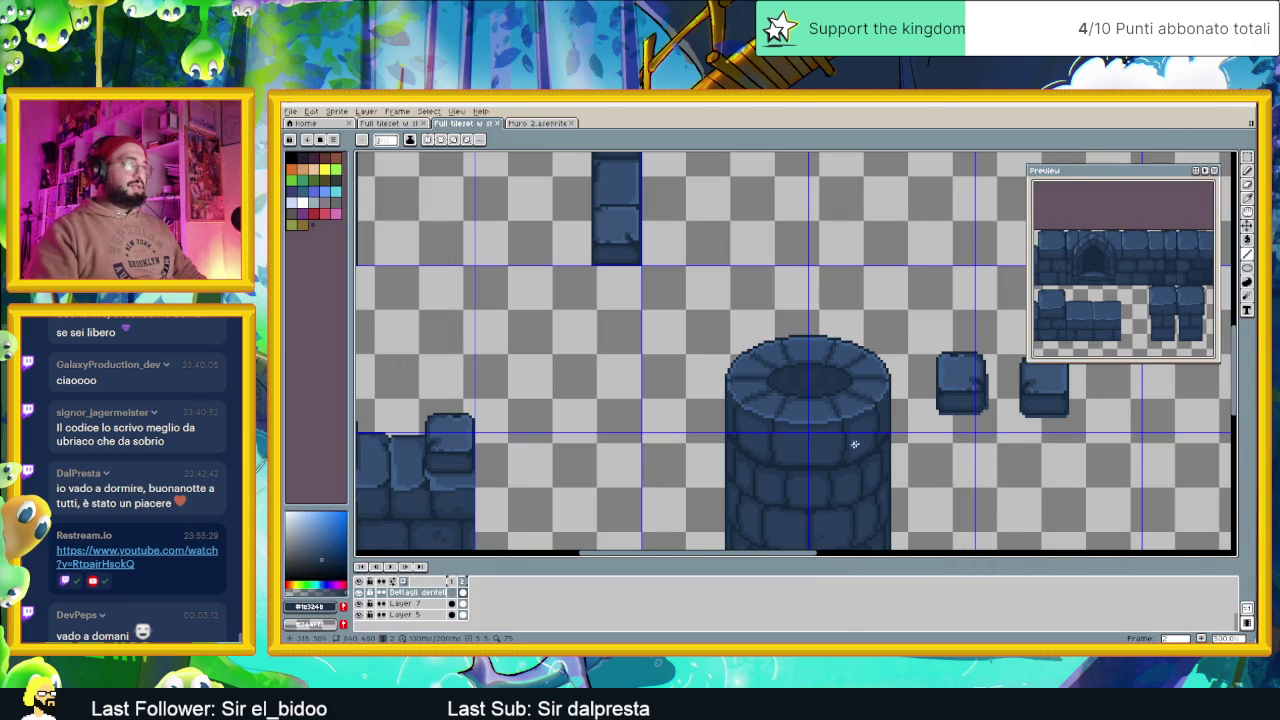
Bring the tower back into view and undo the last line stroke
{"action": "left_click_drag", "start_coordinate": [852, 445], "coordinate": [871, 304]}
{"action": "scroll", "coordinate": [871, 304], "scroll_direction": "down", "scroll_amount": 1}
{"action": "scroll", "coordinate": [857, 304], "scroll_direction": "up", "scroll_amount": 1}
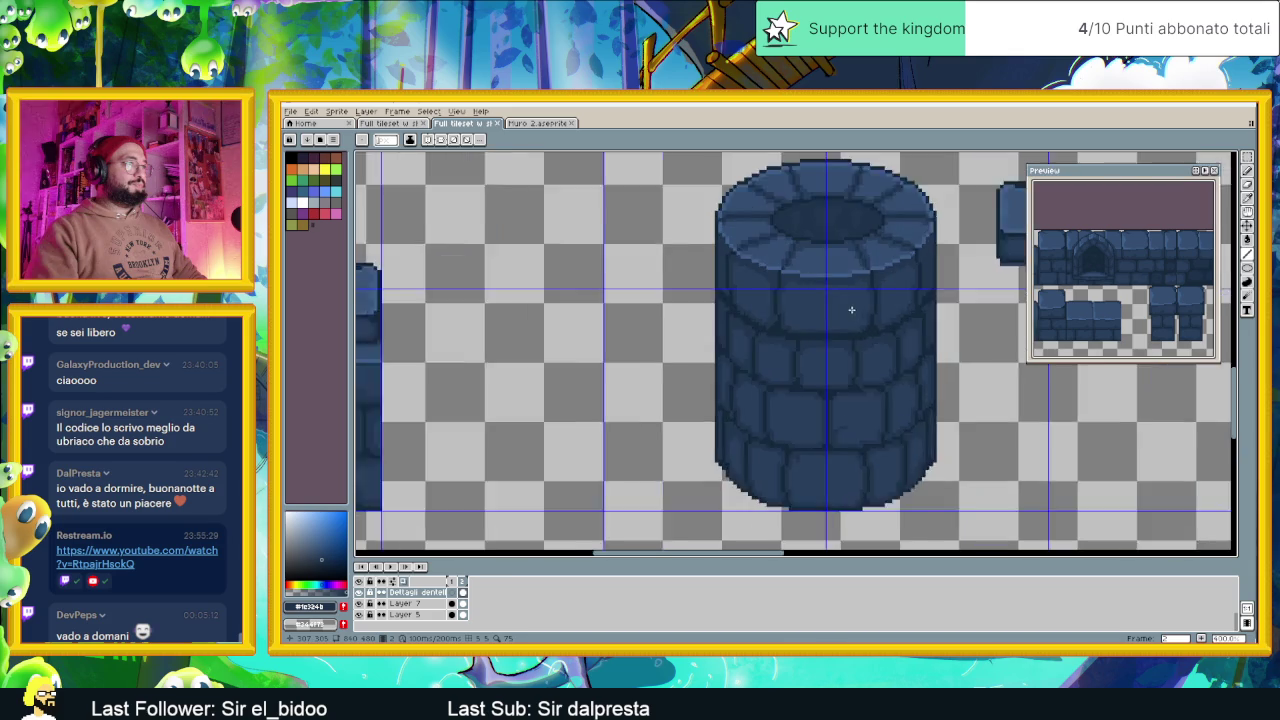
{"action": "scroll", "coordinate": [852, 300], "scroll_direction": "up", "scroll_amount": 1}
{"action": "scroll", "coordinate": [852, 286], "scroll_direction": "up", "scroll_amount": 1}
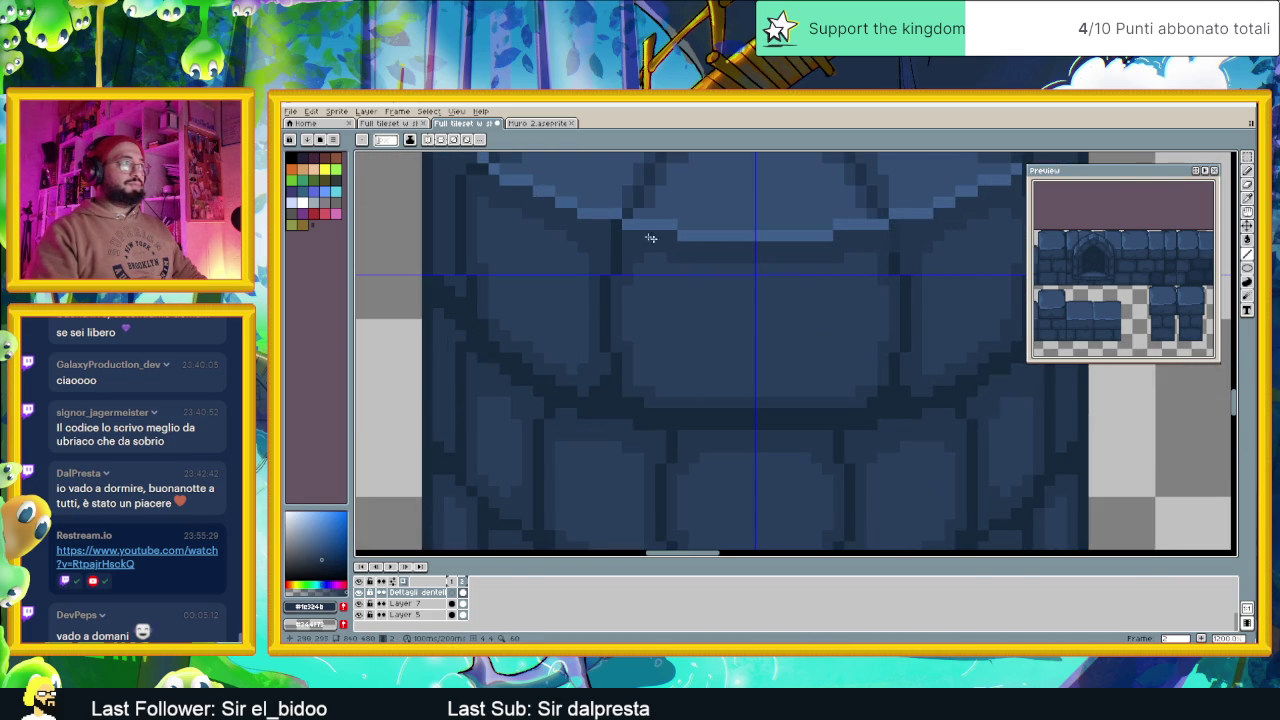
{"action": "scroll", "coordinate": [760, 284], "scroll_direction": "down", "scroll_amount": 2}
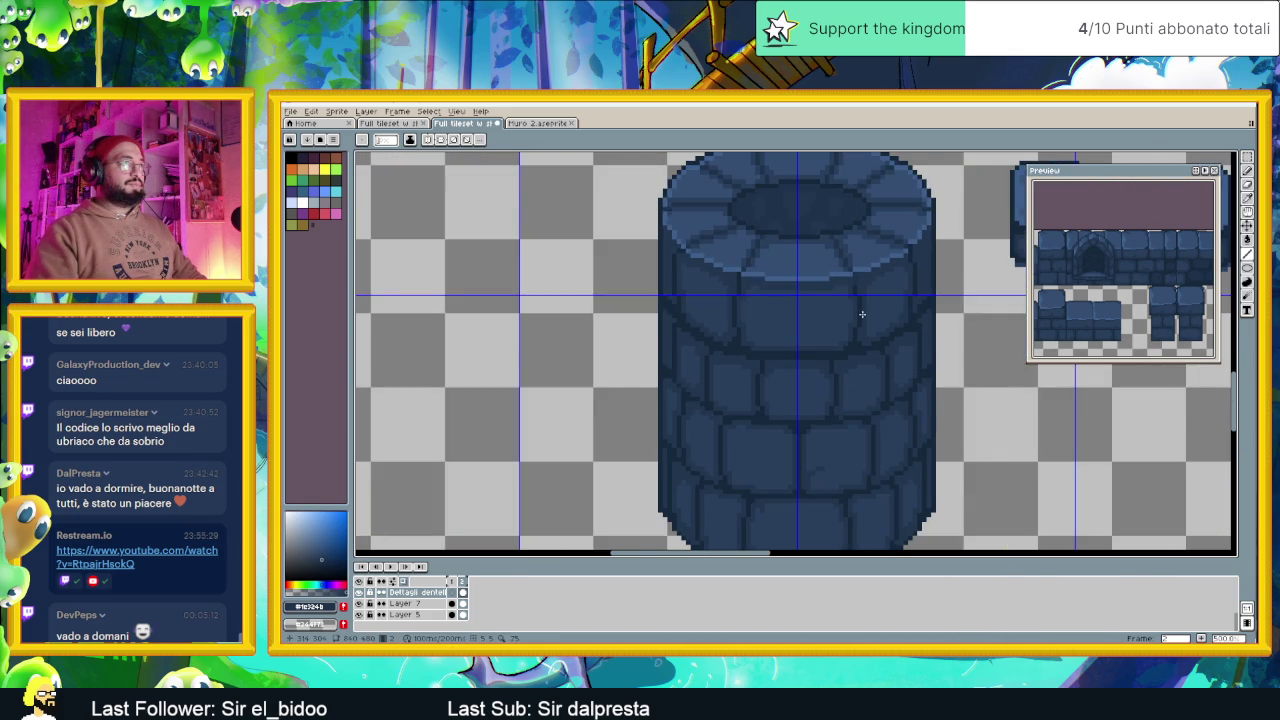
{"action": "scroll", "coordinate": [862, 314], "scroll_direction": "down", "scroll_amount": 2}
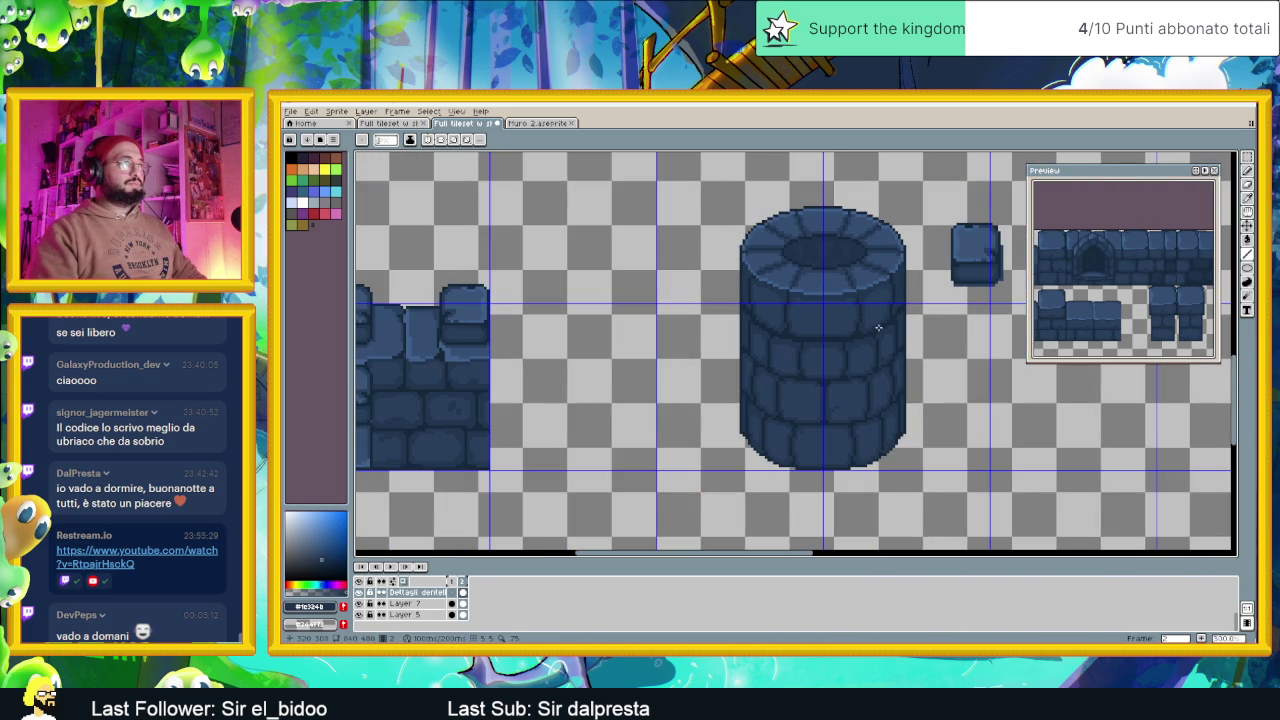
{"action": "key", "text": "ctrl+z"}
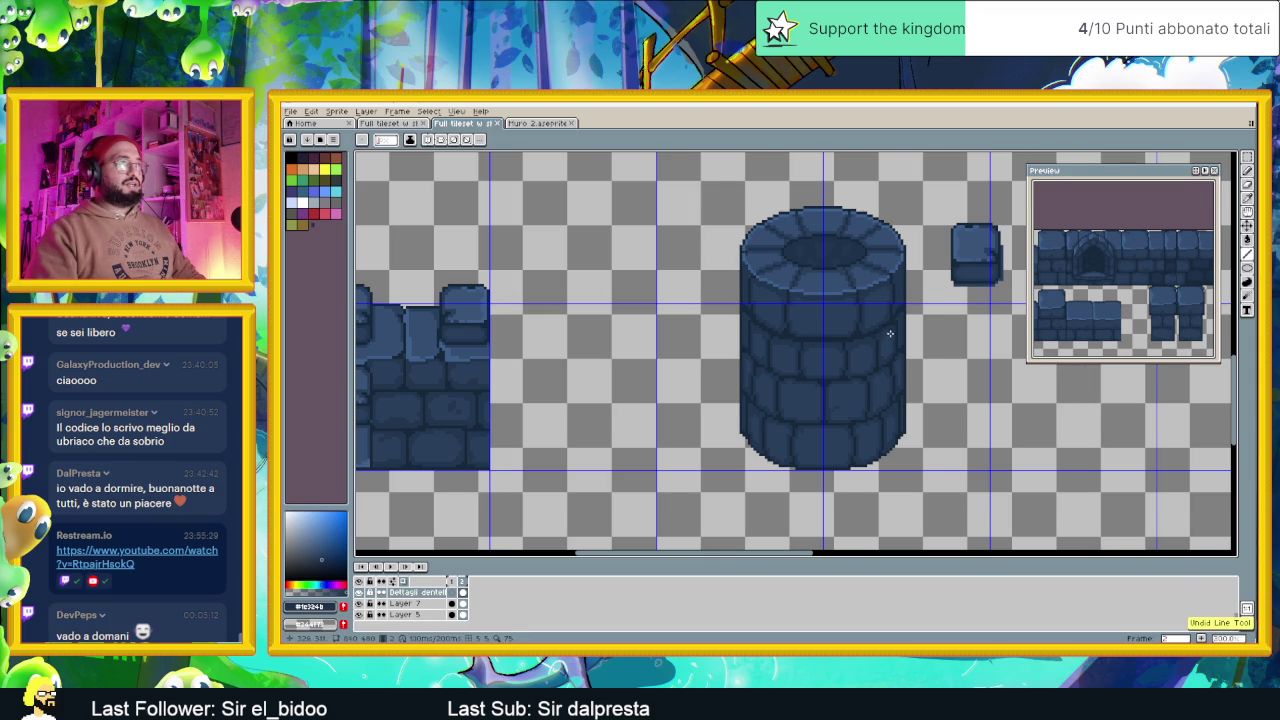
{"action": "scroll", "coordinate": [888, 336], "scroll_direction": "down", "scroll_amount": 3}
{"action": "scroll", "coordinate": [900, 335], "scroll_direction": "up", "scroll_amount": 2}
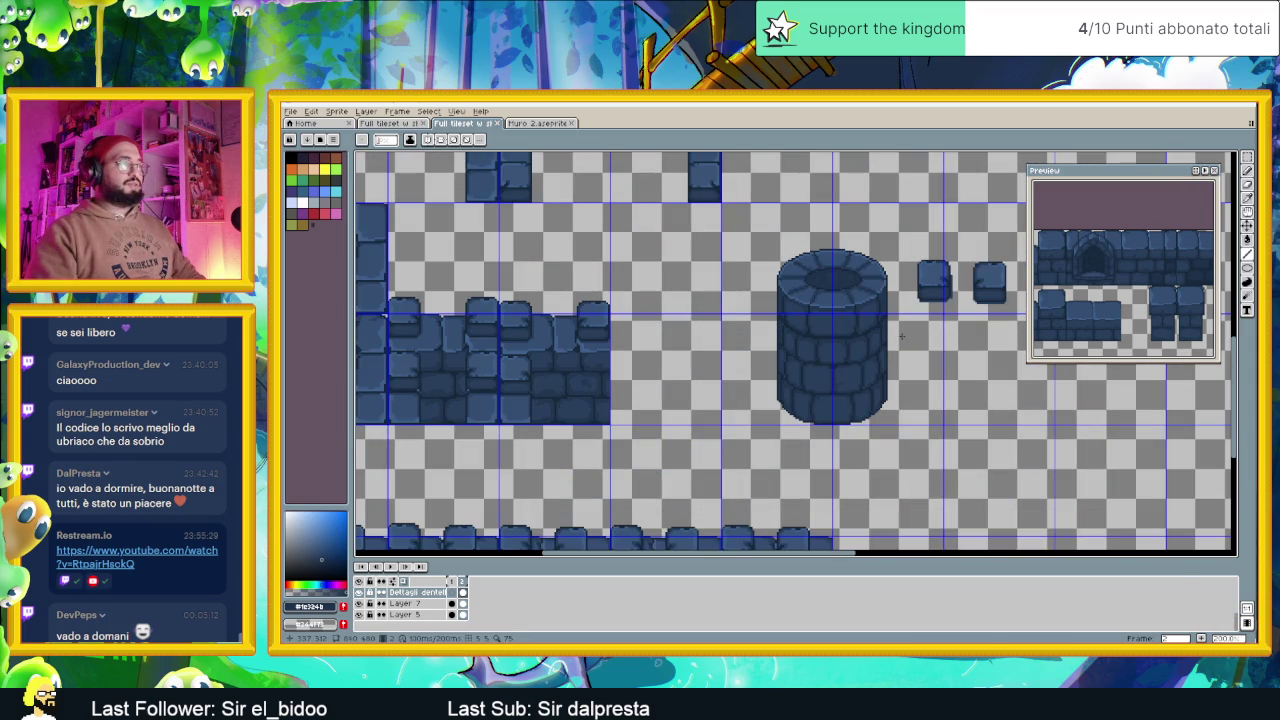
{"action": "scroll", "coordinate": [835, 303], "scroll_direction": "up", "scroll_amount": 1}
{"action": "scroll", "coordinate": [835, 303], "scroll_direction": "up", "scroll_amount": 1}
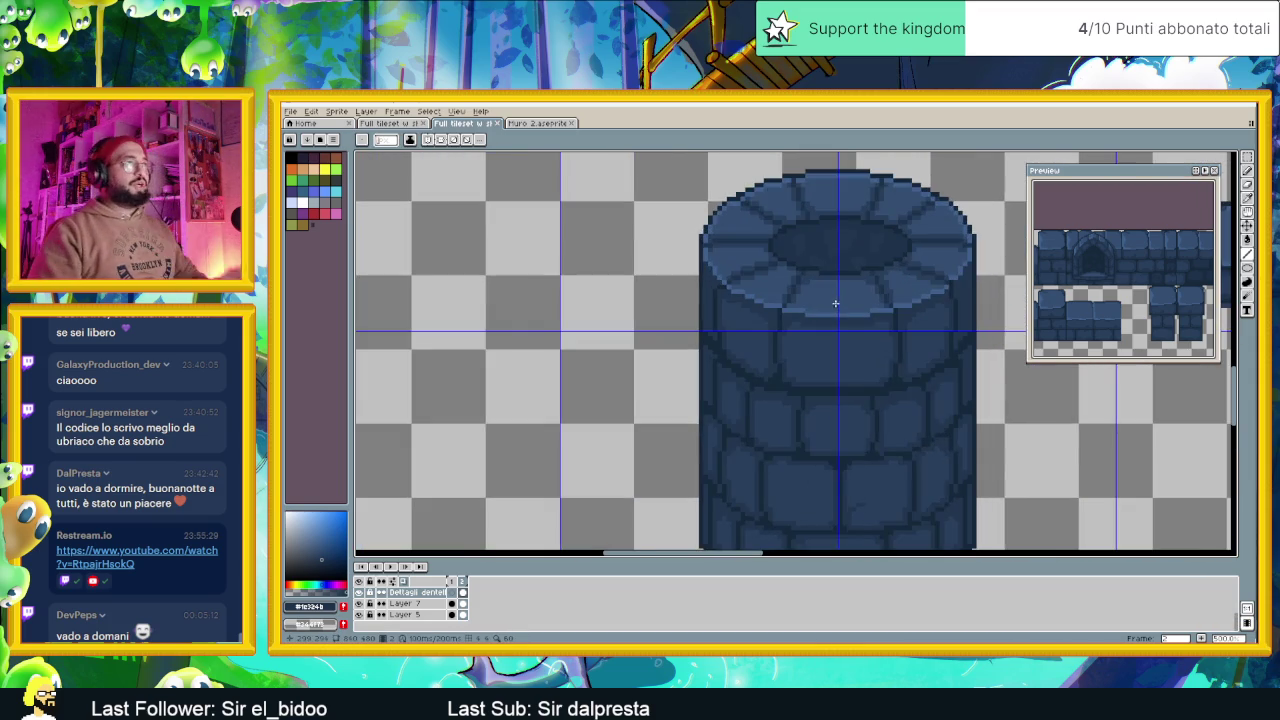
{"action": "scroll", "coordinate": [835, 303], "scroll_direction": "up", "scroll_amount": 1}
Paint a light-blue highlight line just below the tower's front rim
{"action": "left_click_drag", "start_coordinate": [808, 322], "coordinate": [853, 326]}
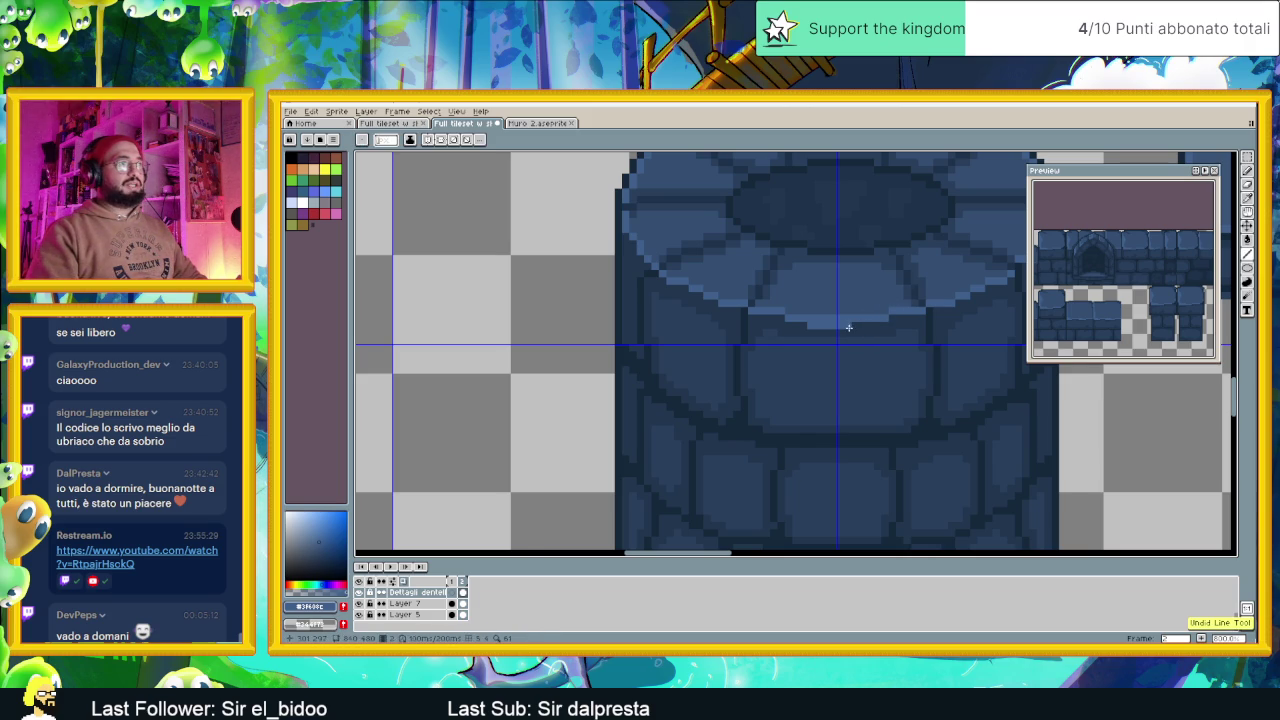
{"action": "key", "text": "ctrl"}
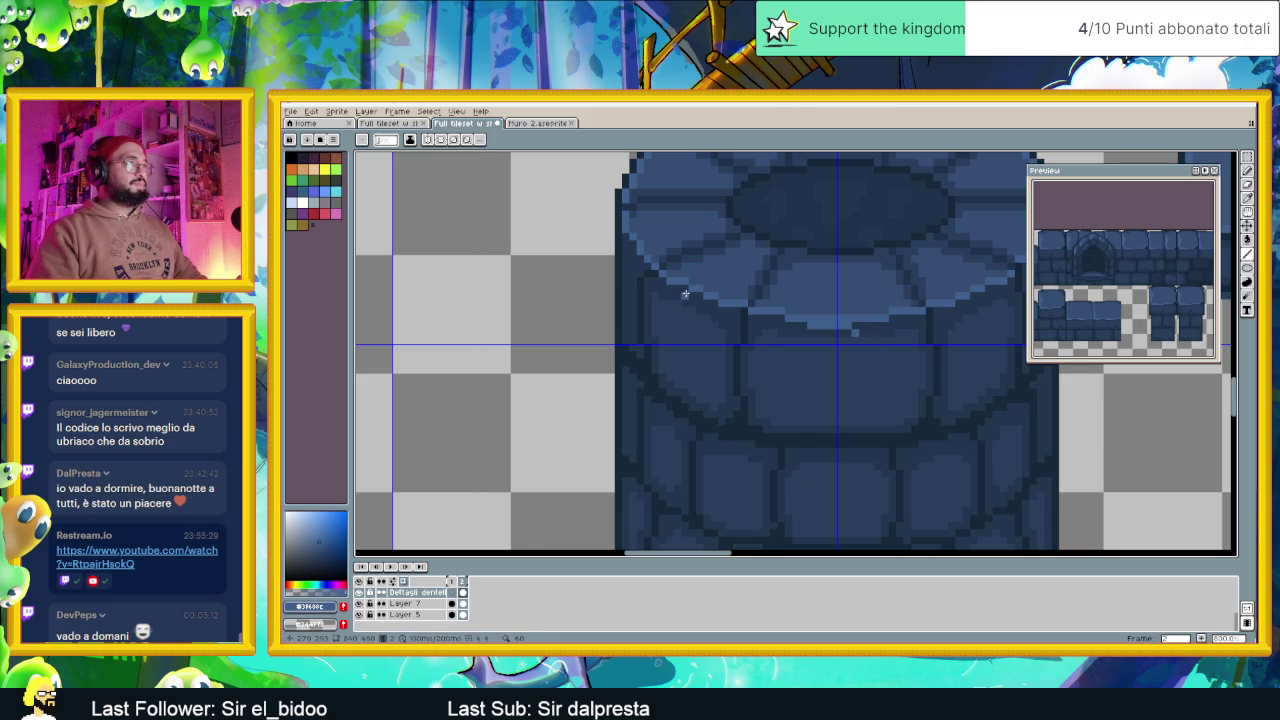
{"action": "left_click_drag", "start_coordinate": [791, 306], "coordinate": [691, 339]}
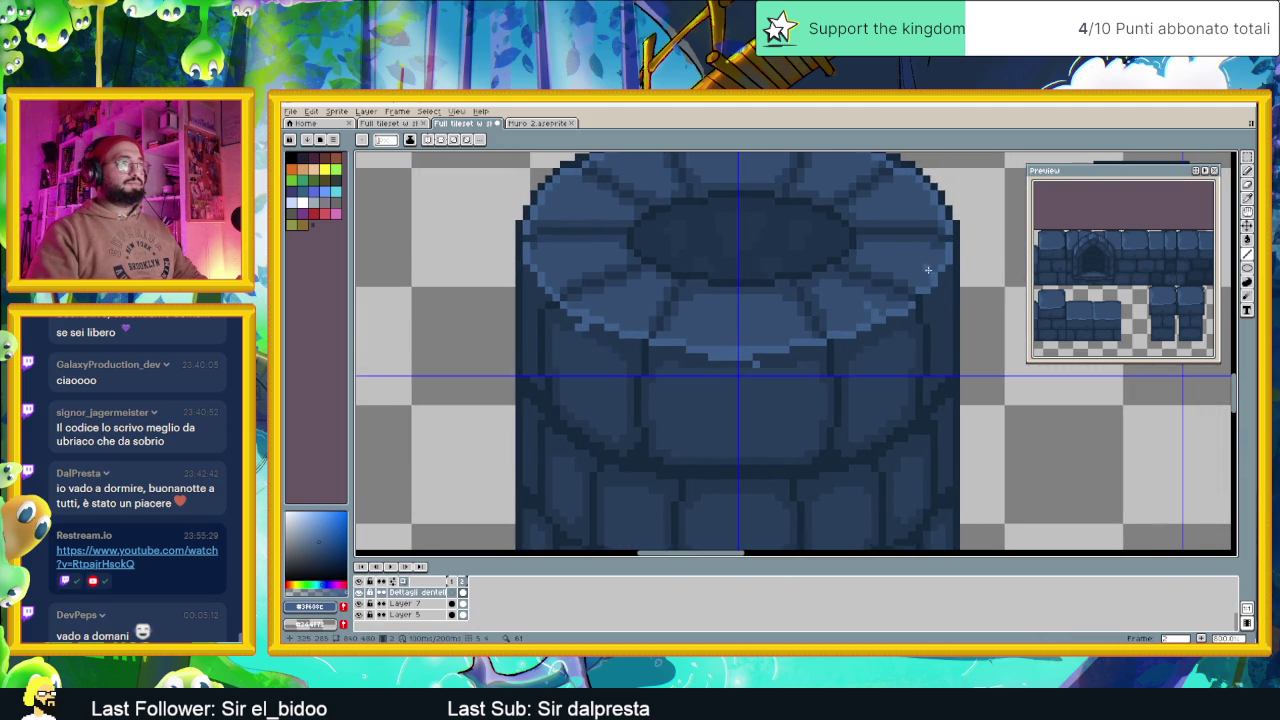
{"action": "scroll", "coordinate": [629, 297], "scroll_direction": "up", "scroll_amount": 2}
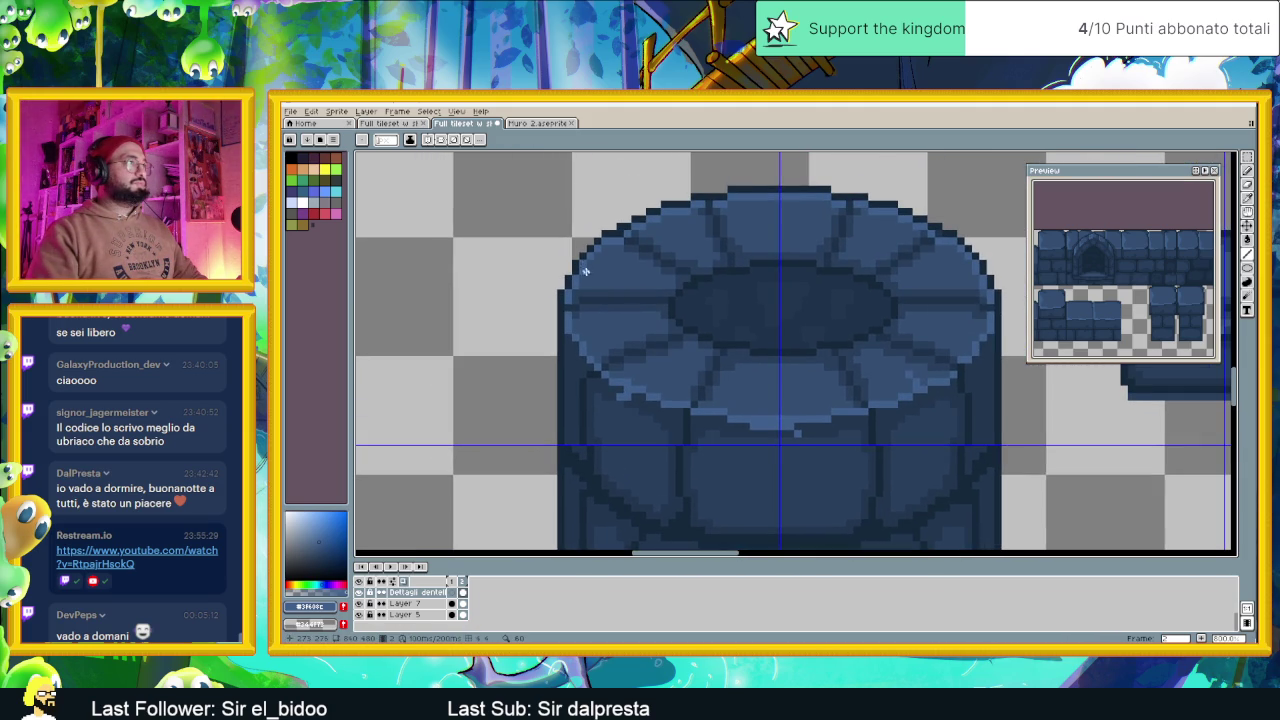
{"action": "scroll", "coordinate": [621, 327], "scroll_direction": "down", "scroll_amount": 1}
{"action": "scroll", "coordinate": [698, 390], "scroll_direction": "up", "scroll_amount": 1}
{"action": "scroll", "coordinate": [735, 414], "scroll_direction": "up", "scroll_amount": 1}
{"action": "scroll", "coordinate": [738, 400], "scroll_direction": "up", "scroll_amount": 1}
Sample the dark blue and paved-top blue from the tower, undoing a stray line stroke
{"action": "left_click", "coordinate": [740, 381], "text": "alt"}
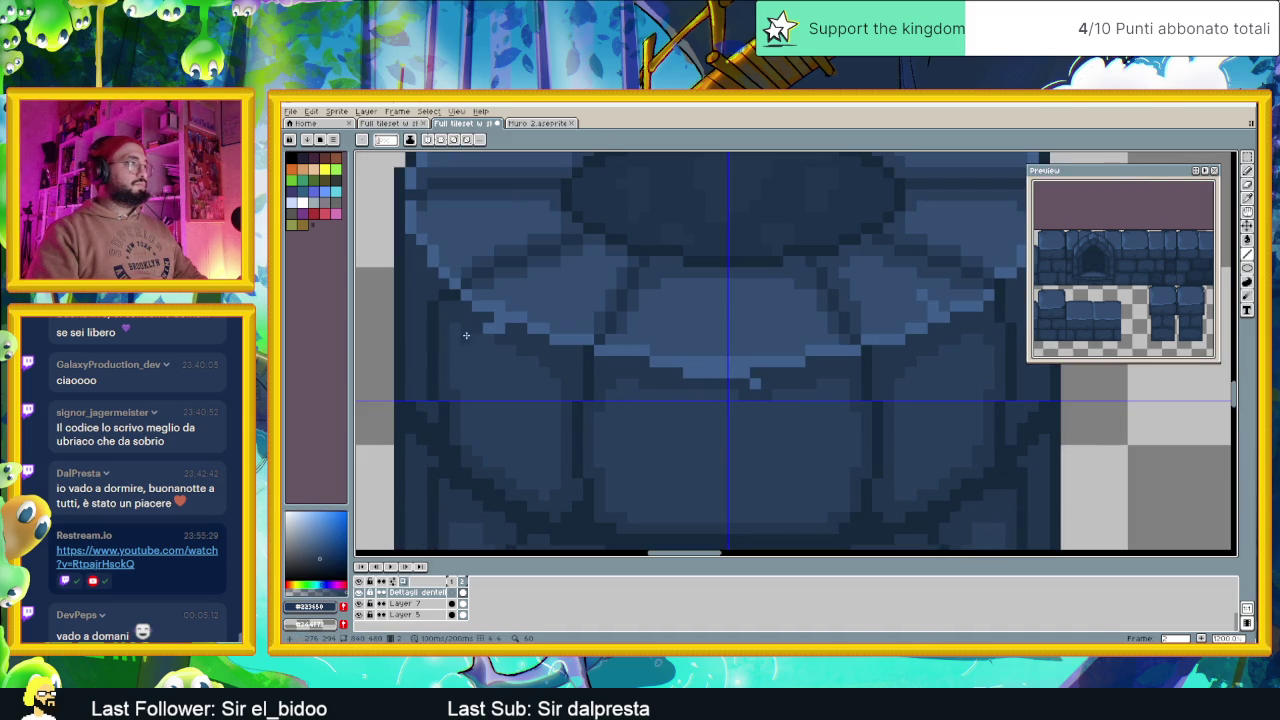
{"action": "scroll", "coordinate": [553, 402], "scroll_direction": "down", "scroll_amount": 1}
{"action": "scroll", "coordinate": [600, 415], "scroll_direction": "down", "scroll_amount": 1}
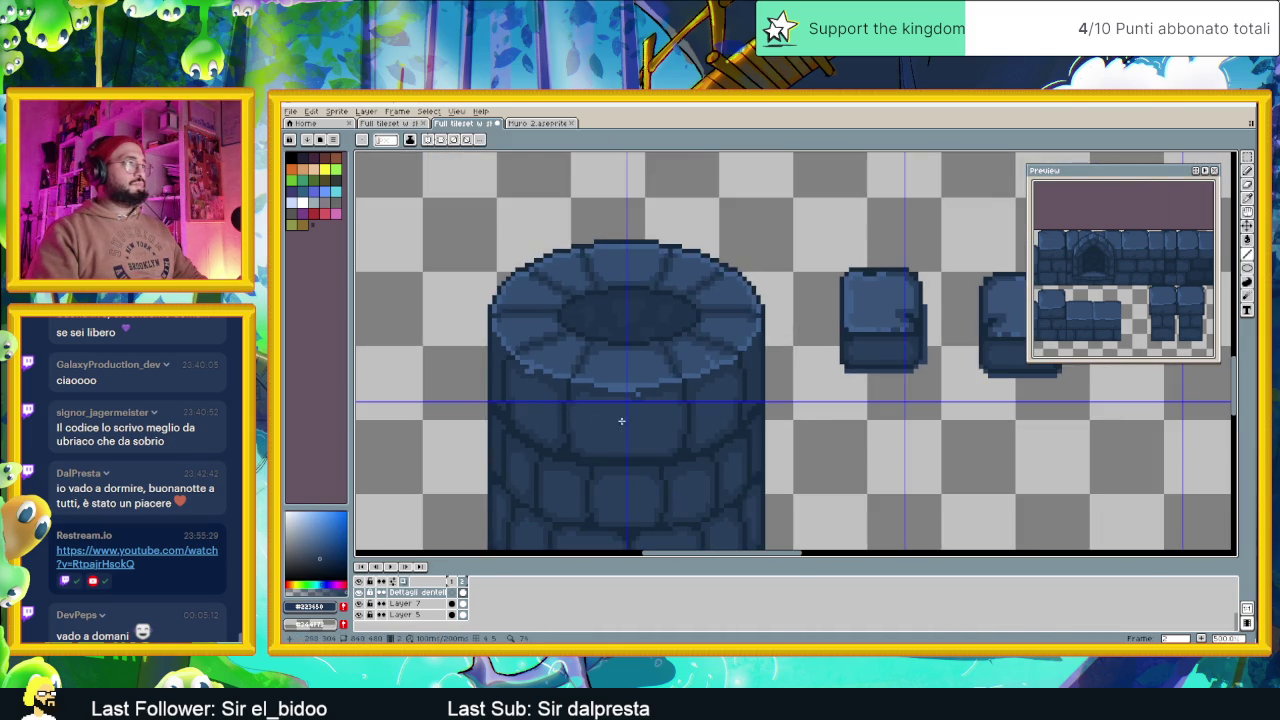
{"action": "scroll", "coordinate": [660, 423], "scroll_direction": "down", "scroll_amount": 1}
{"action": "scroll", "coordinate": [665, 420], "scroll_direction": "down", "scroll_amount": 1}
{"action": "scroll", "coordinate": [685, 391], "scroll_direction": "up", "scroll_amount": 4}
{"action": "scroll", "coordinate": [685, 391], "scroll_direction": "up", "scroll_amount": 2}
{"action": "key", "text": "alt"}
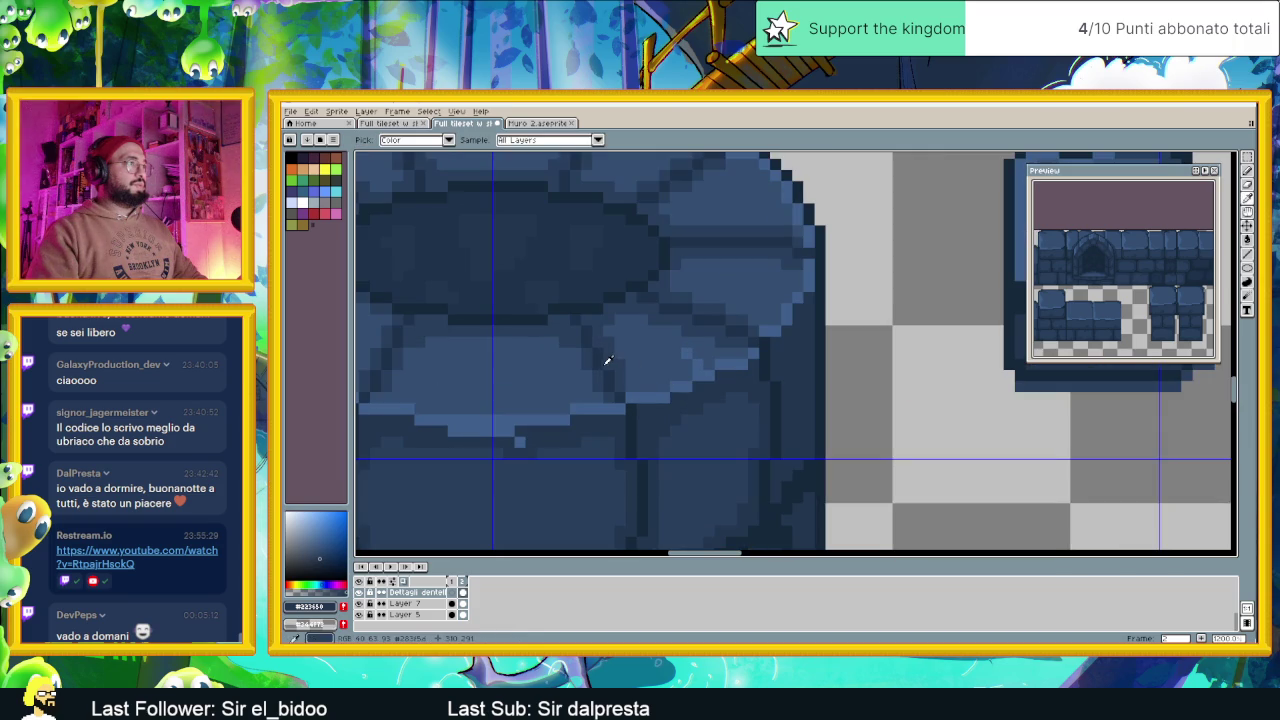
{"action": "left_click", "coordinate": [614, 358], "text": "alt"}
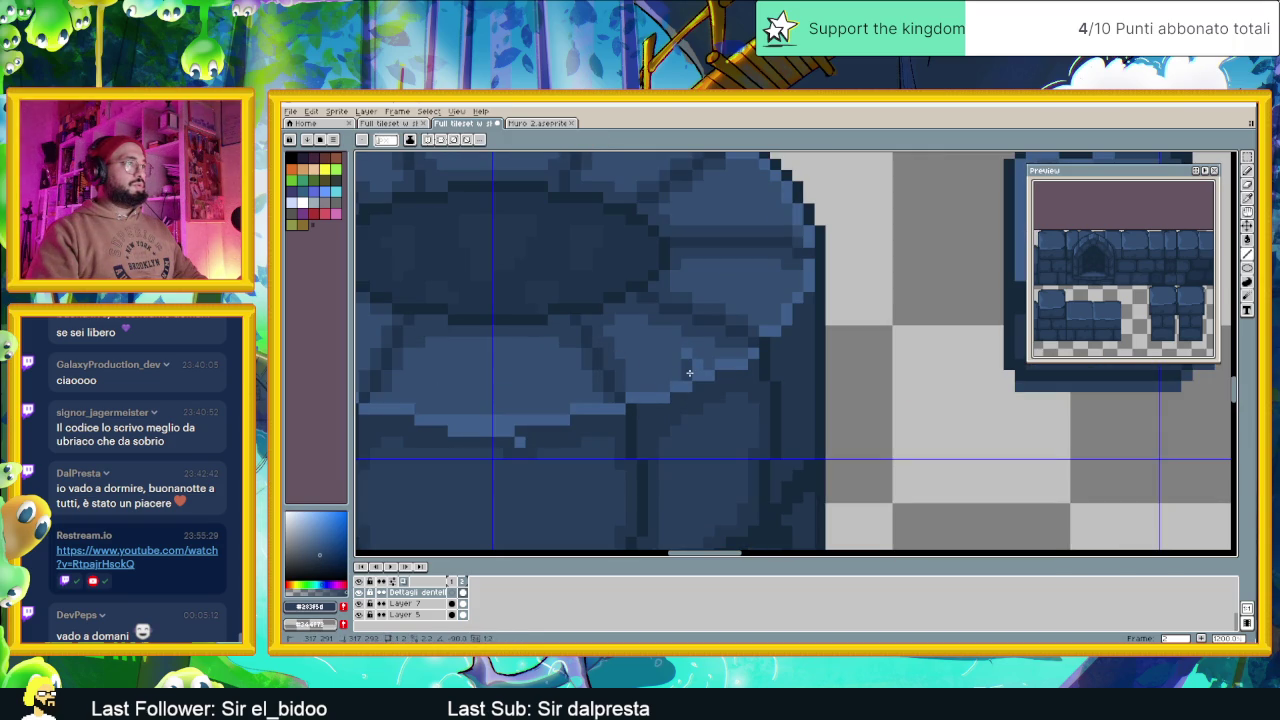
{"action": "scroll", "coordinate": [723, 393], "scroll_direction": "down", "scroll_amount": 2}
{"action": "scroll", "coordinate": [723, 393], "scroll_direction": "down", "scroll_amount": 1}
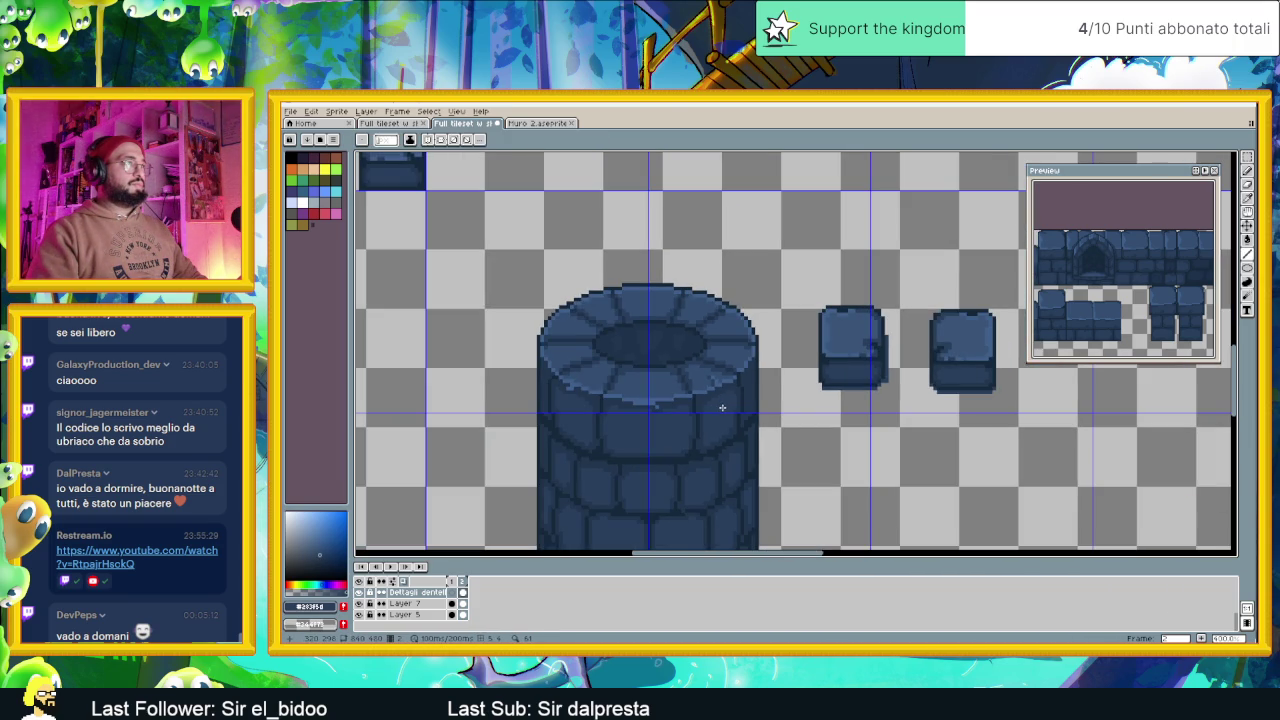
{"action": "key", "text": "ctrl+z"}
{"action": "scroll", "coordinate": [725, 384], "scroll_direction": "up", "scroll_amount": 3}
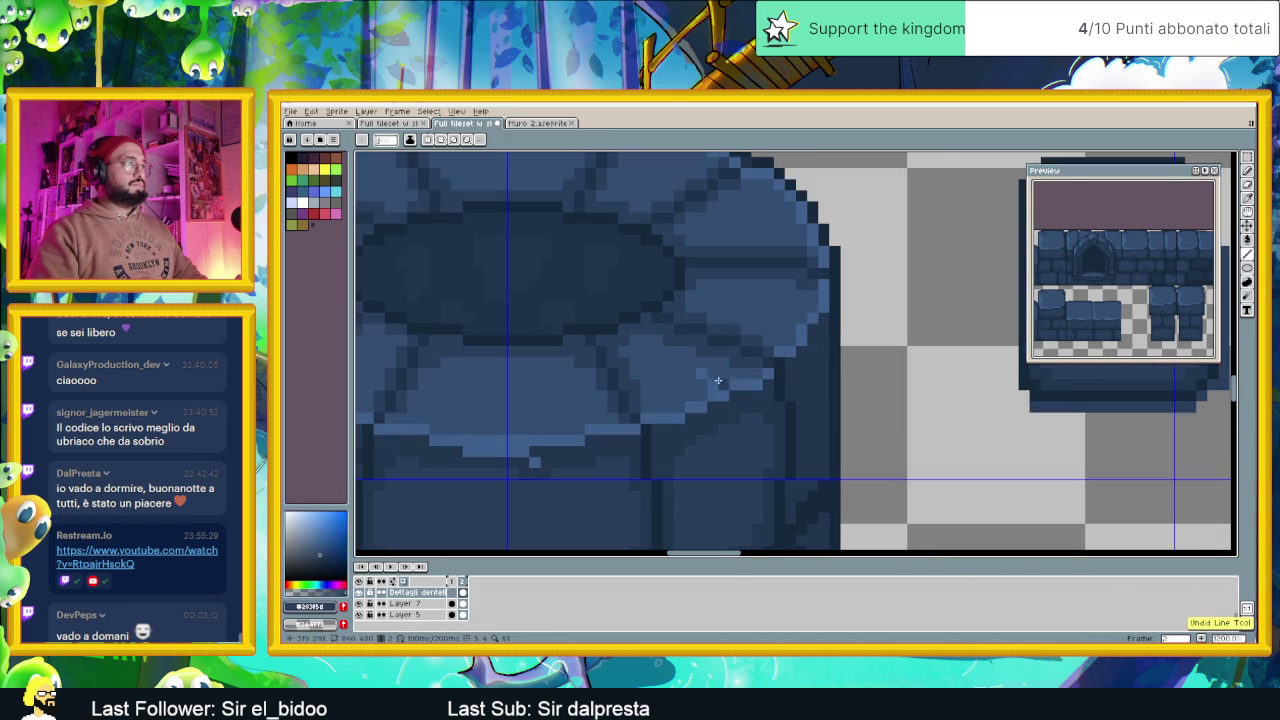
{"action": "scroll", "coordinate": [735, 387], "scroll_direction": "down", "scroll_amount": 2}
{"action": "scroll", "coordinate": [730, 400], "scroll_direction": "down", "scroll_amount": 2}
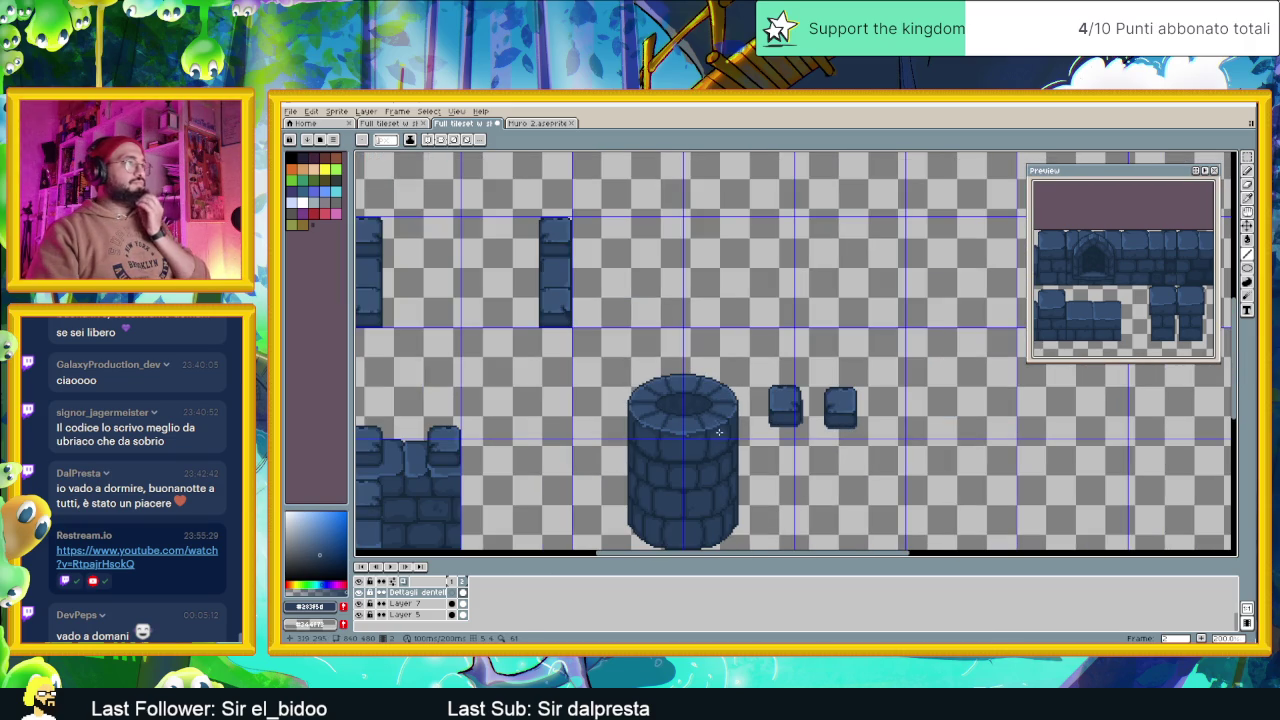
{"action": "scroll", "coordinate": [717, 439], "scroll_direction": "up", "scroll_amount": 1}
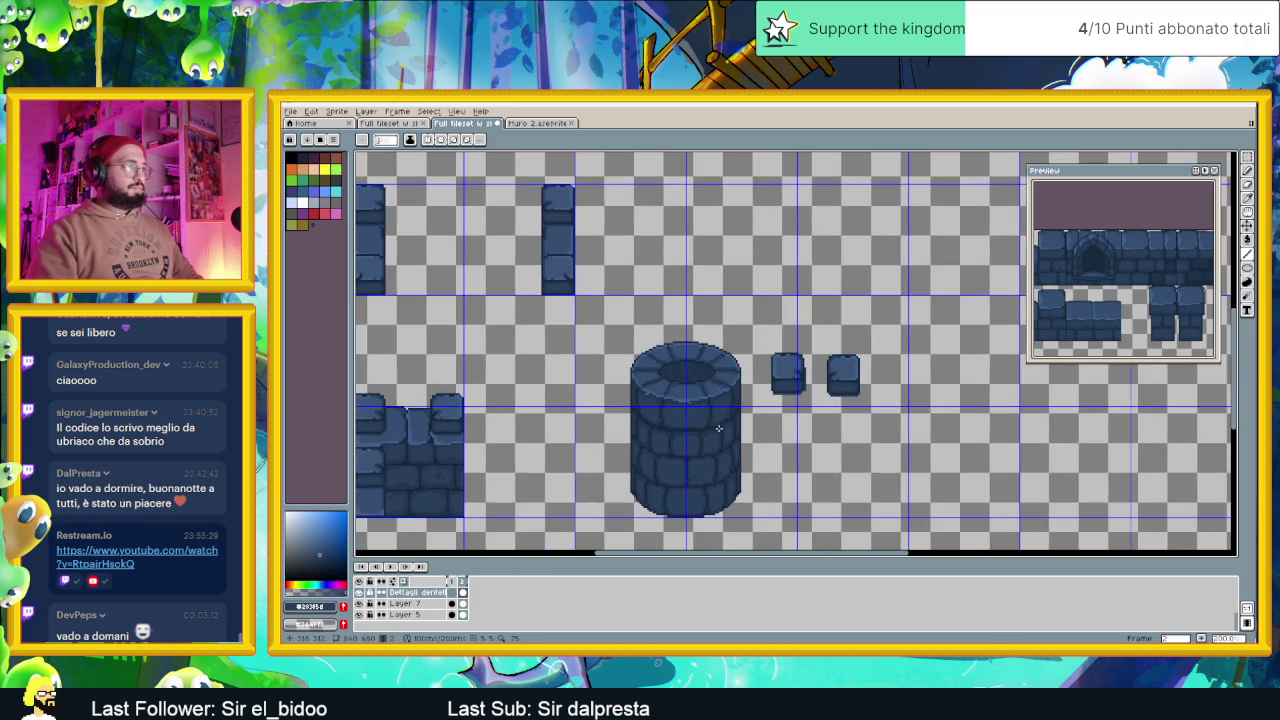
{"action": "scroll", "coordinate": [718, 423], "scroll_direction": "up", "scroll_amount": 1}
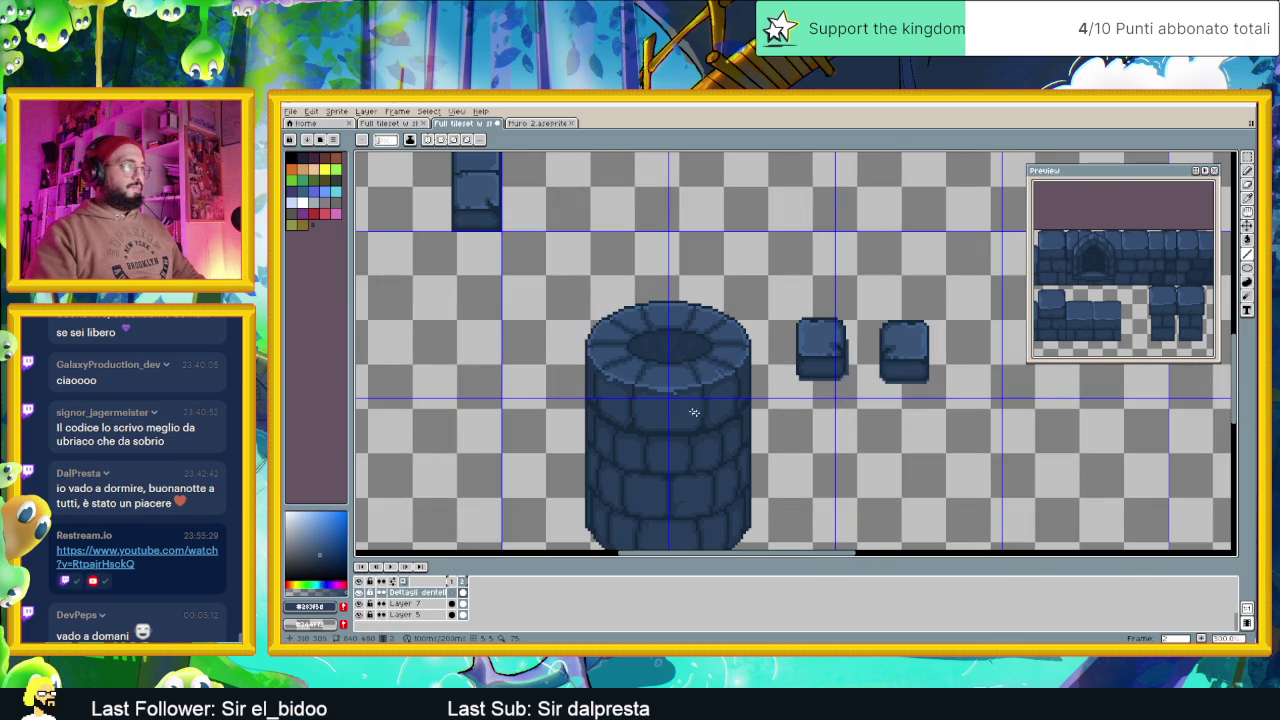
{"action": "scroll", "coordinate": [713, 421], "scroll_direction": "up", "scroll_amount": 1}
{"action": "scroll", "coordinate": [718, 378], "scroll_direction": "up", "scroll_amount": 1}
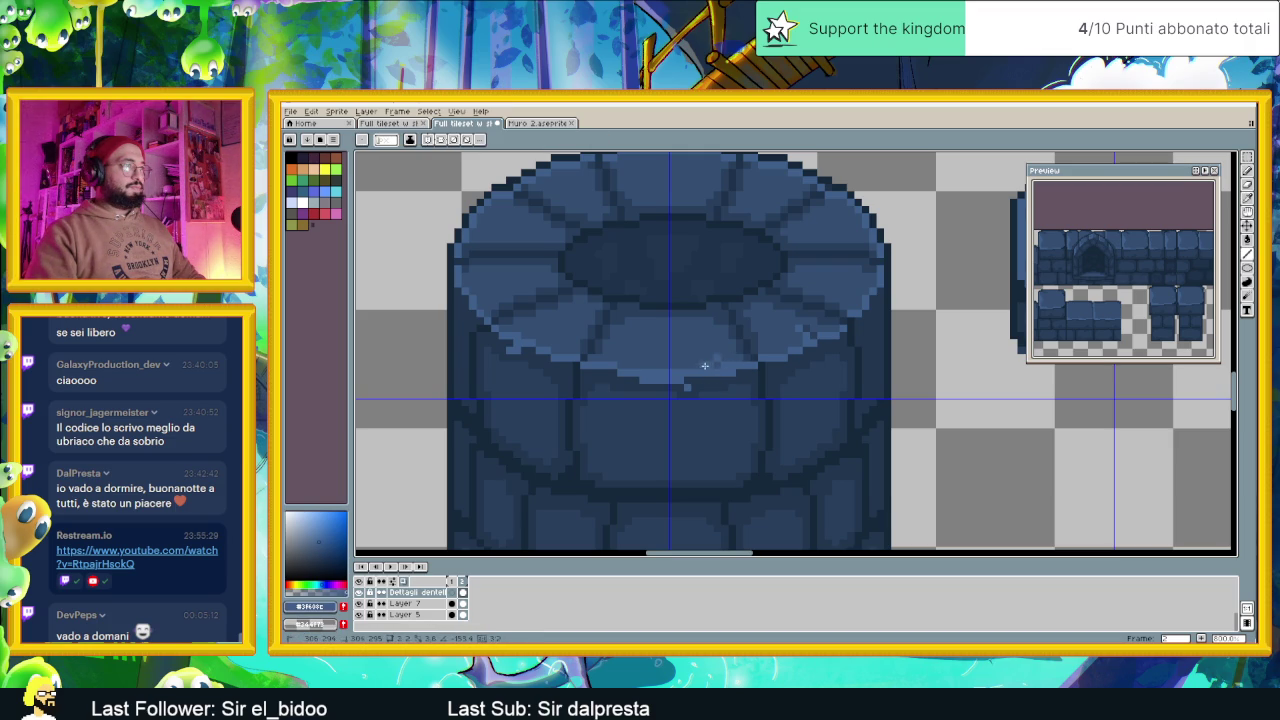
{"action": "scroll", "coordinate": [881, 364], "scroll_direction": "up", "scroll_amount": 2}
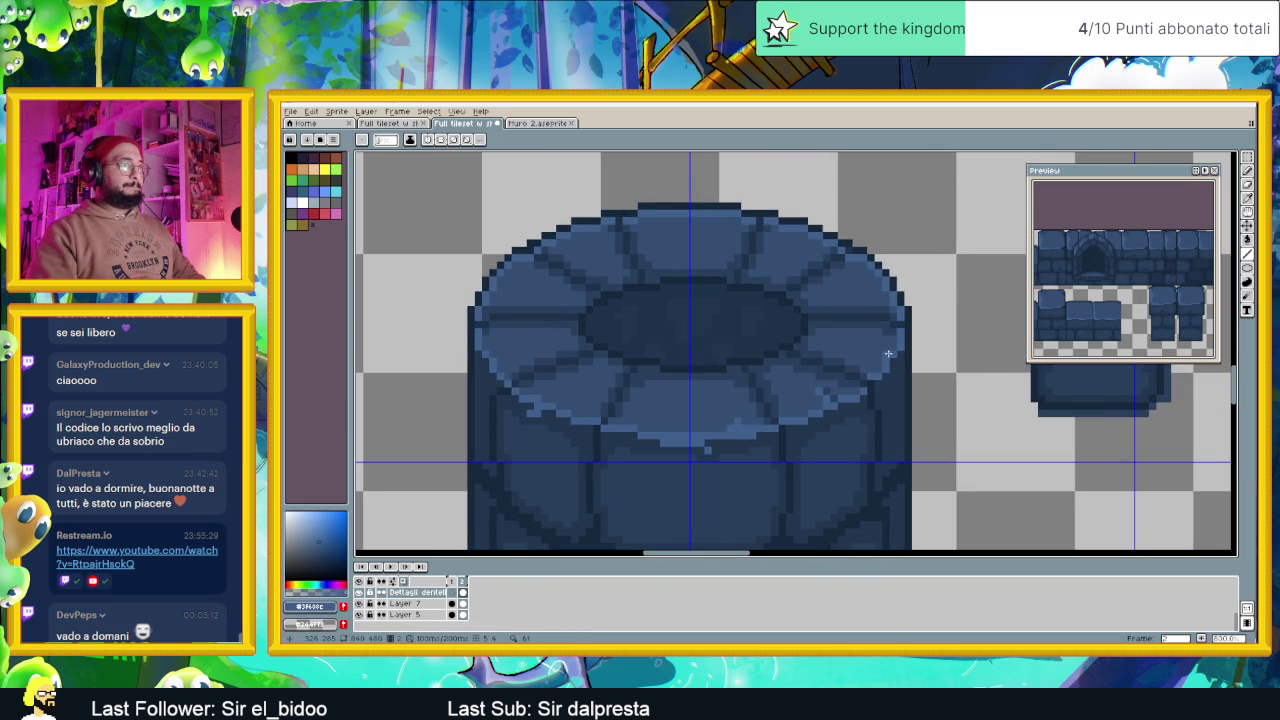
Touch up a rim pixel and draw a short highlight line along the tower's rim
{"action": "left_click", "coordinate": [881, 352]}
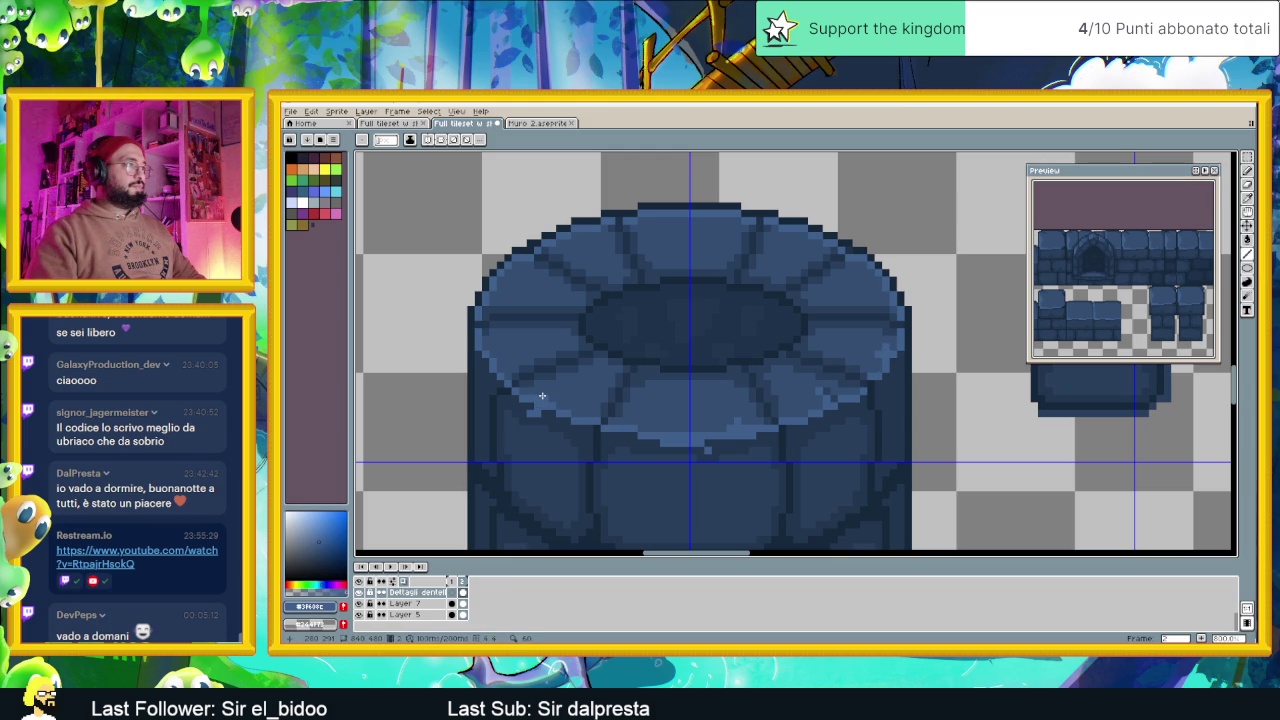
{"action": "left_click_drag", "start_coordinate": [538, 393], "coordinate": [538, 401]}
{"action": "scroll", "coordinate": [528, 324], "scroll_direction": "down", "scroll_amount": 3}
{"action": "scroll", "coordinate": [640, 410], "scroll_direction": "down", "scroll_amount": 1}
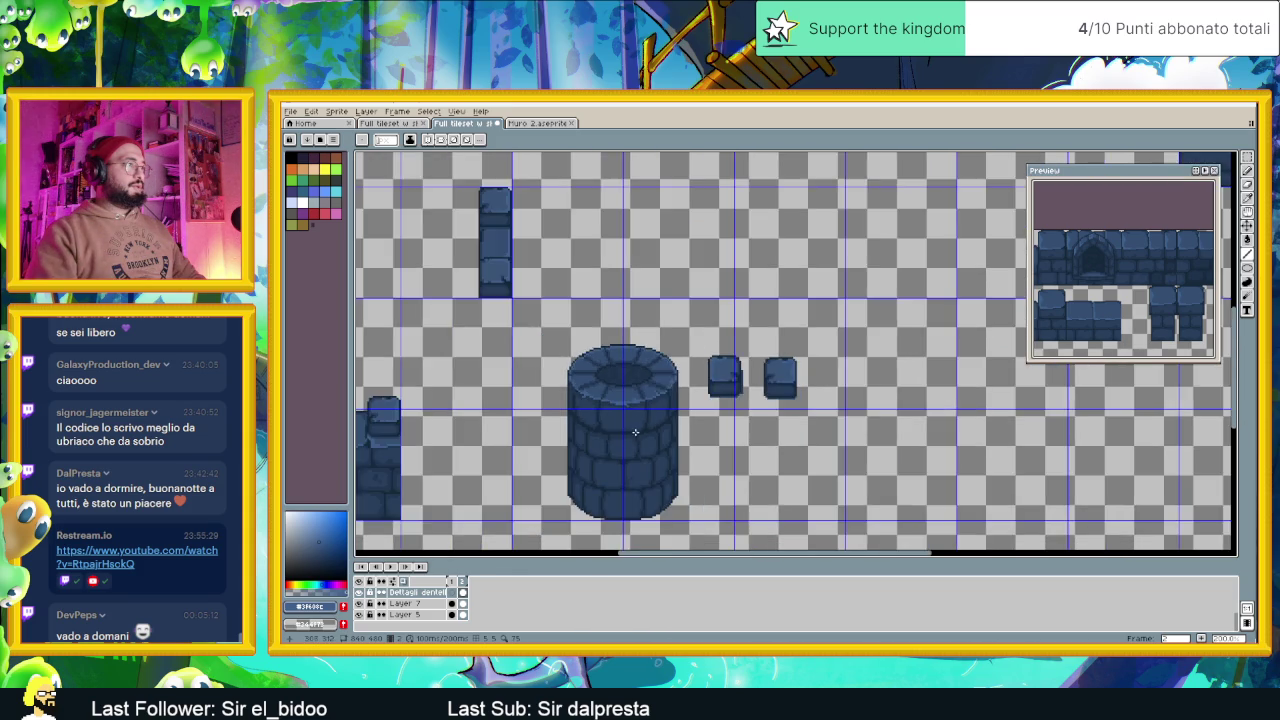
{"action": "scroll", "coordinate": [695, 385], "scroll_direction": "down", "scroll_amount": 2}
{"action": "scroll", "coordinate": [695, 385], "scroll_direction": "up", "scroll_amount": 2}
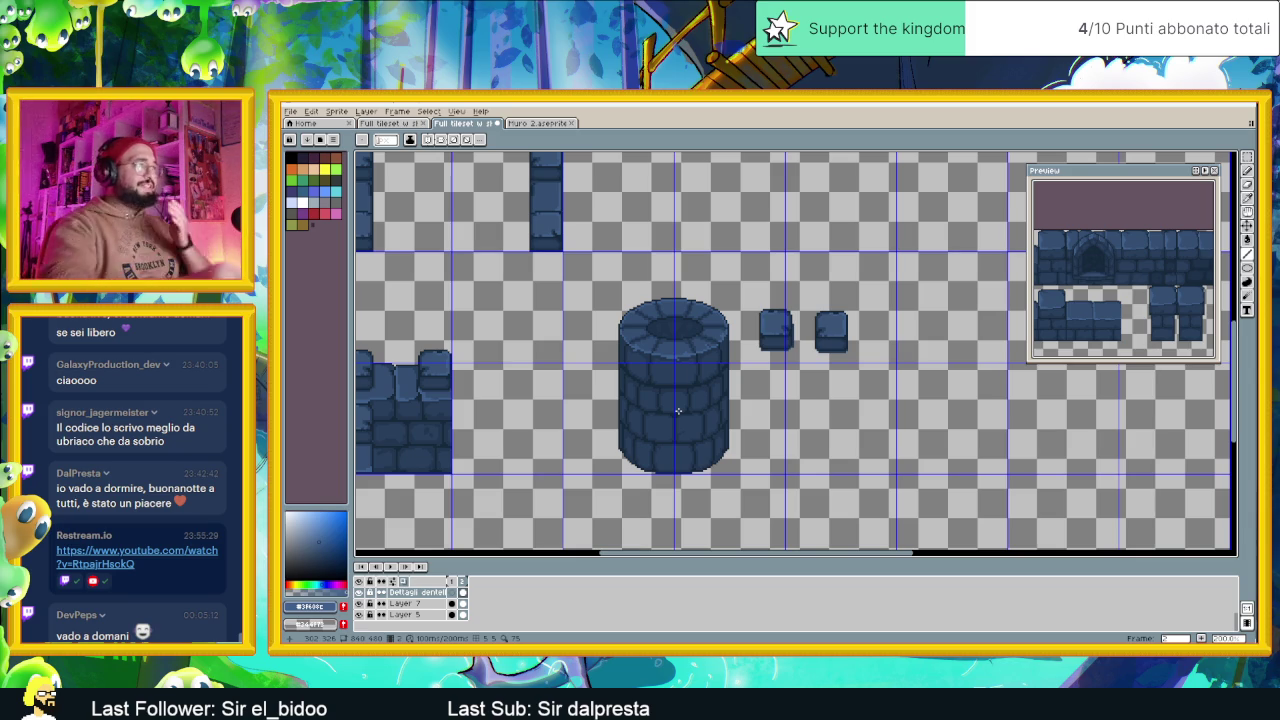
{"action": "scroll", "coordinate": [706, 357], "scroll_direction": "up", "scroll_amount": 1}
{"action": "scroll", "coordinate": [687, 385], "scroll_direction": "up", "scroll_amount": 1}
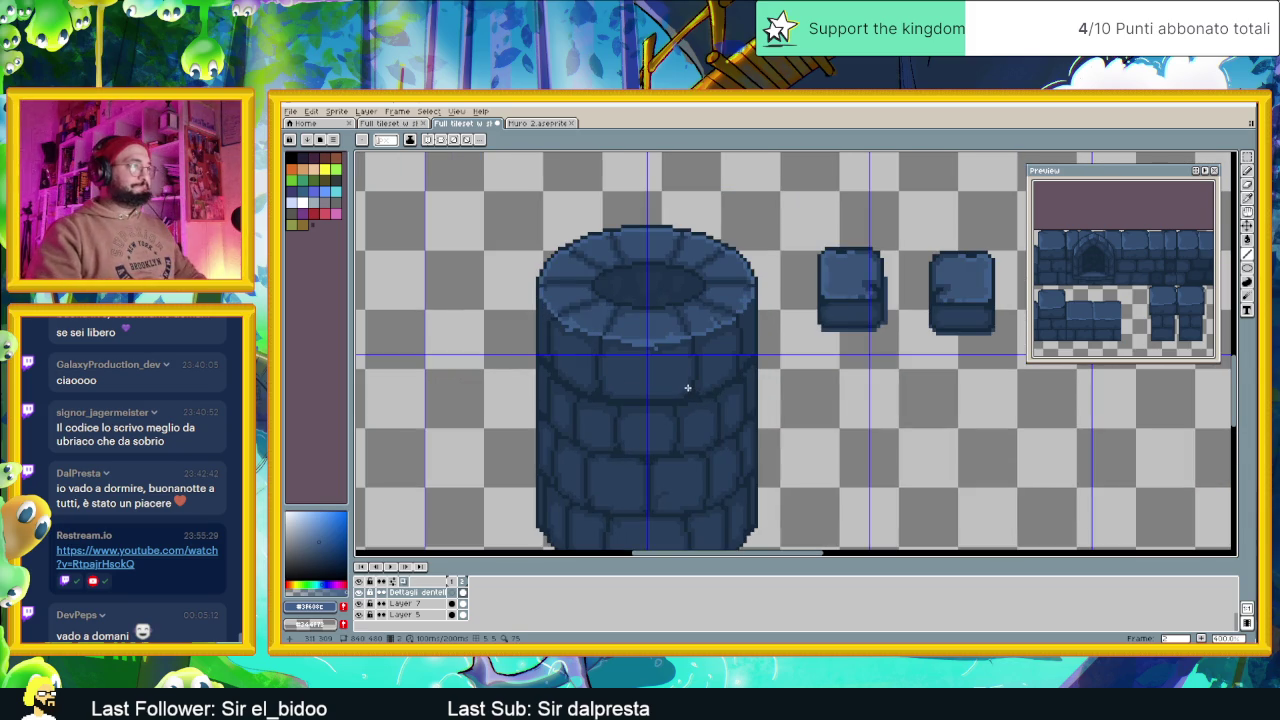
{"action": "scroll", "coordinate": [686, 386], "scroll_direction": "up", "scroll_amount": 1}
{"action": "scroll", "coordinate": [609, 352], "scroll_direction": "up", "scroll_amount": 1}
{"action": "scroll", "coordinate": [531, 320], "scroll_direction": "up", "scroll_amount": 1}
Pick the darker blue from the tower stones, try a short rim line, and undo it
{"action": "key", "text": "i"}
{"action": "scroll", "coordinate": [550, 310], "scroll_direction": "down", "scroll_amount": 2}
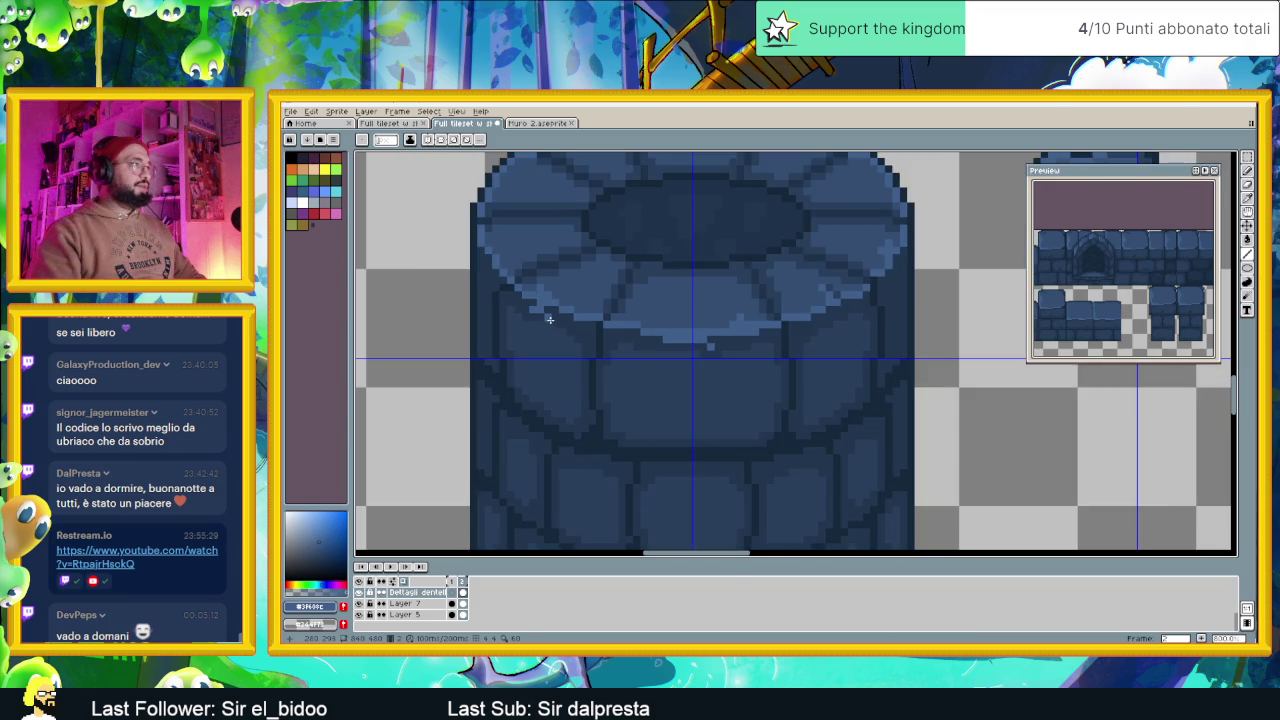
{"action": "scroll", "coordinate": [540, 290], "scroll_direction": "up", "scroll_amount": 1}
{"action": "left_click", "coordinate": [530, 272], "text": "alt"}
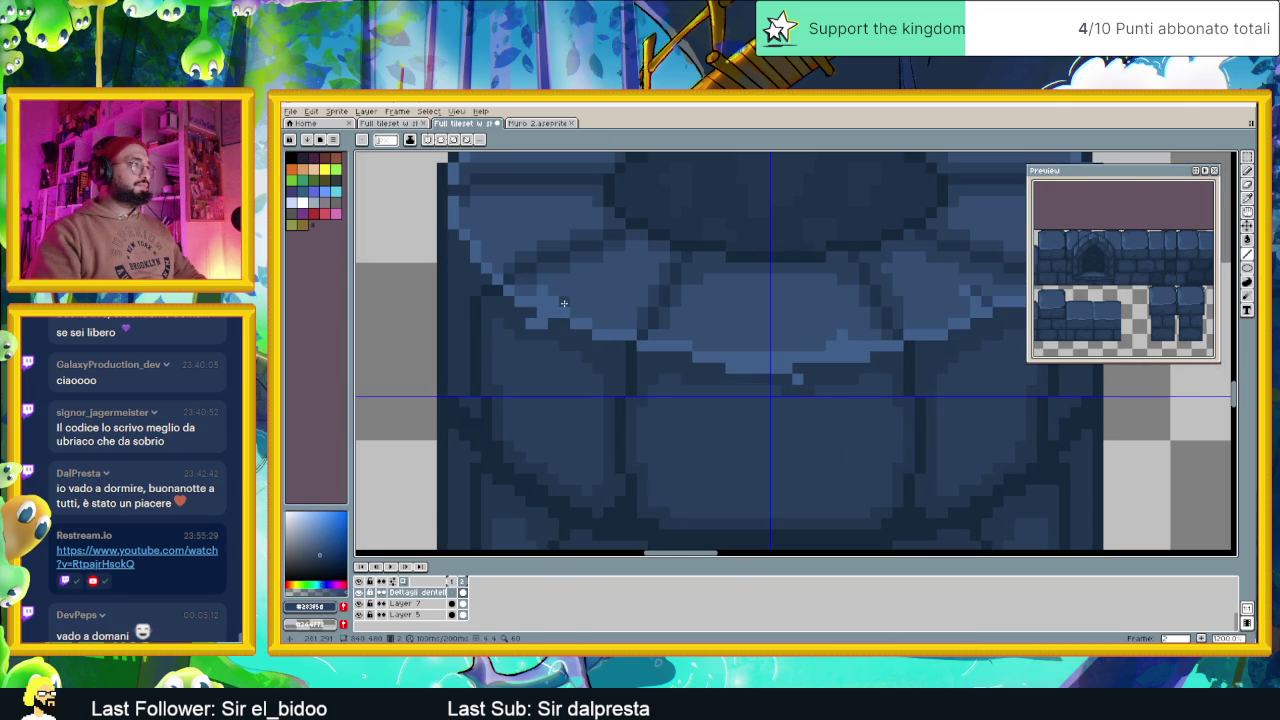
{"action": "left_click", "coordinate": [608, 324], "text": "shift"}
{"action": "key", "text": "ctrl+z"}
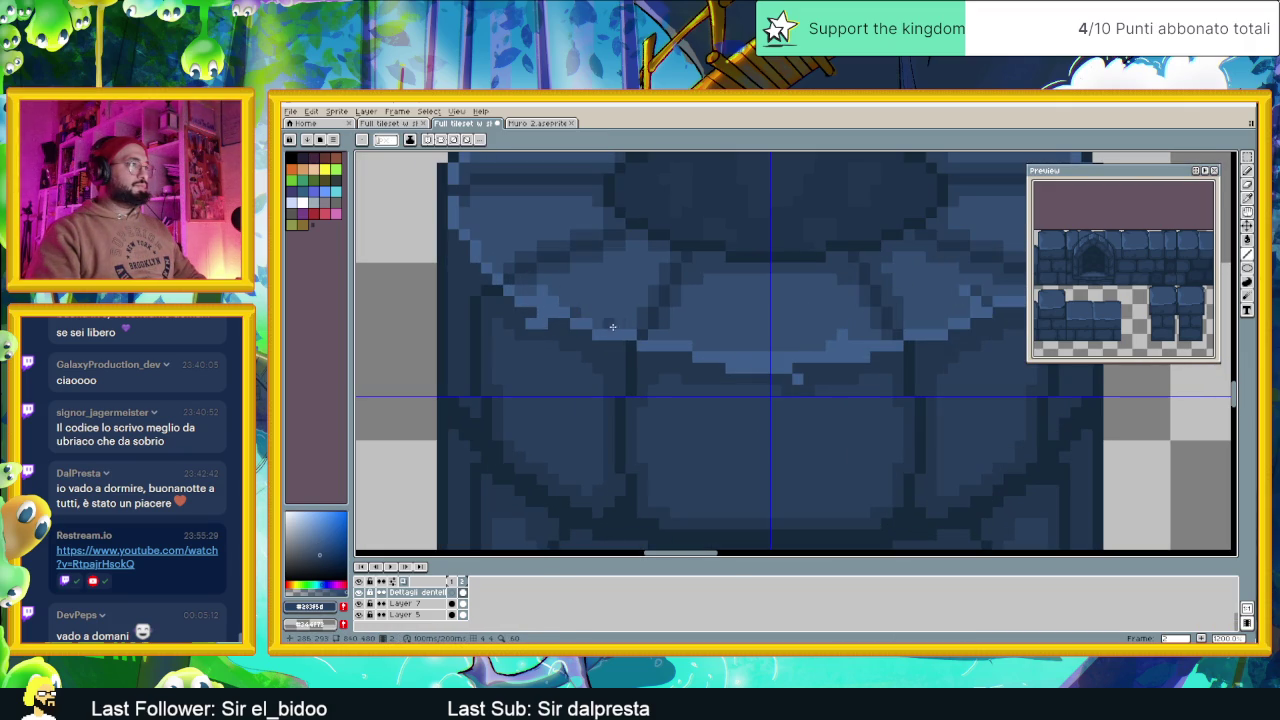
{"action": "scroll", "coordinate": [755, 352], "scroll_direction": "down", "scroll_amount": 2}
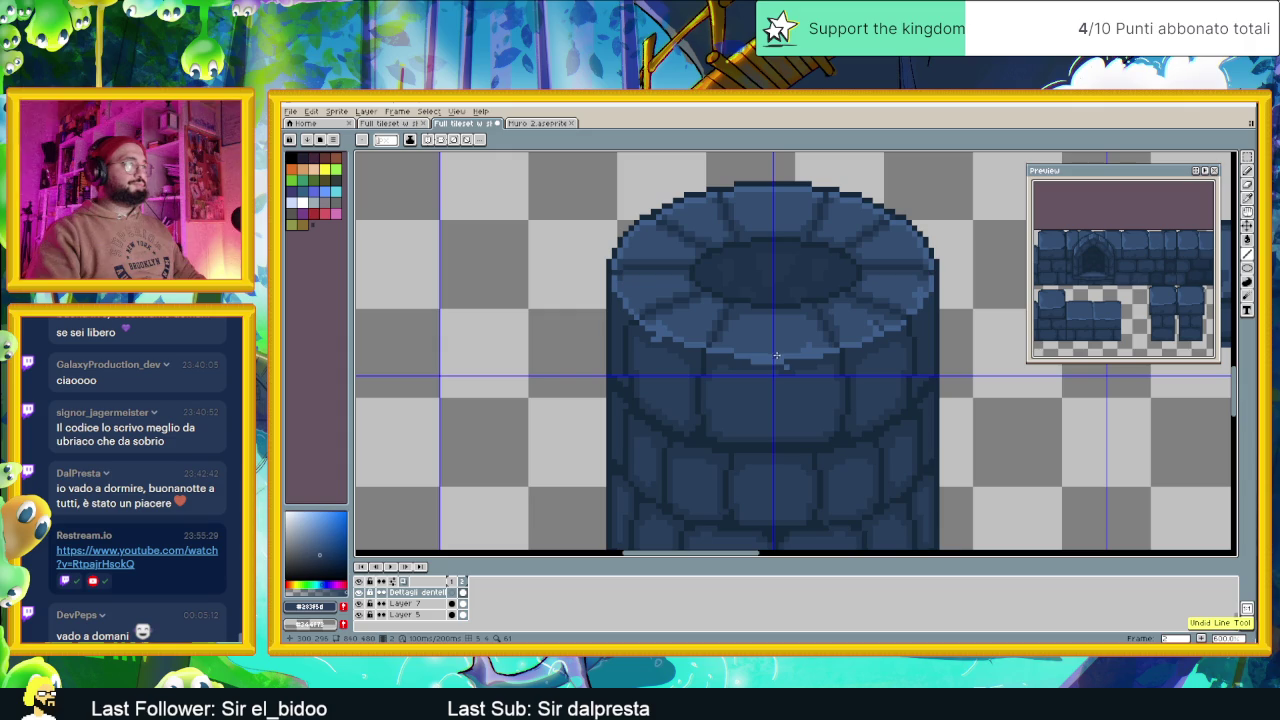
{"action": "scroll", "coordinate": [800, 355], "scroll_direction": "down", "scroll_amount": 1}
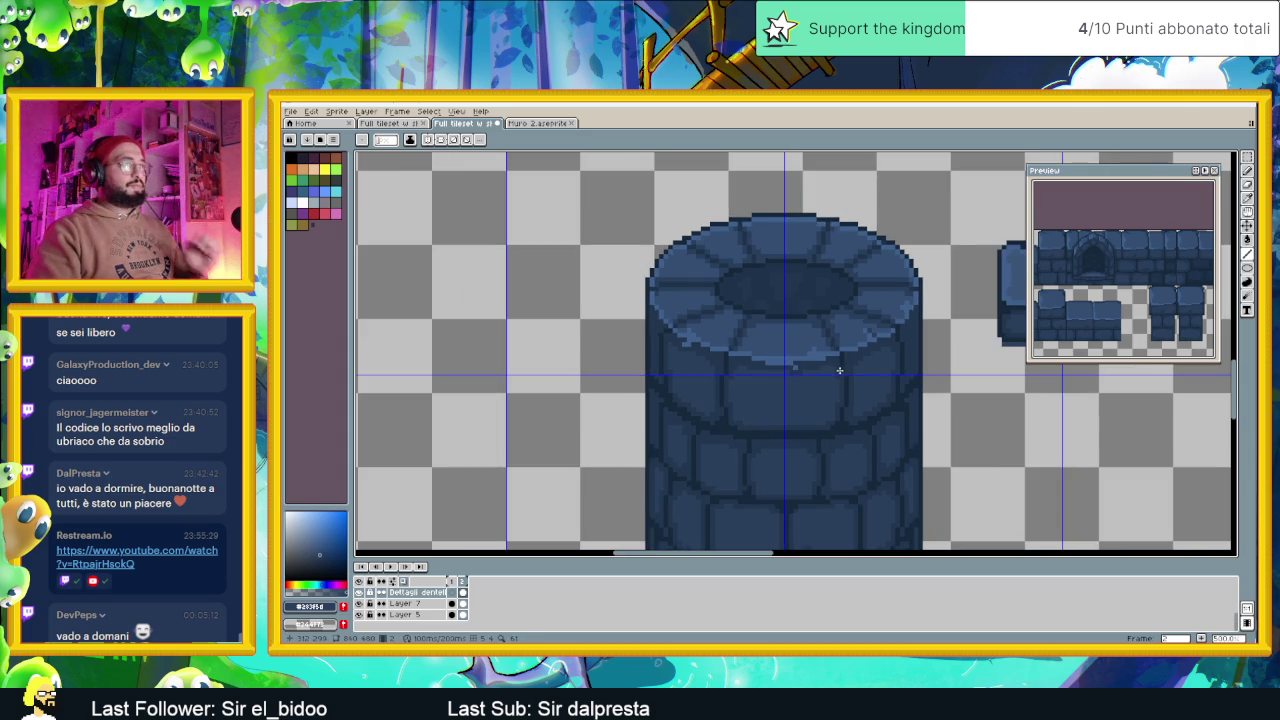
{"action": "scroll", "coordinate": [860, 365], "scroll_direction": "down", "scroll_amount": 1}
{"action": "scroll", "coordinate": [820, 357], "scroll_direction": "up", "scroll_amount": 2}
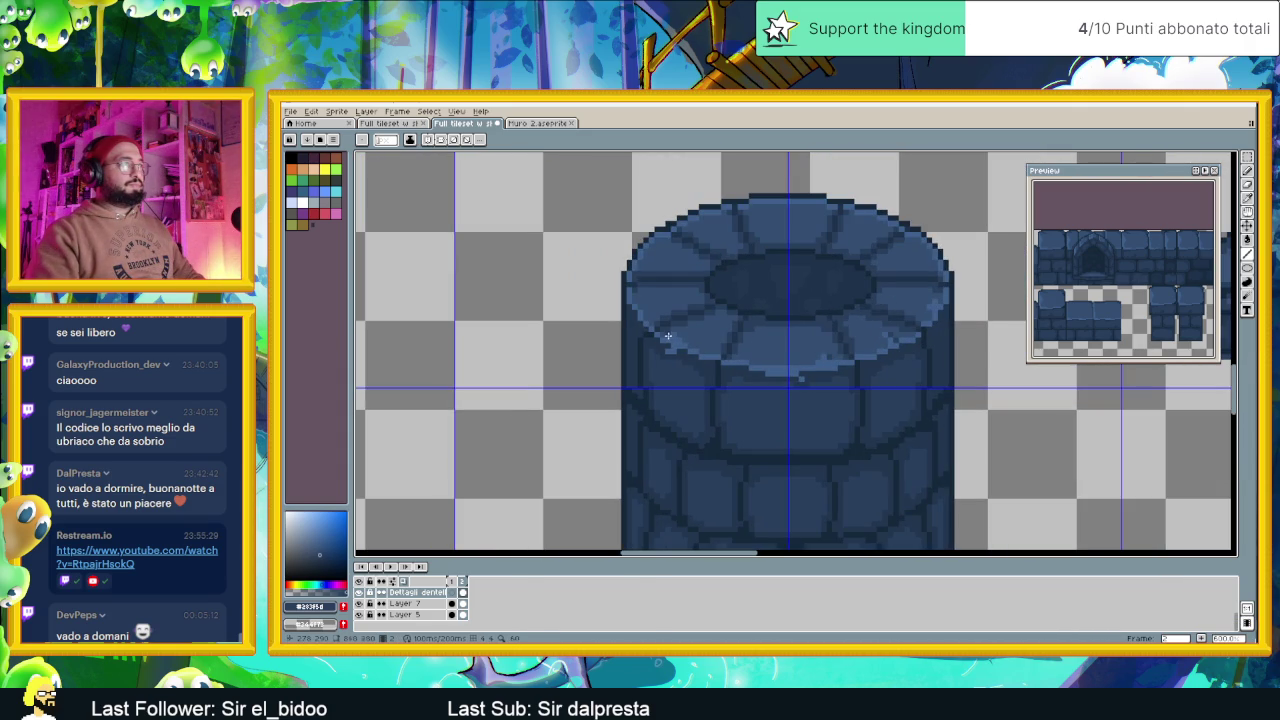
{"action": "scroll", "coordinate": [699, 397], "scroll_direction": "down", "scroll_amount": 2}
{"action": "scroll", "coordinate": [729, 412], "scroll_direction": "down", "scroll_amount": 1}
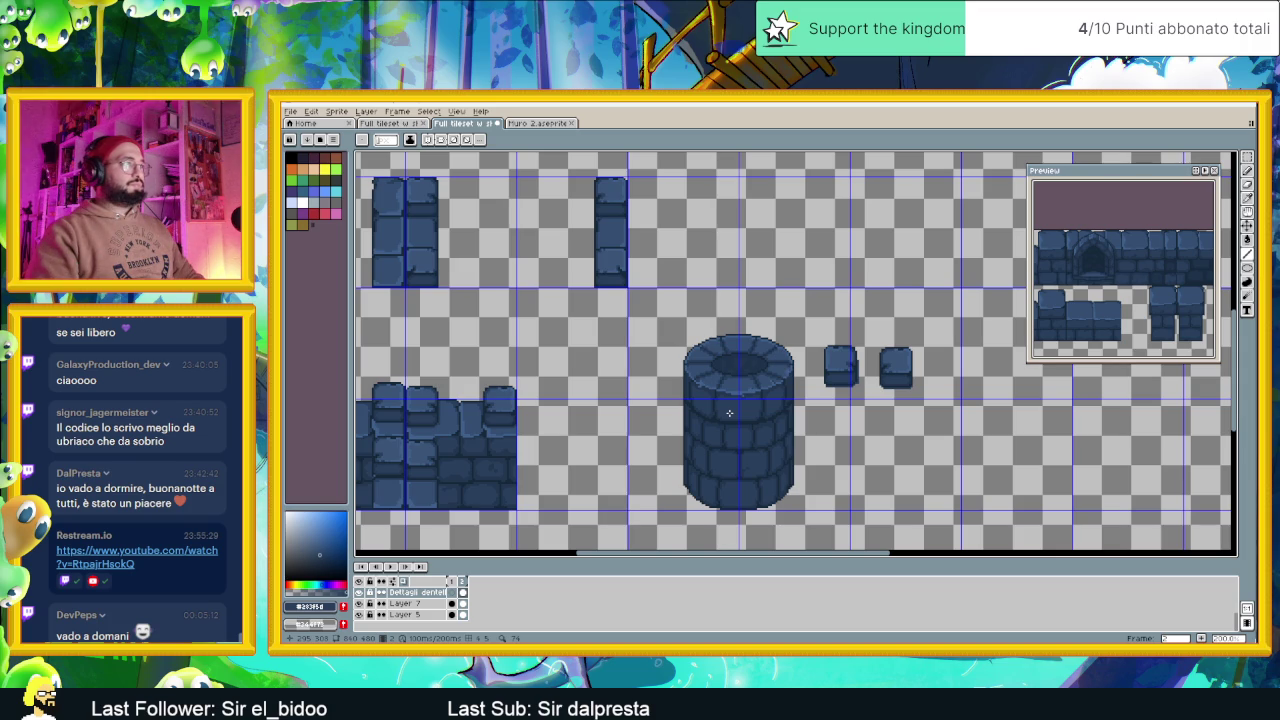
{"action": "scroll", "coordinate": [756, 377], "scroll_direction": "up", "scroll_amount": 1}
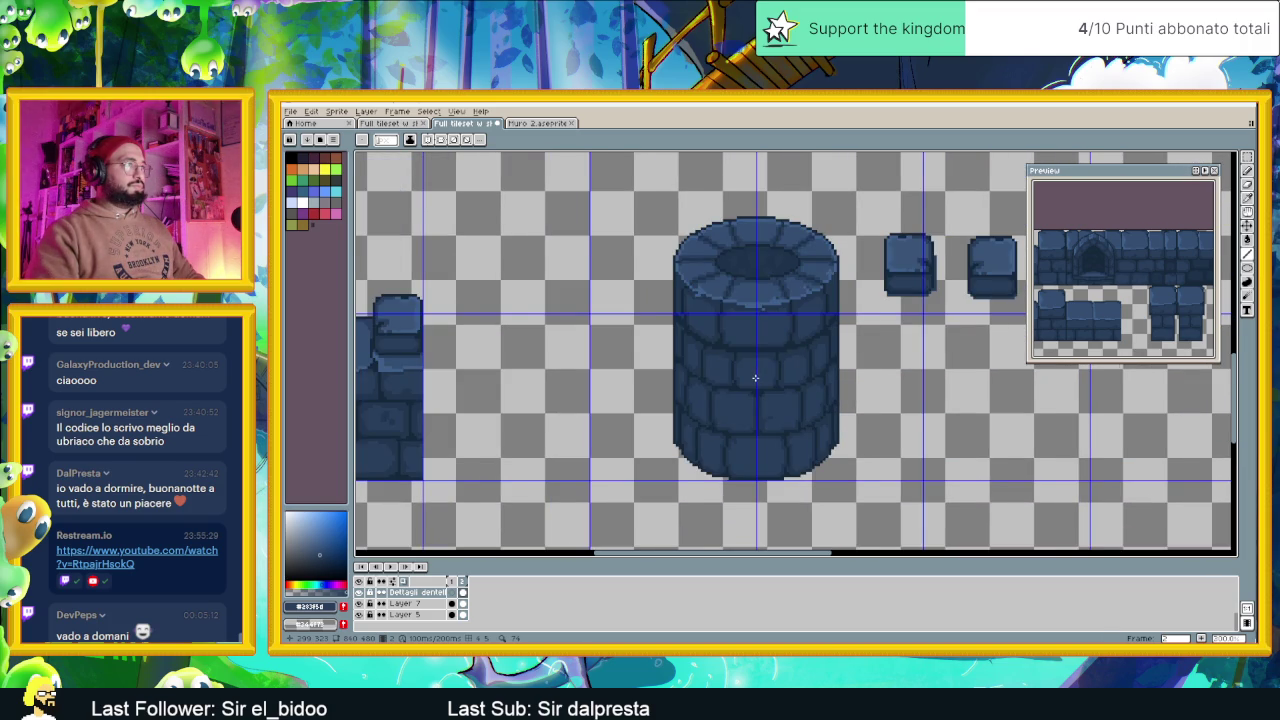
{"action": "scroll", "coordinate": [755, 377], "scroll_direction": "down", "scroll_amount": 1}
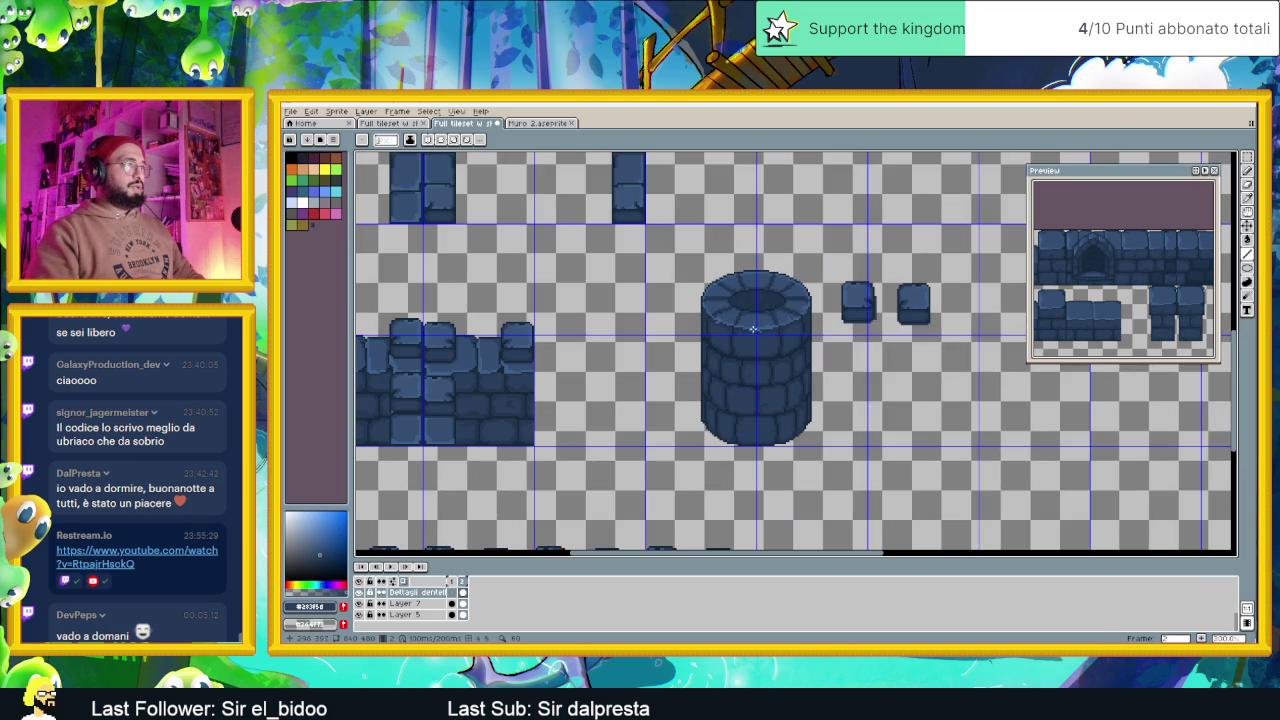
{"action": "scroll", "coordinate": [753, 334], "scroll_direction": "up", "scroll_amount": 2}
{"action": "scroll", "coordinate": [750, 327], "scroll_direction": "up", "scroll_amount": 1}
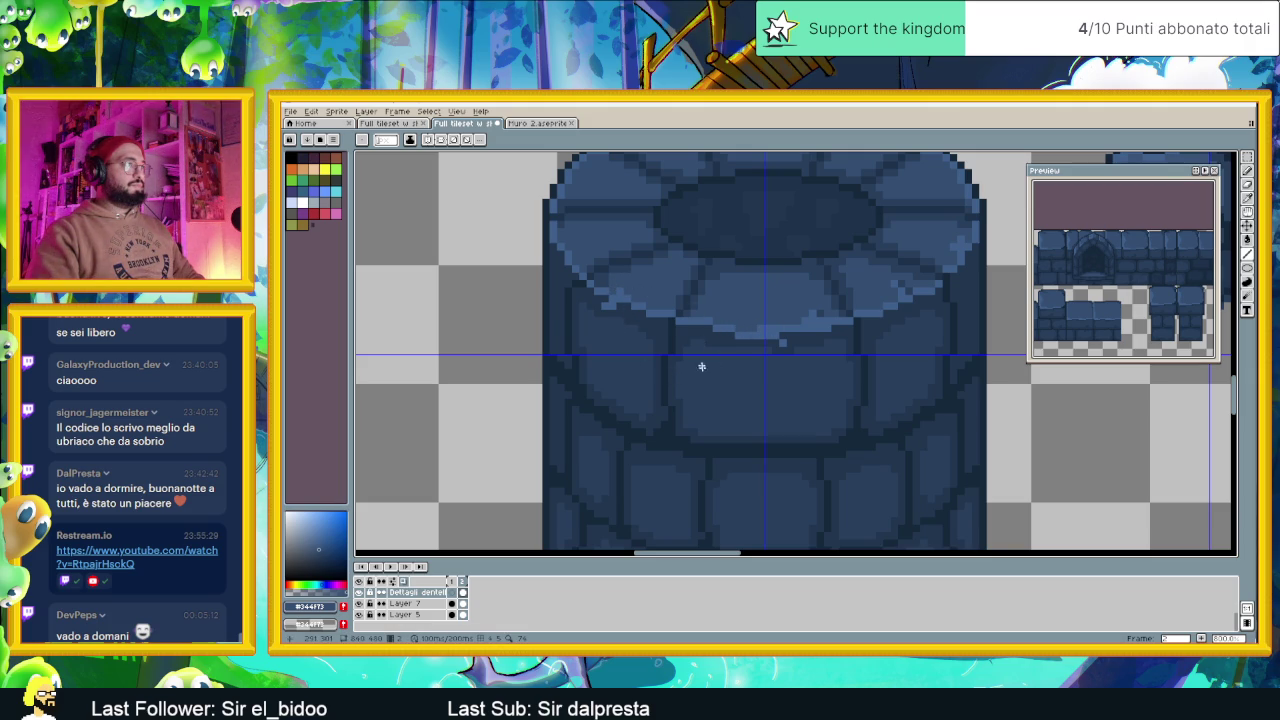
{"action": "scroll", "coordinate": [699, 358], "scroll_direction": "down", "scroll_amount": 2}
{"action": "scroll", "coordinate": [708, 380], "scroll_direction": "down", "scroll_amount": 1}
{"action": "scroll", "coordinate": [712, 386], "scroll_direction": "down", "scroll_amount": 2}
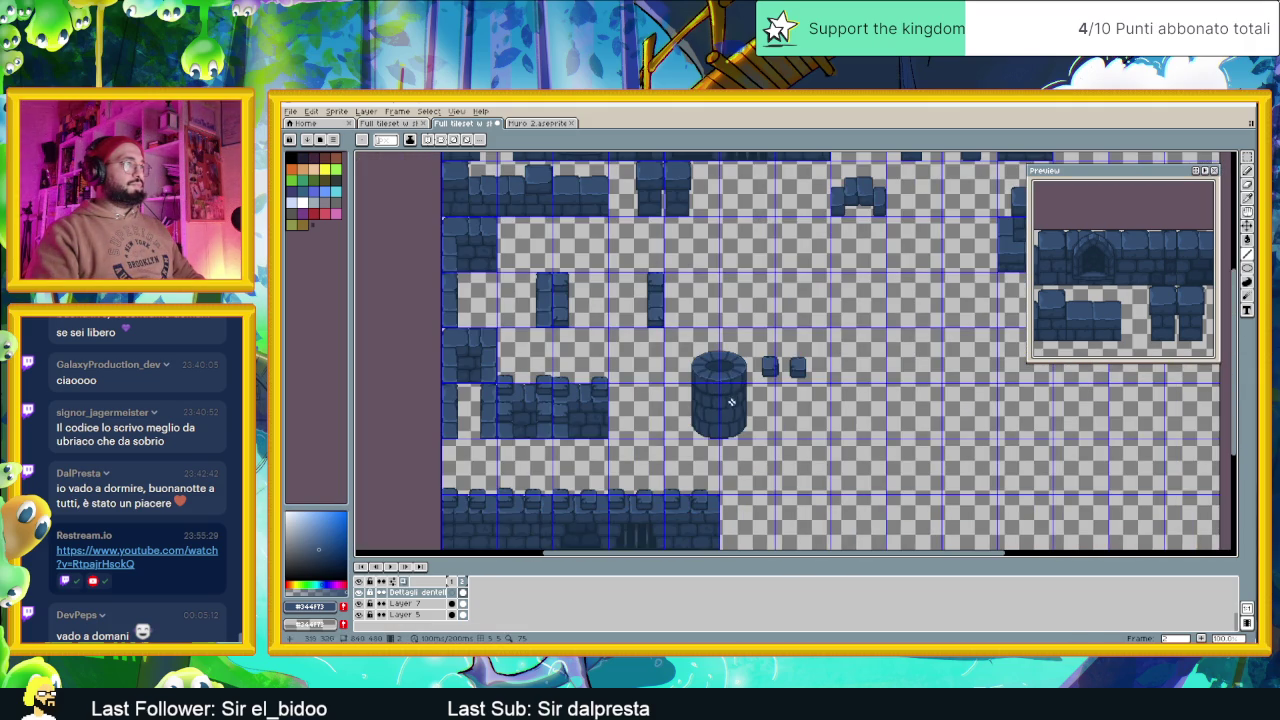
Marquee the round tower on the current layer, then clear the selection
{"action": "left_click_drag", "start_coordinate": [728, 398], "coordinate": [773, 432]}
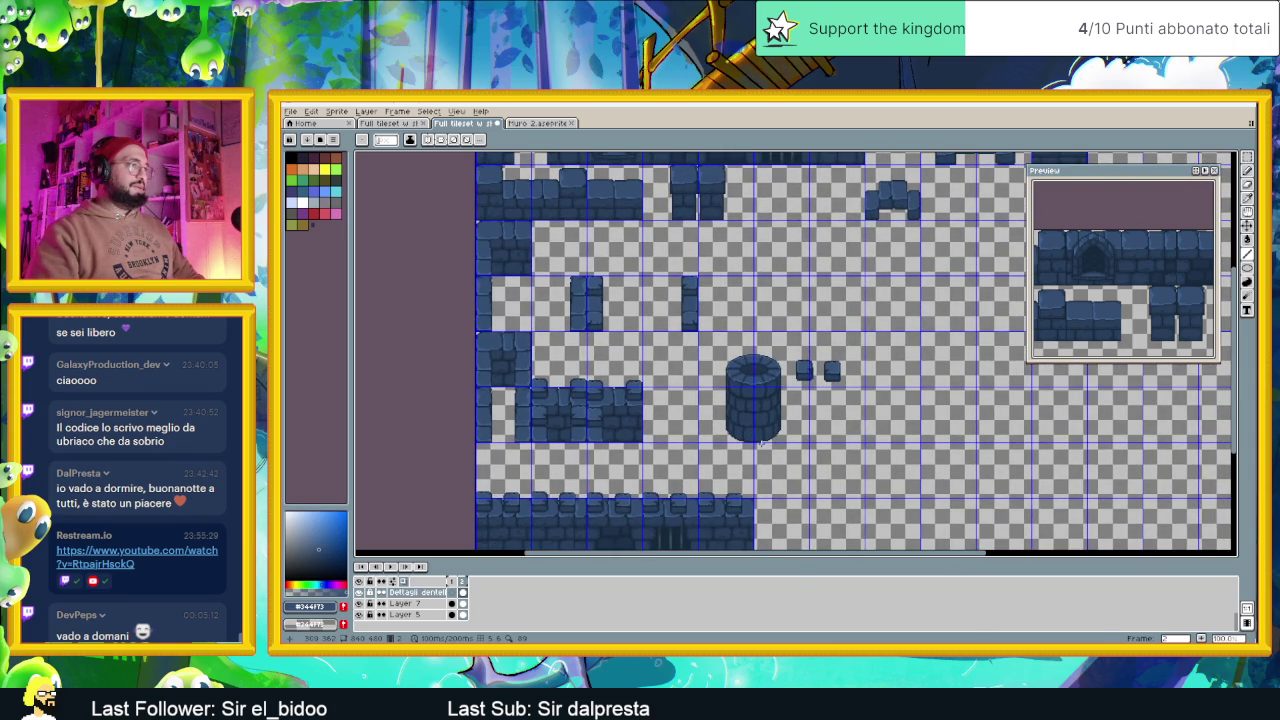
{"action": "key", "text": "m"}
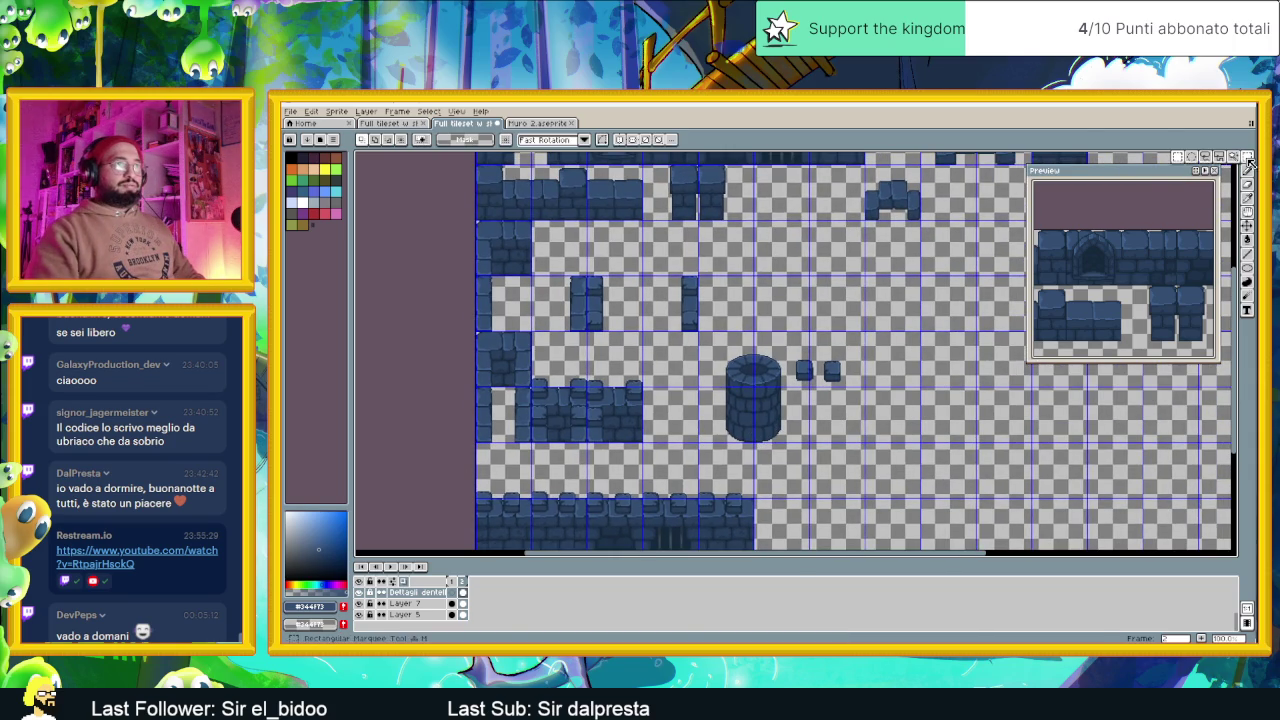
{"action": "mouse_move", "coordinate": [697, 337]}
{"action": "left_mouse_down"}
{"action": "mouse_move", "coordinate": [790, 446]}
{"action": "mouse_move", "coordinate": [751, 428]}
{"action": "left_mouse_up"}
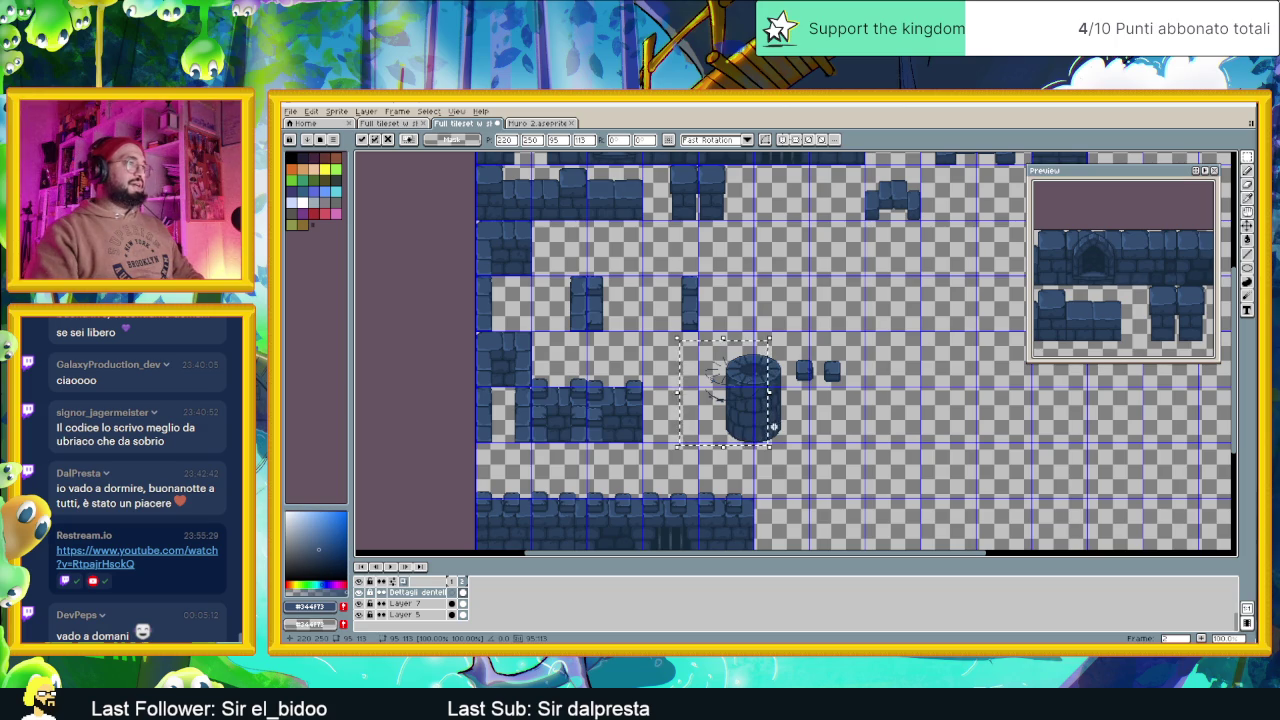
{"action": "key", "text": "Return"}
{"action": "key", "text": "ctrl+d"}
On Layer 5, move the tower left flush against the wall, nudged one pixel
{"action": "left_click", "coordinate": [415, 614]}
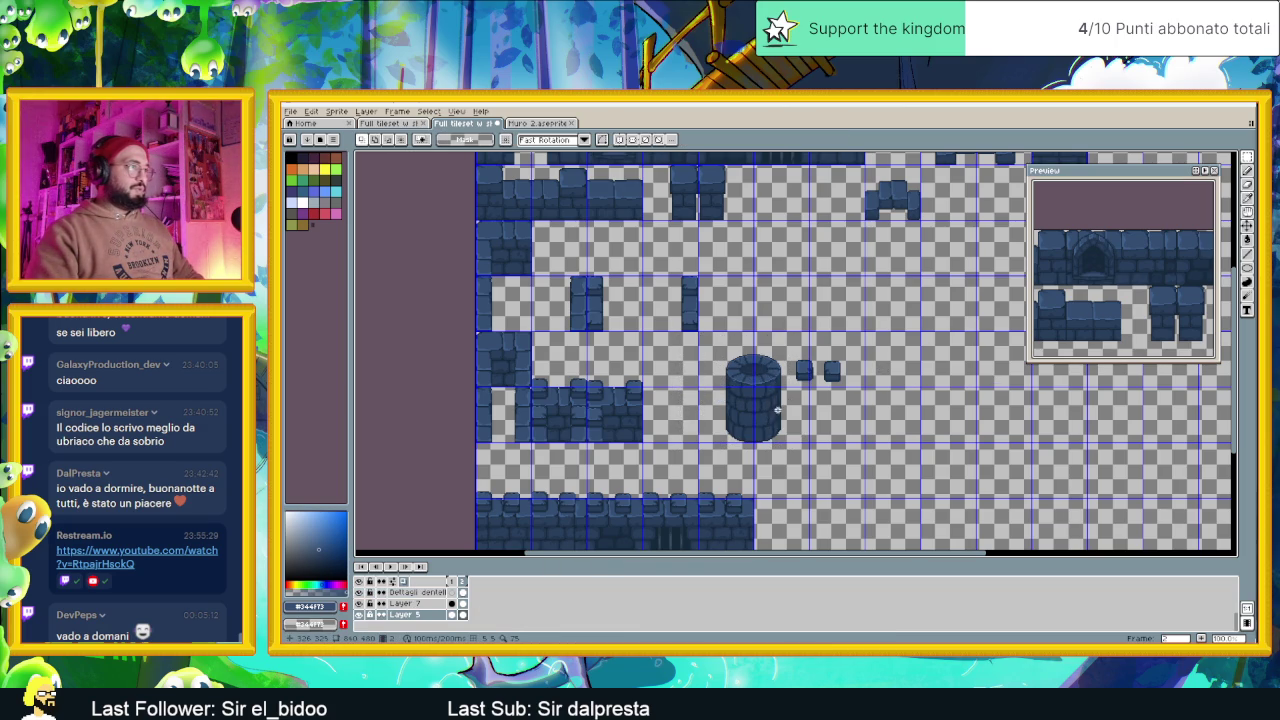
{"action": "left_click_drag", "start_coordinate": [777, 410], "coordinate": [848, 406]}
{"action": "scroll", "coordinate": [848, 406], "scroll_direction": "up", "scroll_amount": 2}
{"action": "left_click_drag", "start_coordinate": [890, 208], "coordinate": [664, 530]}
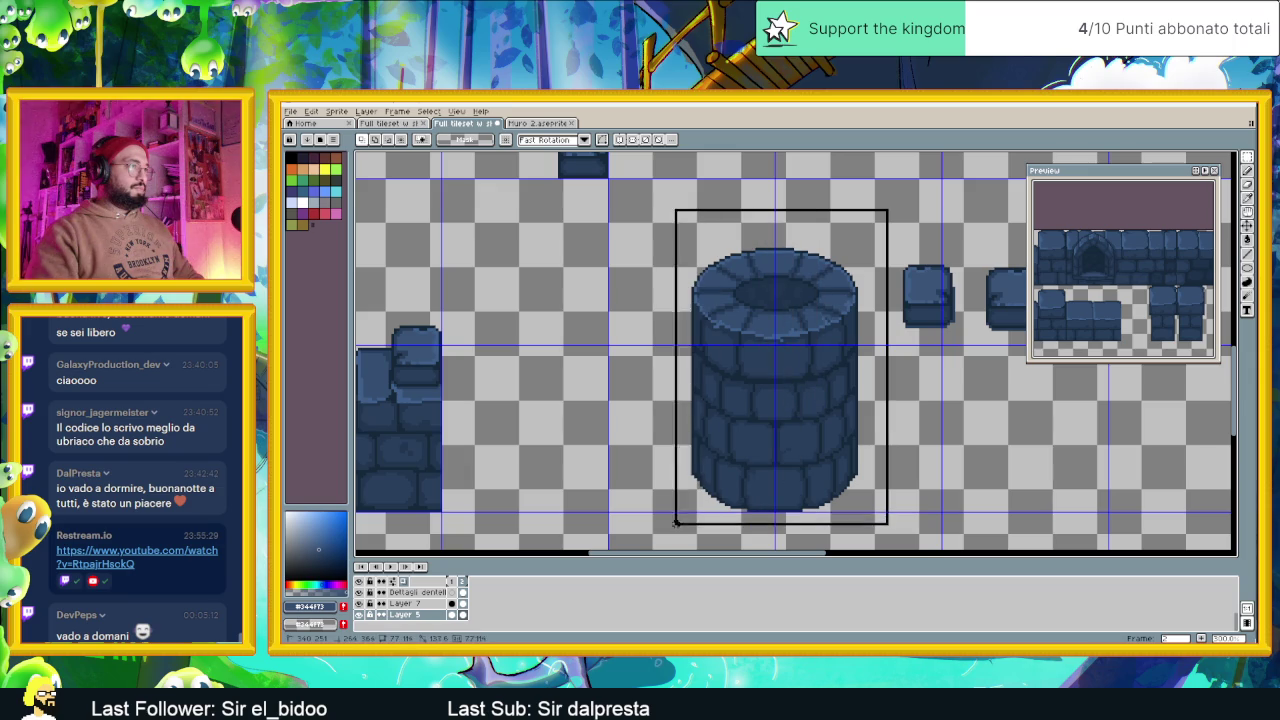
{"action": "left_click_drag", "start_coordinate": [752, 469], "coordinate": [550, 473]}
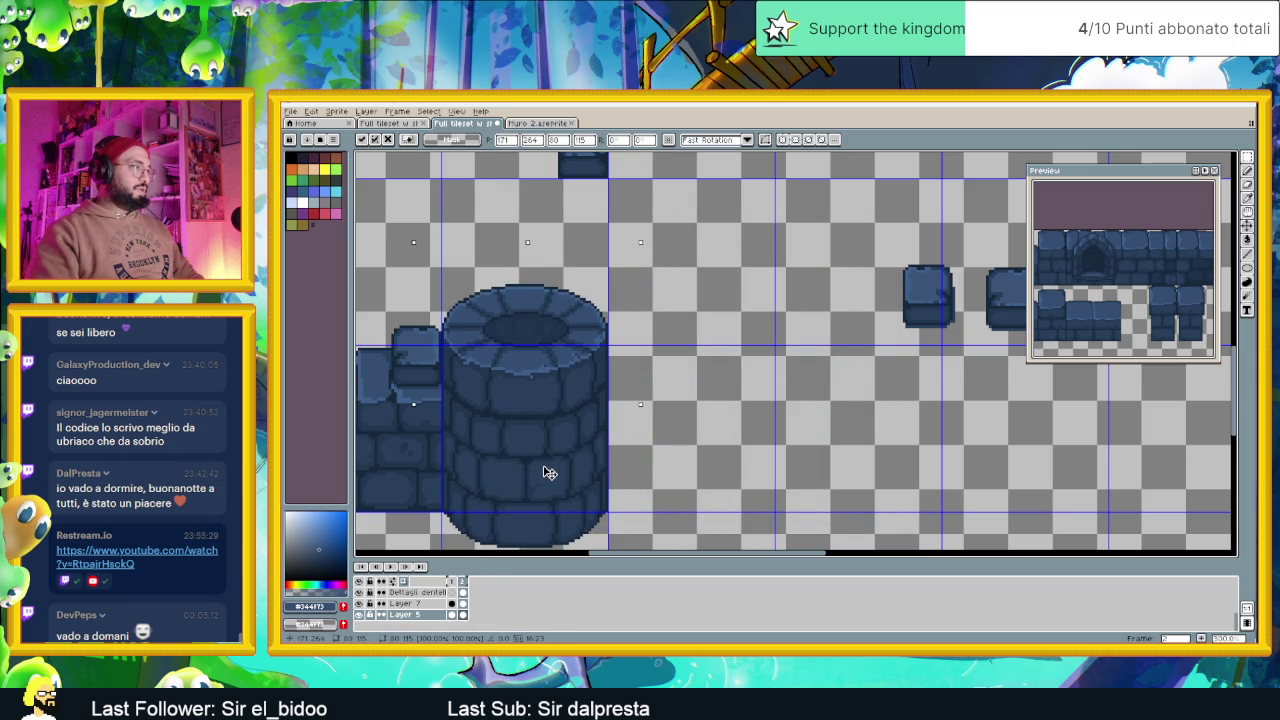
{"action": "key", "text": "Left"}
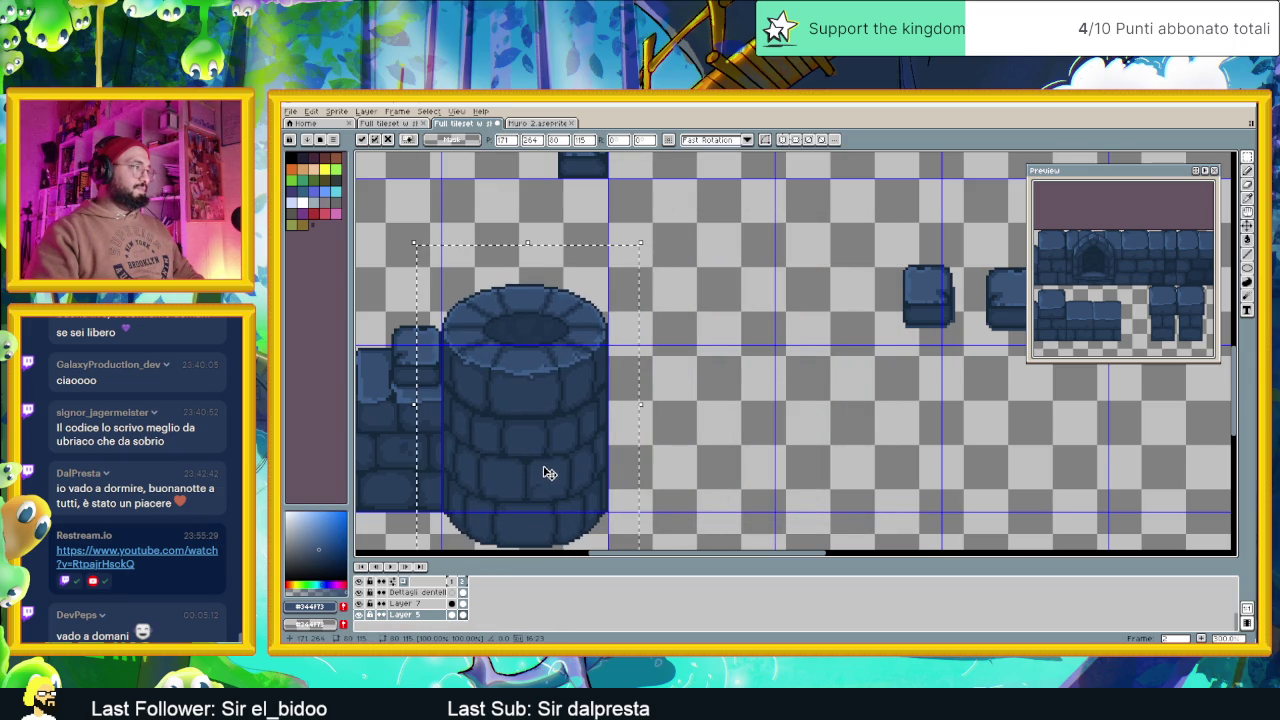
{"action": "scroll", "coordinate": [800, 430], "scroll_direction": "down", "scroll_amount": 1}
{"action": "scroll", "coordinate": [930, 370], "scroll_direction": "down", "scroll_amount": 2}
{"action": "scroll", "coordinate": [990, 352], "scroll_direction": "down", "scroll_amount": 1}
{"action": "scroll", "coordinate": [990, 352], "scroll_direction": "up", "scroll_amount": 2}
{"action": "key", "text": "ctrl+d"}
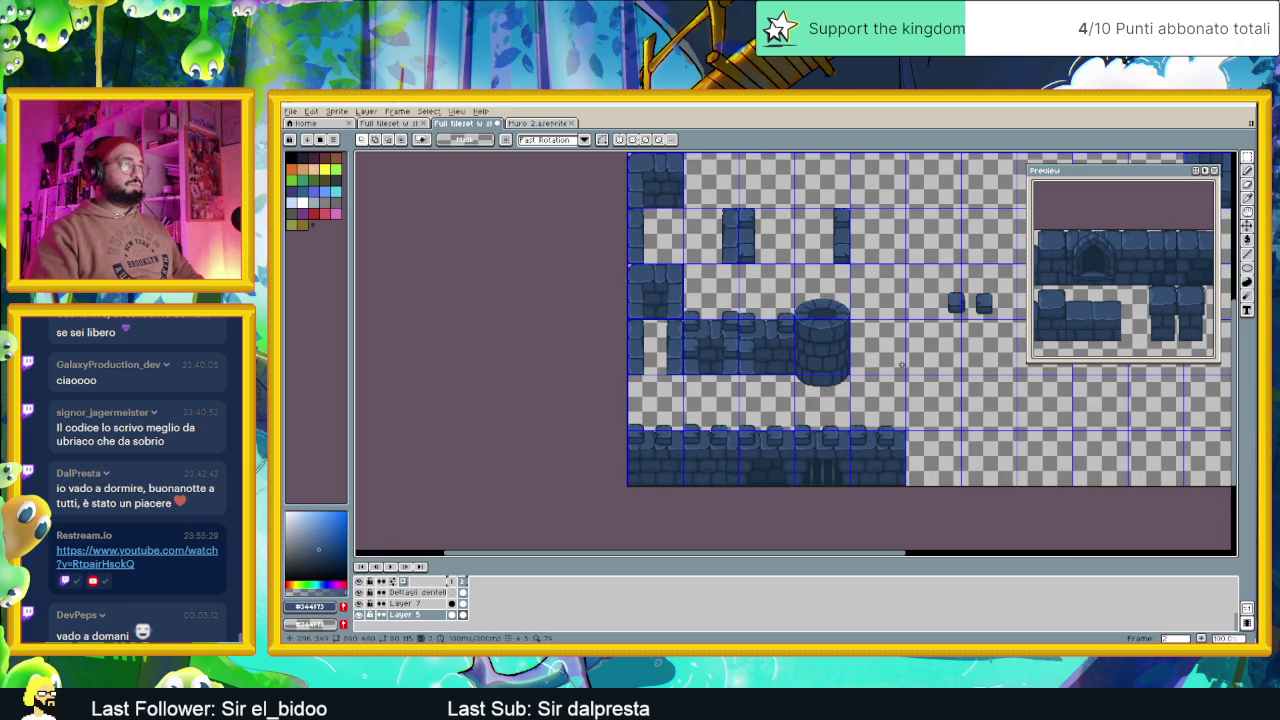
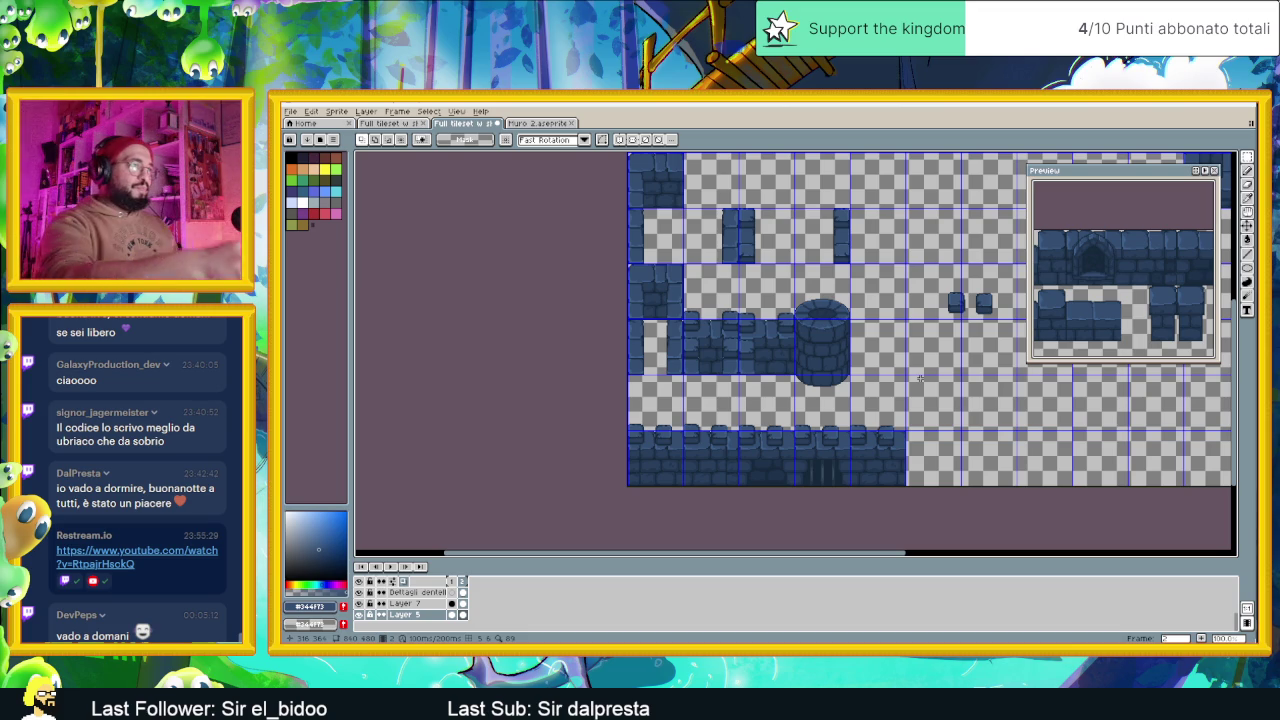
Undo the tower tile move and zoom in on the tower
{"action": "key", "text": "ctrl+z"}
{"action": "scroll", "coordinate": [976, 324], "scroll_direction": "up", "scroll_amount": 1}
{"action": "scroll", "coordinate": [976, 324], "scroll_direction": "up", "scroll_amount": 2}
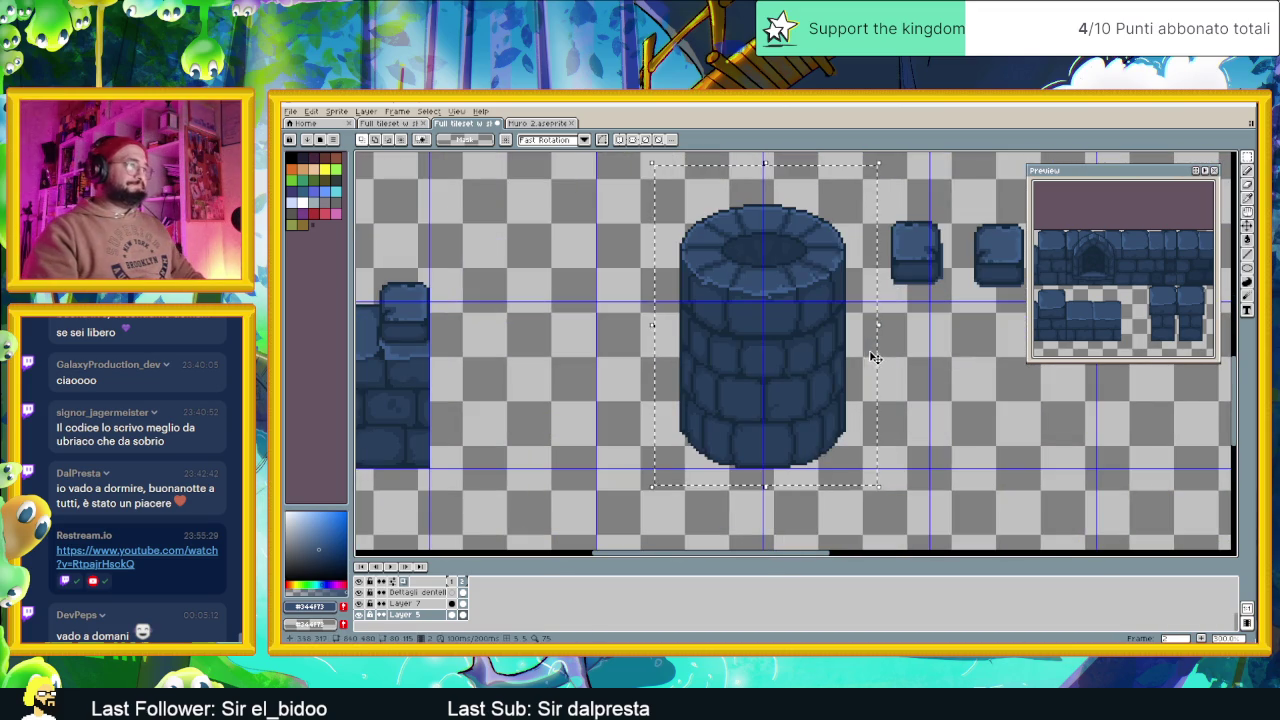
{"action": "left_click_drag", "start_coordinate": [777, 258], "coordinate": [801, 323]}
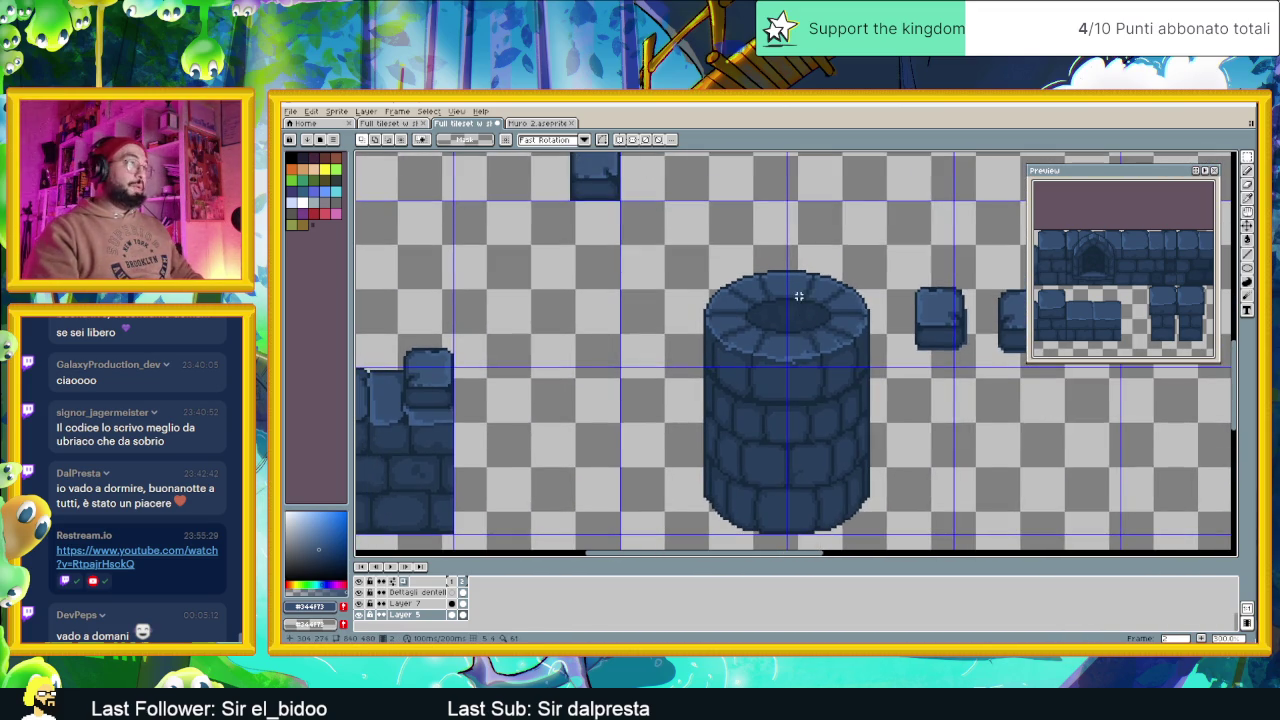
{"action": "scroll", "coordinate": [798, 296], "scroll_direction": "up", "scroll_amount": 1}
On the crenellation details layer, sample the dark outline blue from the tower top
{"action": "left_click", "coordinate": [462, 592]}
{"action": "mouse_move", "coordinate": [802, 310]}
{"action": "left_mouse_down"}
{"action": "mouse_move", "coordinate": [766, 363]}
{"action": "mouse_move", "coordinate": [808, 395]}
{"action": "left_mouse_up"}
{"action": "key", "text": "i"}
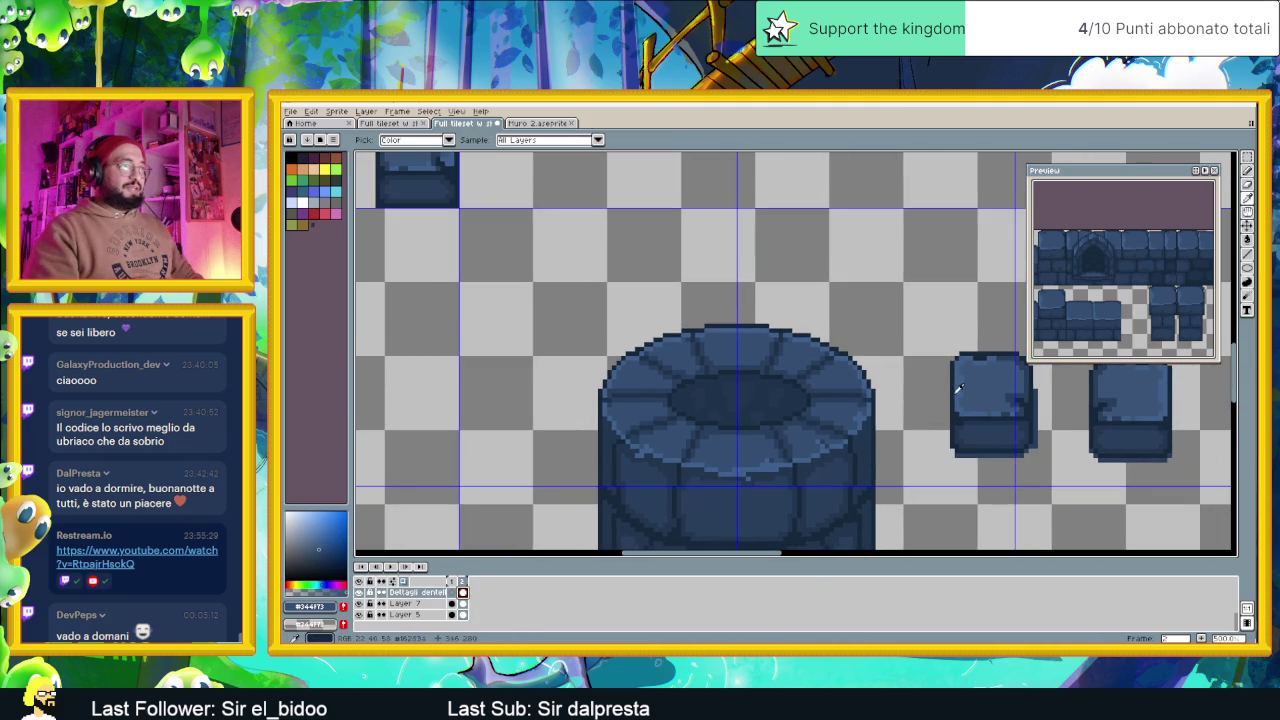
{"action": "left_click", "coordinate": [955, 390]}
{"action": "scroll", "coordinate": [641, 441], "scroll_direction": "up", "scroll_amount": 1}
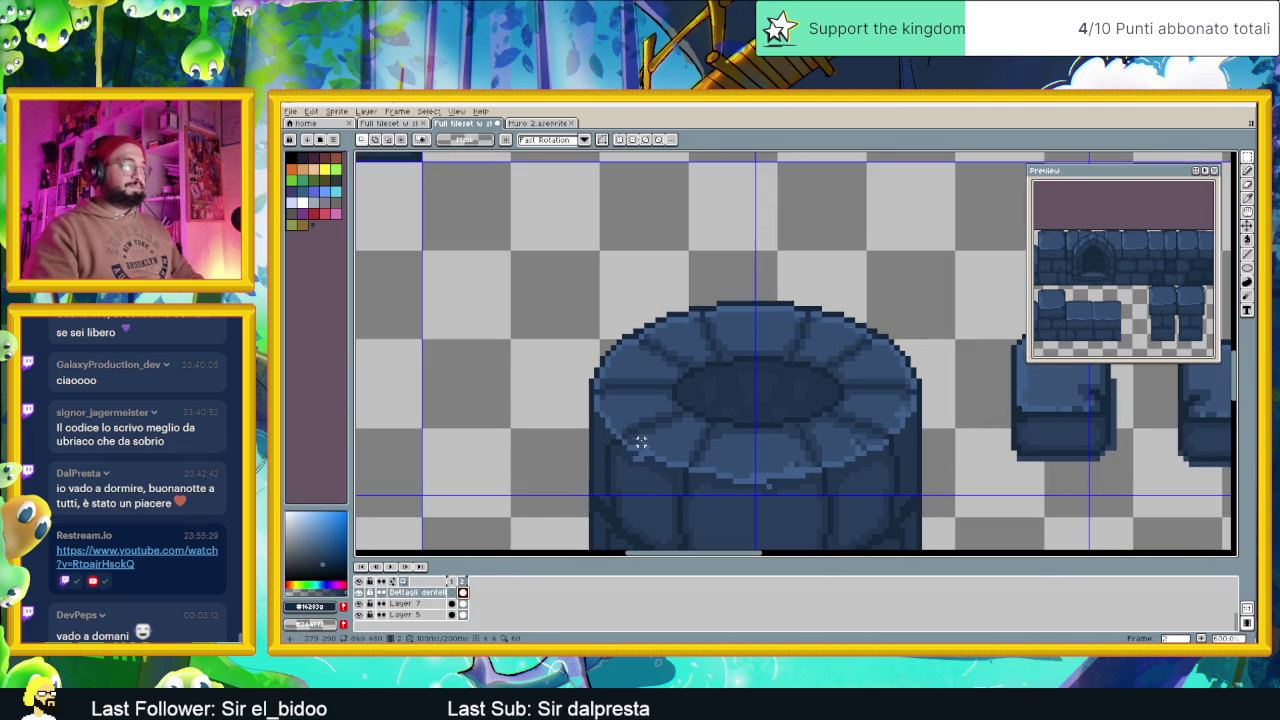
Draw dark dividing lines across the left part of the tower rim, redoing one bad stroke
{"action": "key", "text": "l"}
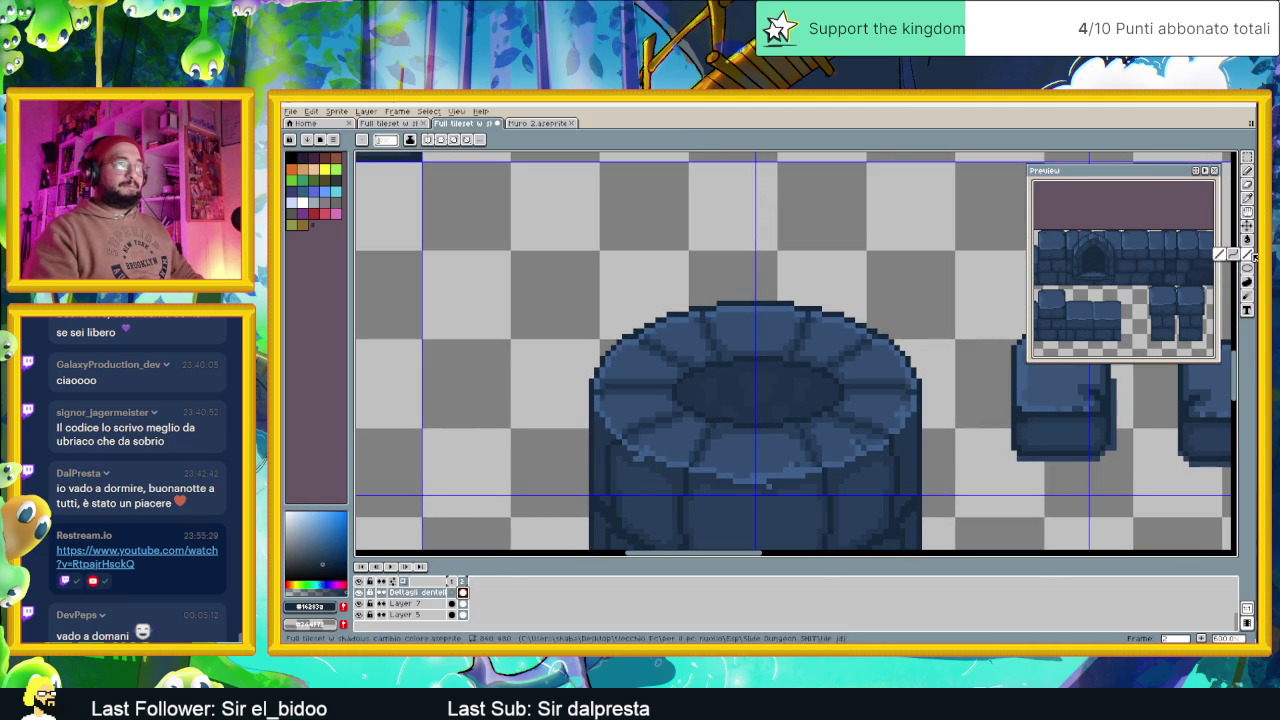
{"action": "left_click_drag", "start_coordinate": [685, 464], "coordinate": [685, 413]}
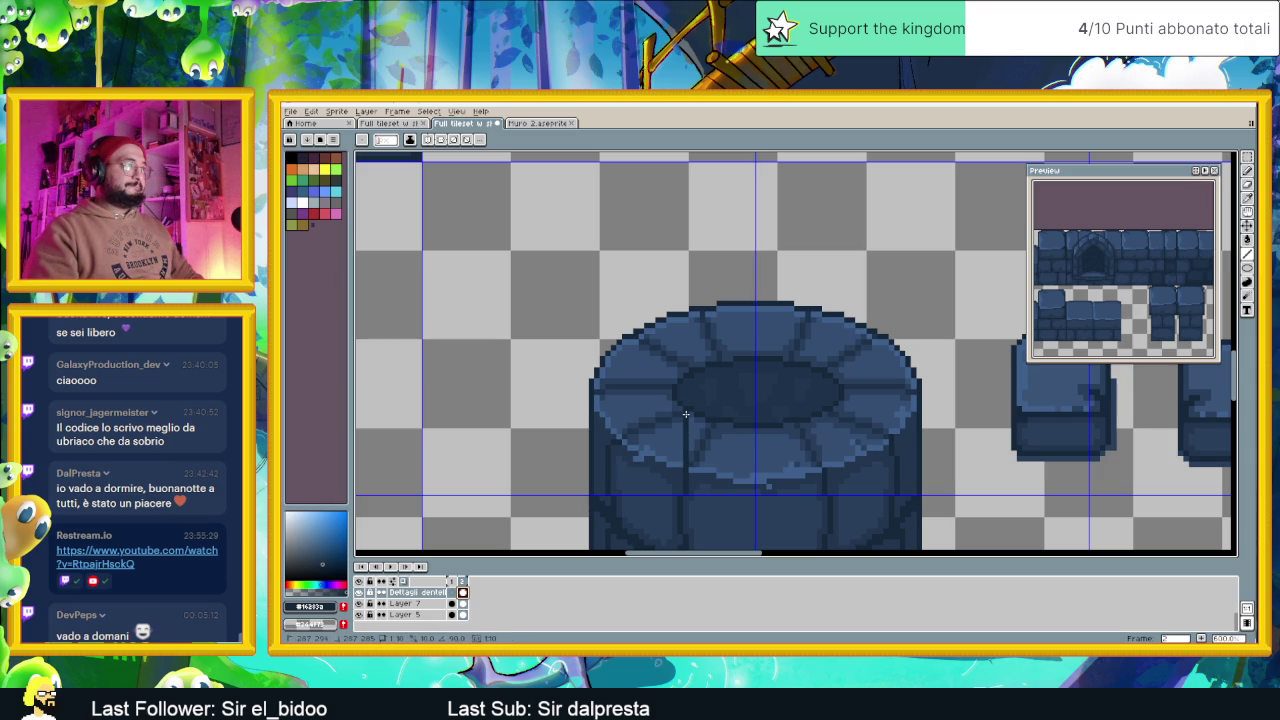
{"action": "left_click_drag", "start_coordinate": [685, 413], "coordinate": [715, 393]}
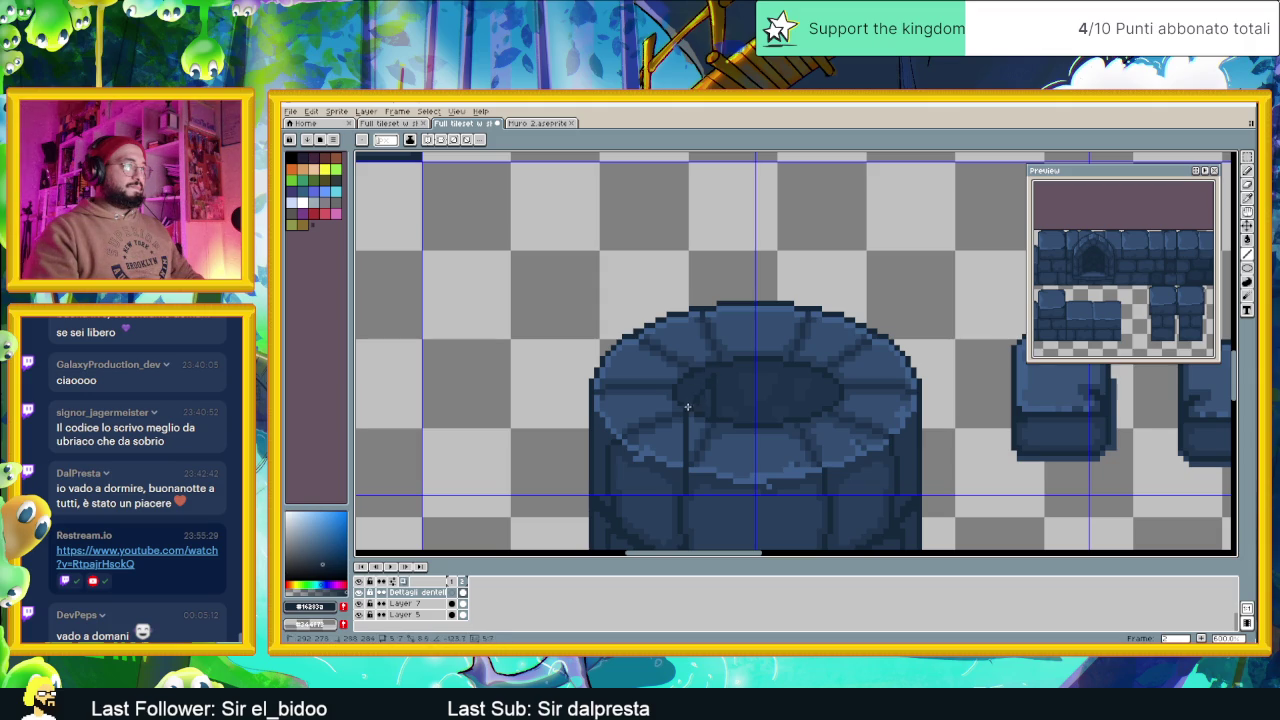
{"action": "mouse_move", "coordinate": [685, 411]}
{"action": "left_mouse_down"}
{"action": "mouse_move", "coordinate": [632, 396]}
{"action": "mouse_move", "coordinate": [621, 441]}
{"action": "left_mouse_up"}
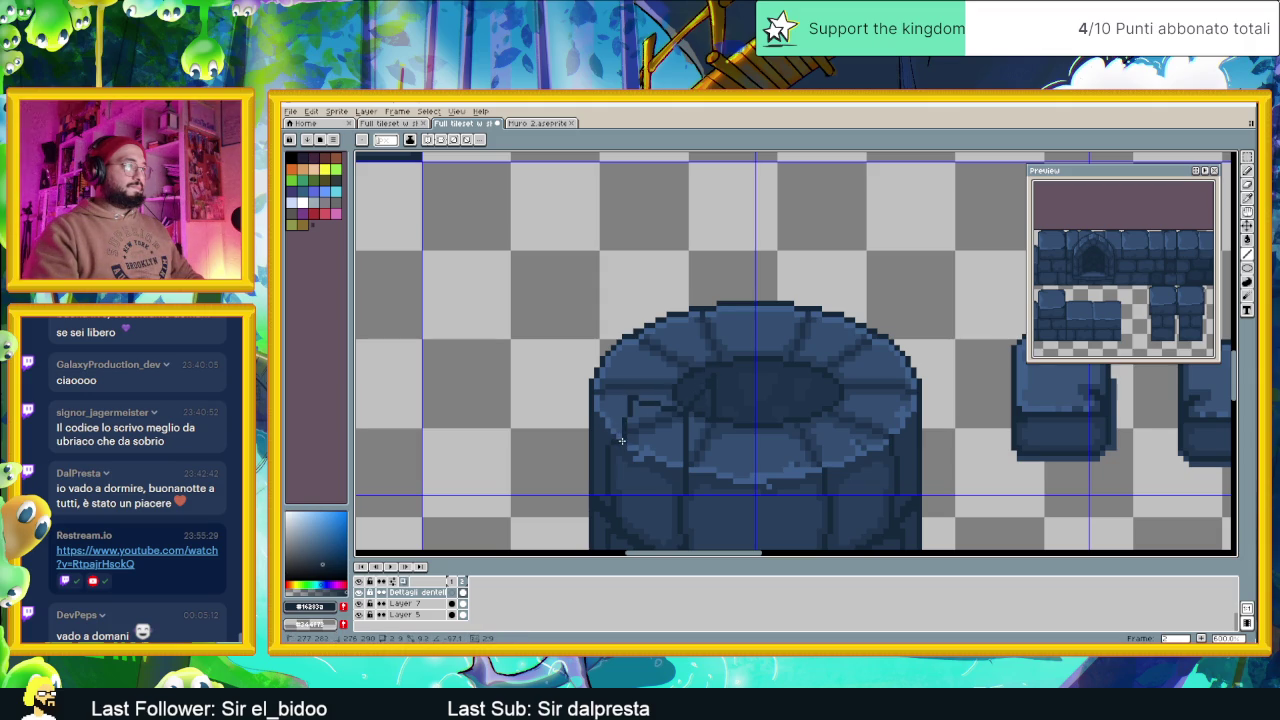
{"action": "key", "text": "ctrl+z"}
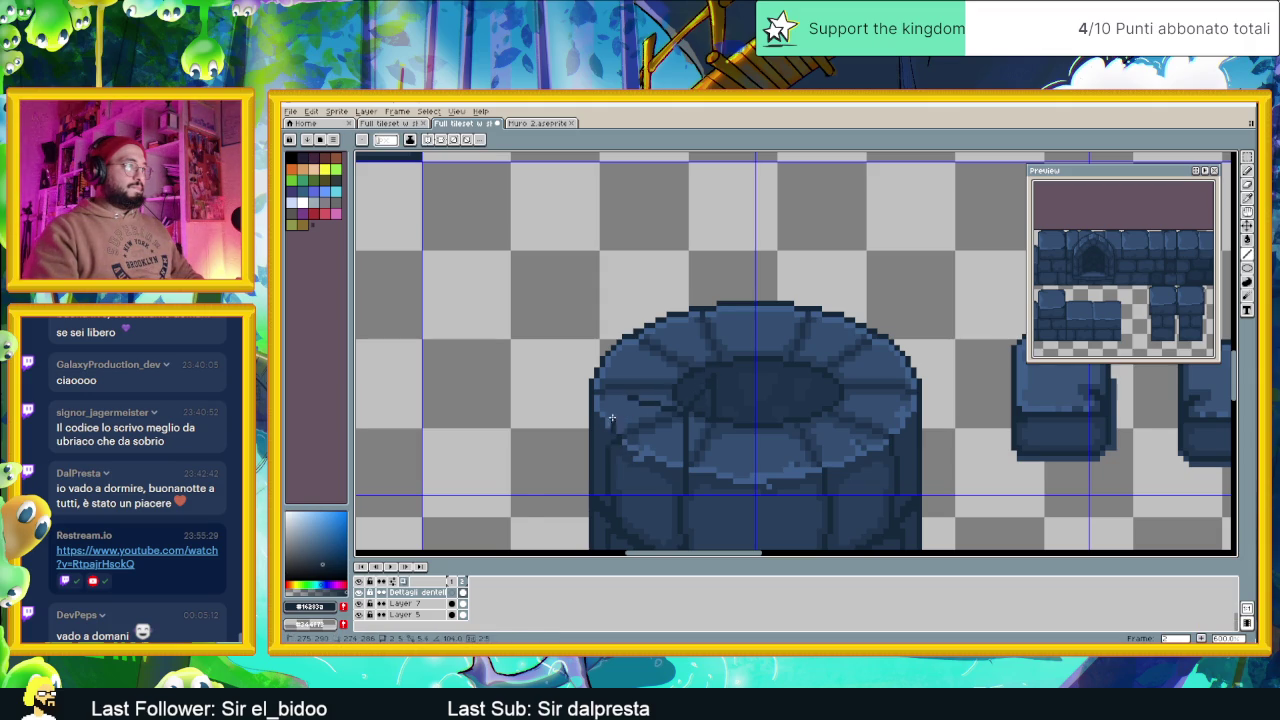
{"action": "left_click_drag", "start_coordinate": [612, 393], "coordinate": [617, 388]}
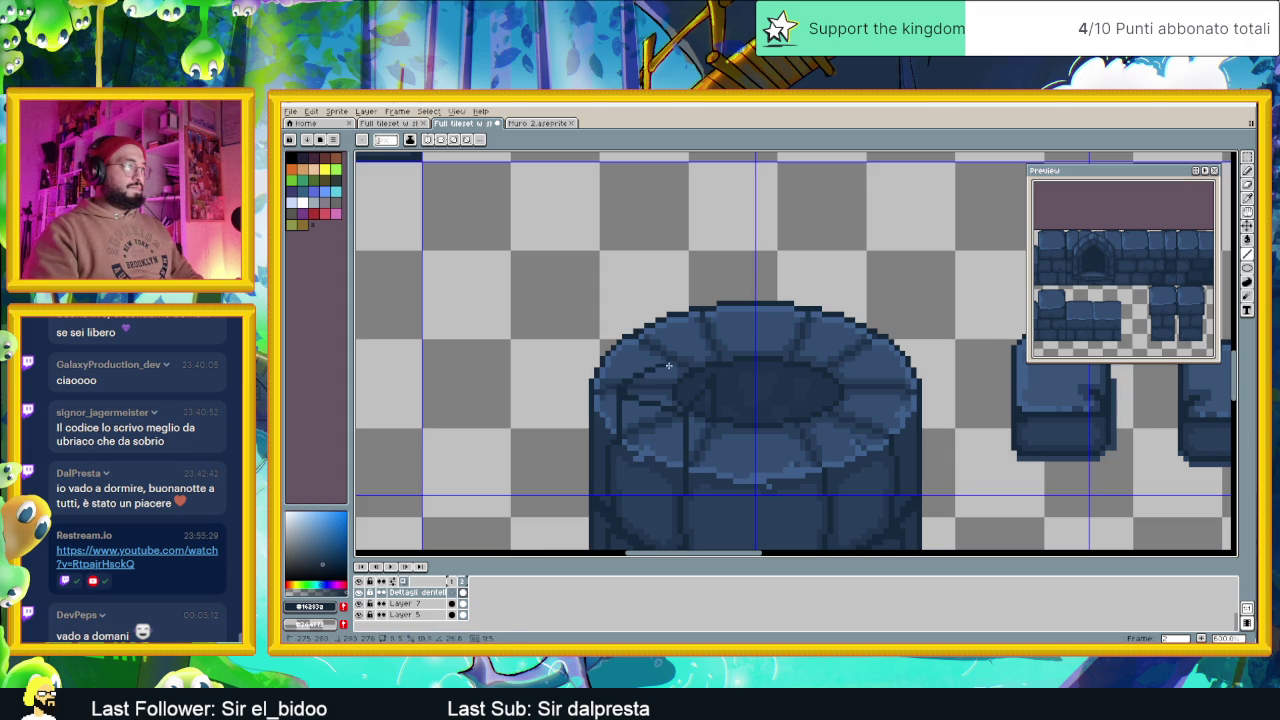
Draw dark block edges across the middle, right side and front of the rim
{"action": "left_click_drag", "start_coordinate": [681, 366], "coordinate": [684, 368]}
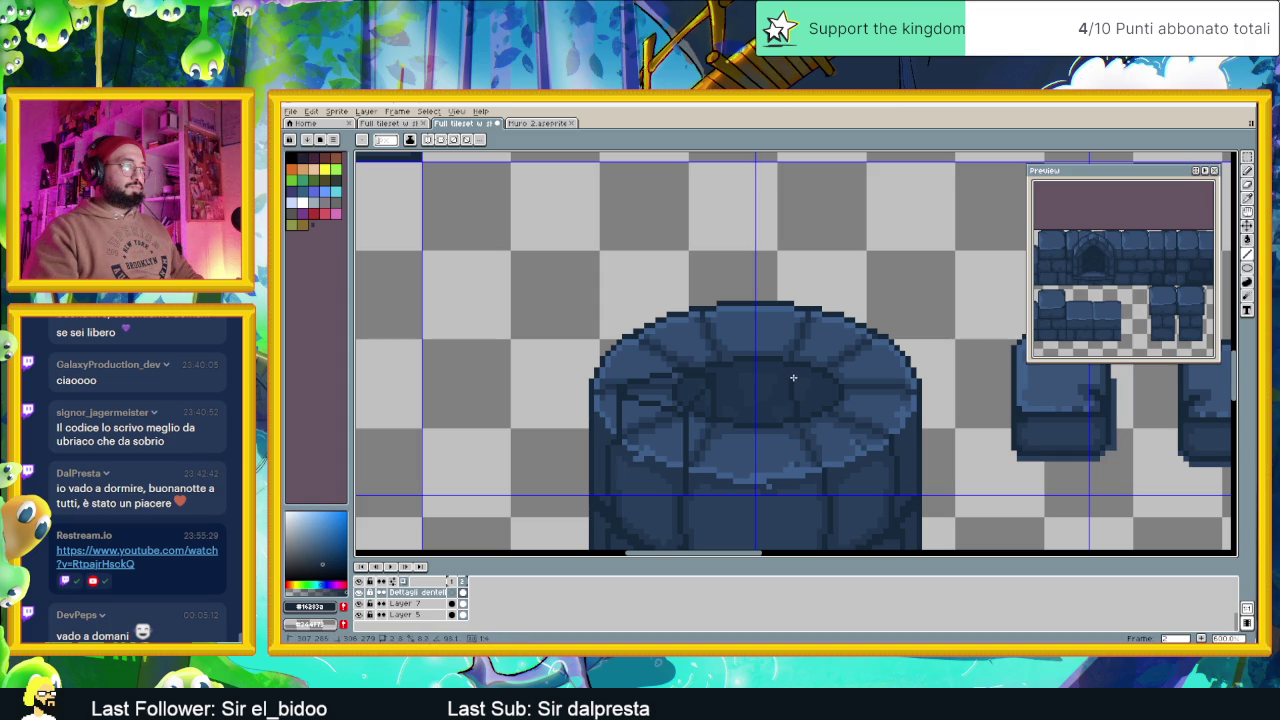
{"action": "mouse_move", "coordinate": [798, 375]}
{"action": "left_mouse_down"}
{"action": "mouse_move", "coordinate": [827, 391]}
{"action": "mouse_move", "coordinate": [825, 466]}
{"action": "left_mouse_up"}
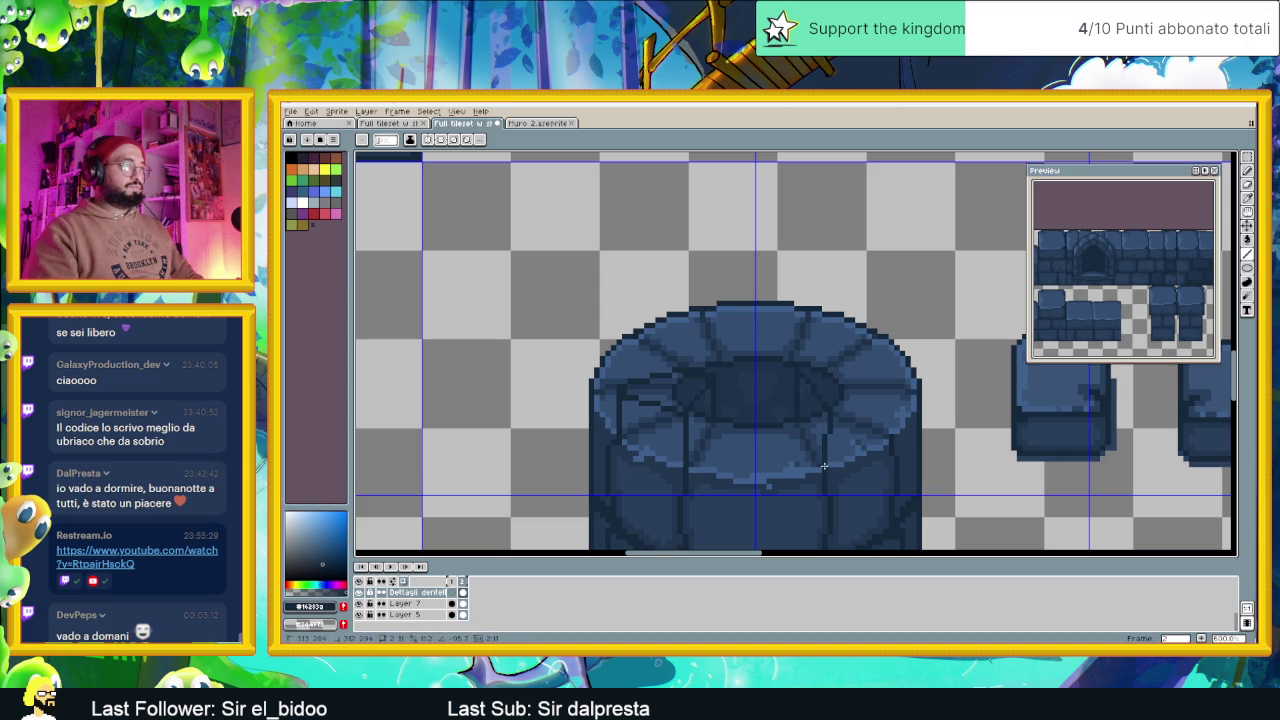
{"action": "mouse_move", "coordinate": [833, 408]}
{"action": "left_mouse_down"}
{"action": "mouse_move", "coordinate": [887, 384]}
{"action": "mouse_move", "coordinate": [824, 363]}
{"action": "left_mouse_up"}
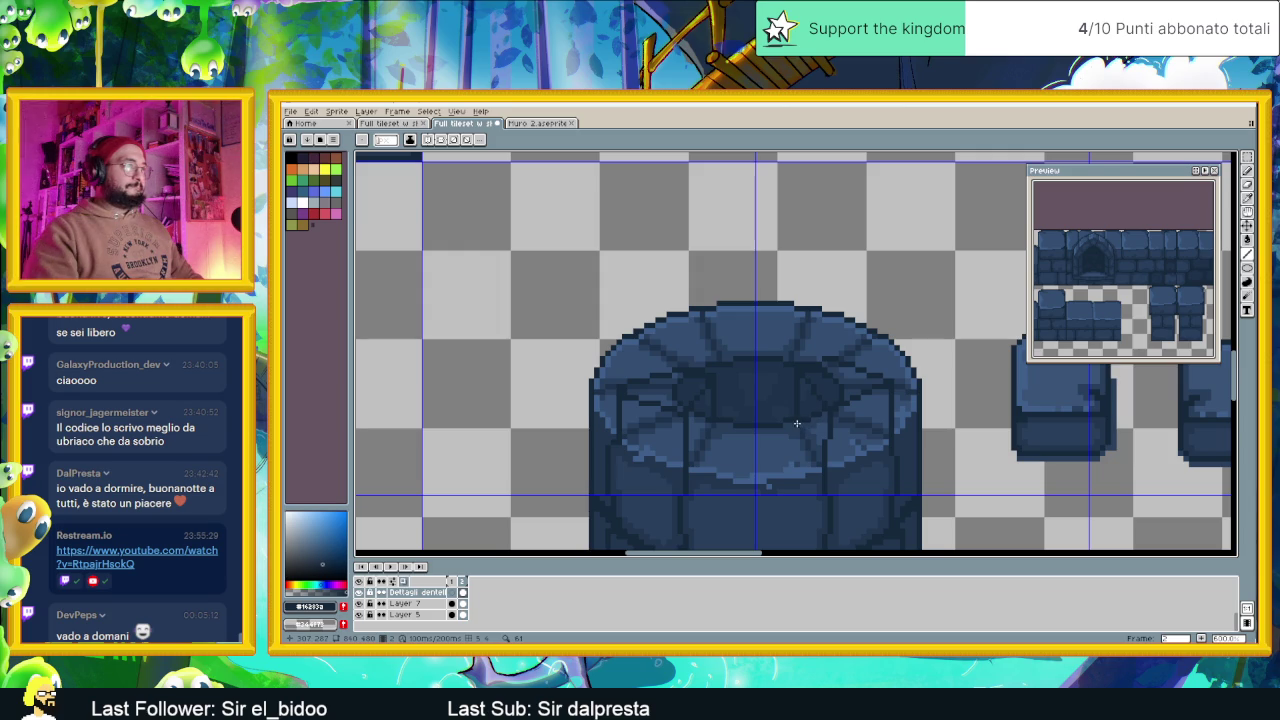
{"action": "mouse_move", "coordinate": [798, 429]}
{"action": "left_mouse_down"}
{"action": "mouse_move", "coordinate": [820, 477]}
{"action": "mouse_move", "coordinate": [889, 448]}
{"action": "left_mouse_up"}
{"action": "left_click", "coordinate": [889, 448], "text": "shift"}
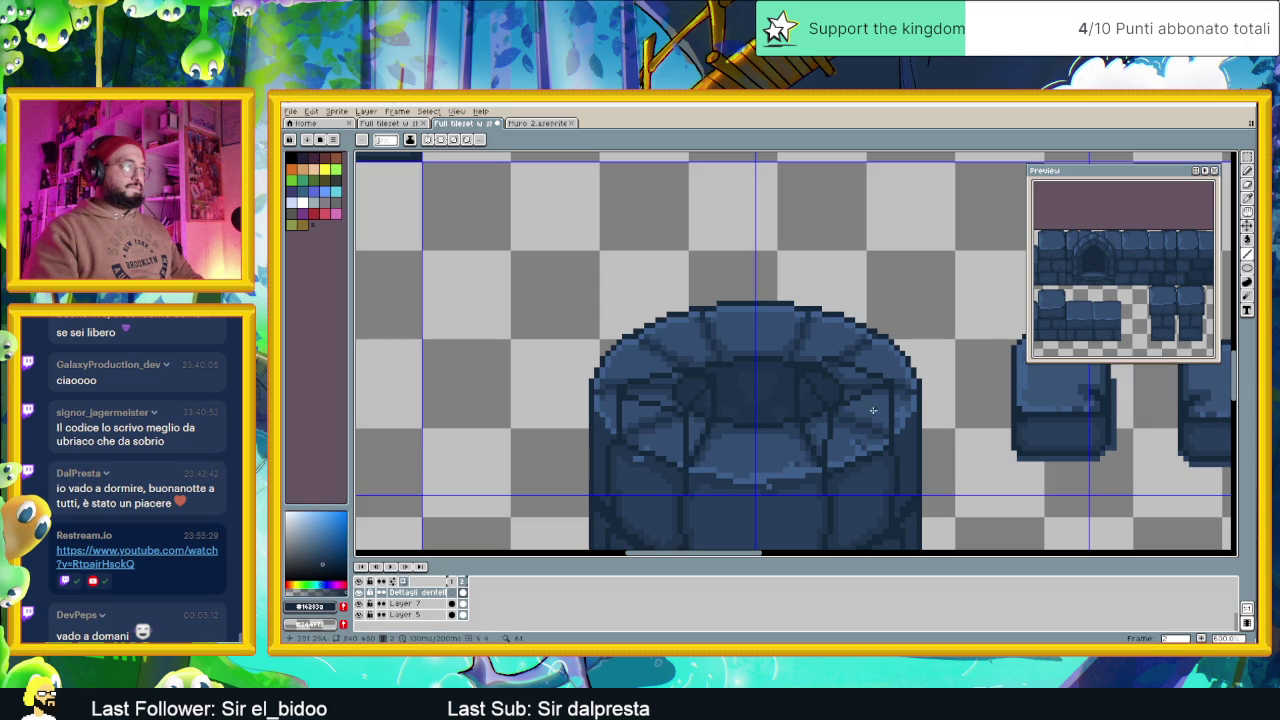
{"action": "scroll", "coordinate": [912, 374], "scroll_direction": "down", "scroll_amount": 1}
{"action": "scroll", "coordinate": [860, 390], "scroll_direction": "down", "scroll_amount": 1}
{"action": "scroll", "coordinate": [810, 398], "scroll_direction": "up", "scroll_amount": 1}
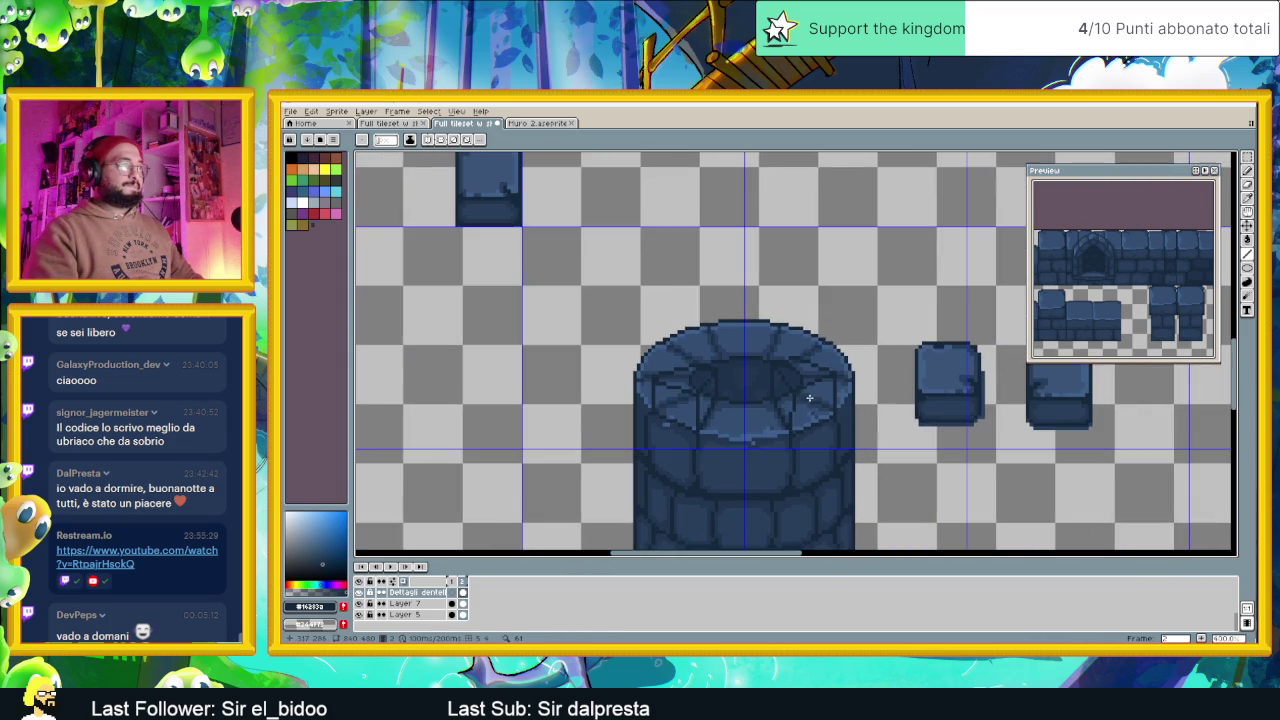
Flood-fill the top-left and top-right rim blocks with lighter blue and another block darker
{"action": "left_click", "coordinate": [1247, 240]}
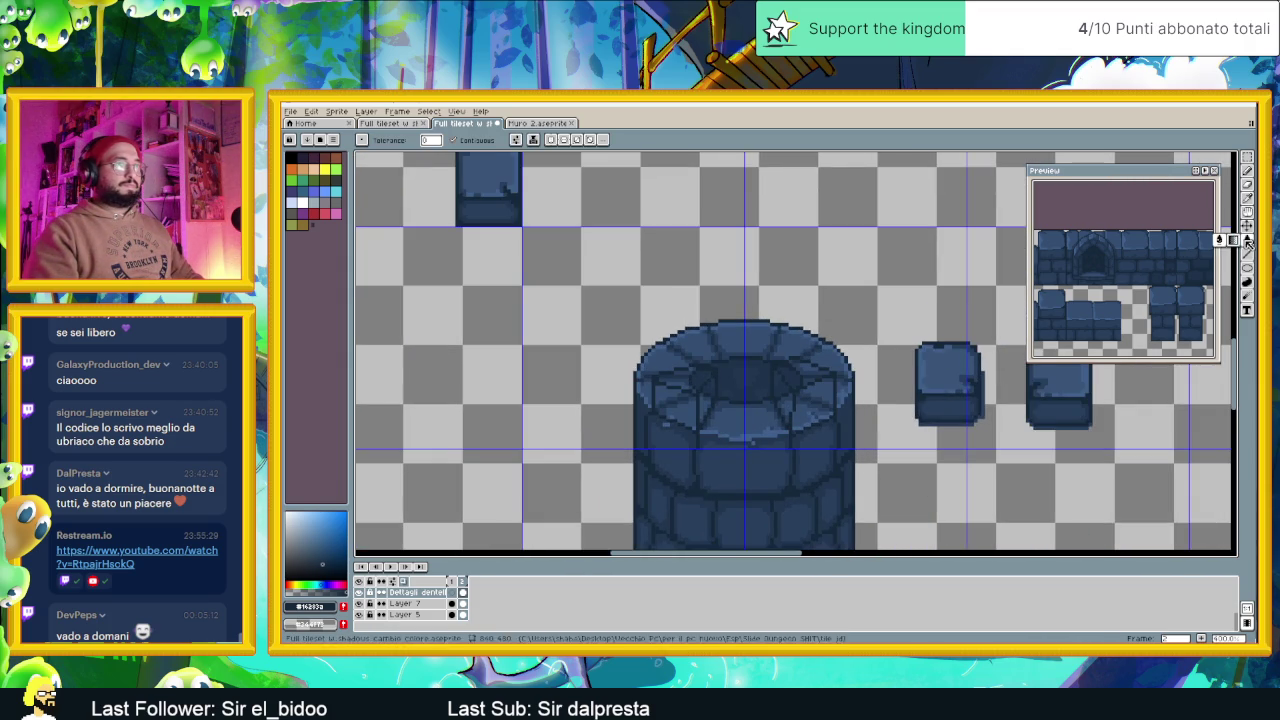
{"action": "left_click", "coordinate": [686, 410]}
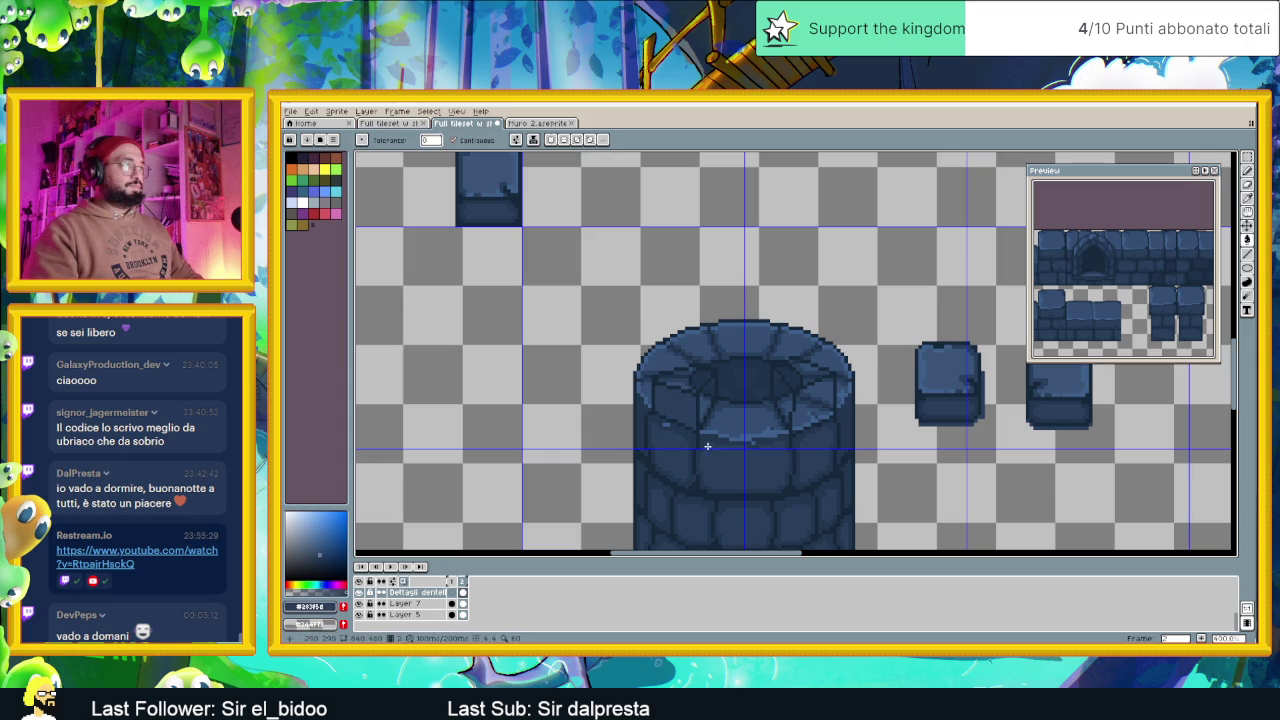
{"action": "left_click", "coordinate": [737, 417], "text": "alt"}
{"action": "left_click", "coordinate": [687, 378]}
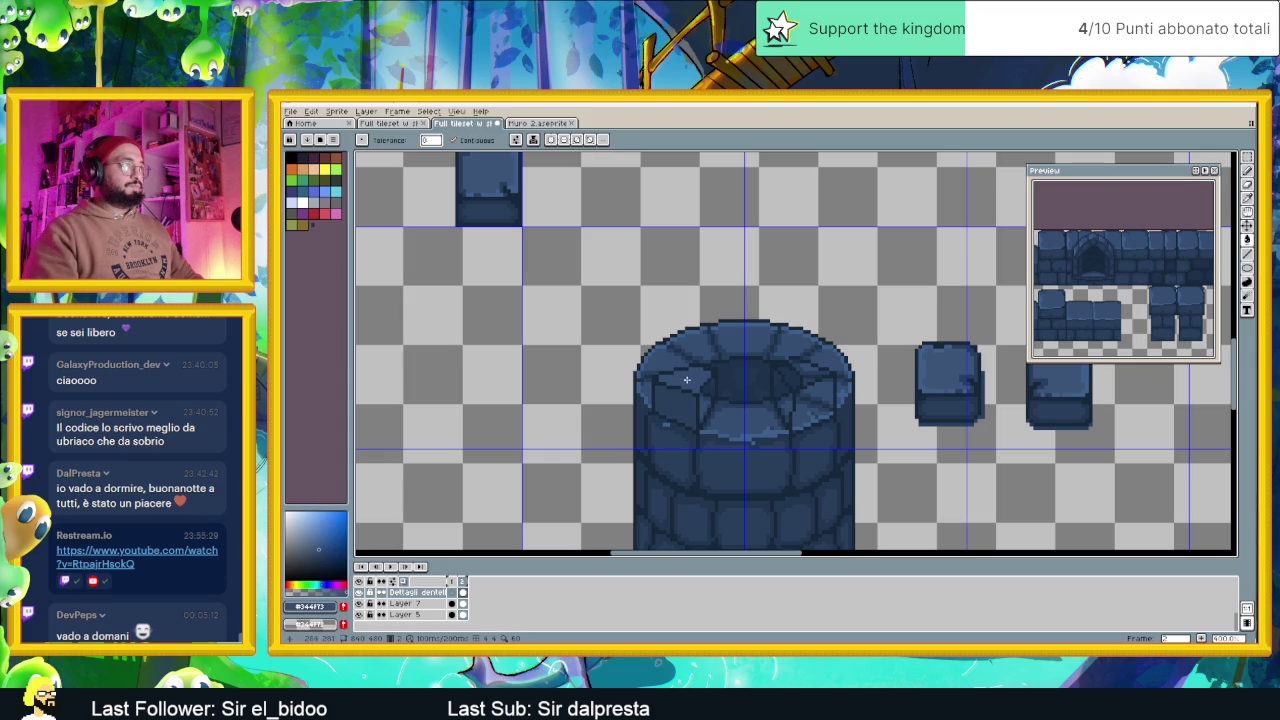
{"action": "left_click", "coordinate": [805, 375]}
{"action": "left_click", "coordinate": [672, 435], "text": "alt"}
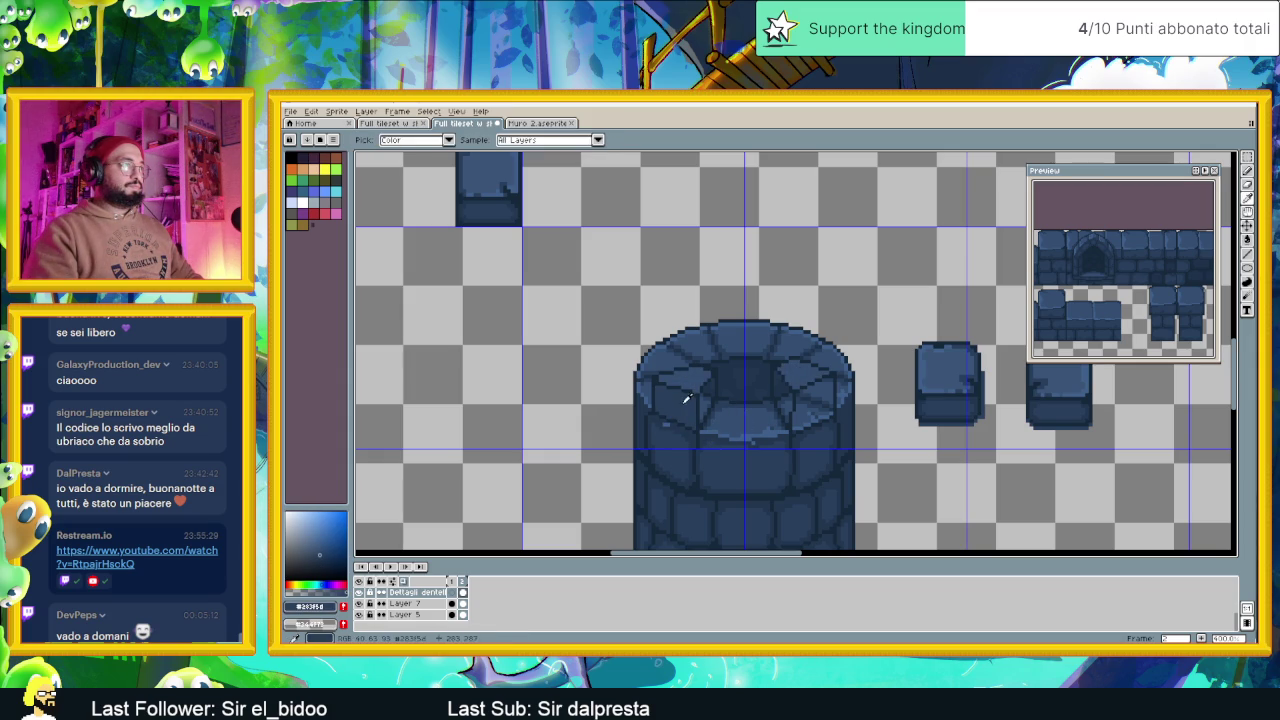
{"action": "left_click", "coordinate": [840, 395]}
Undo the stray dark fill and fill light rim pixels with a darker blue
{"action": "key", "text": "v"}
{"action": "key", "text": "ctrl+z"}
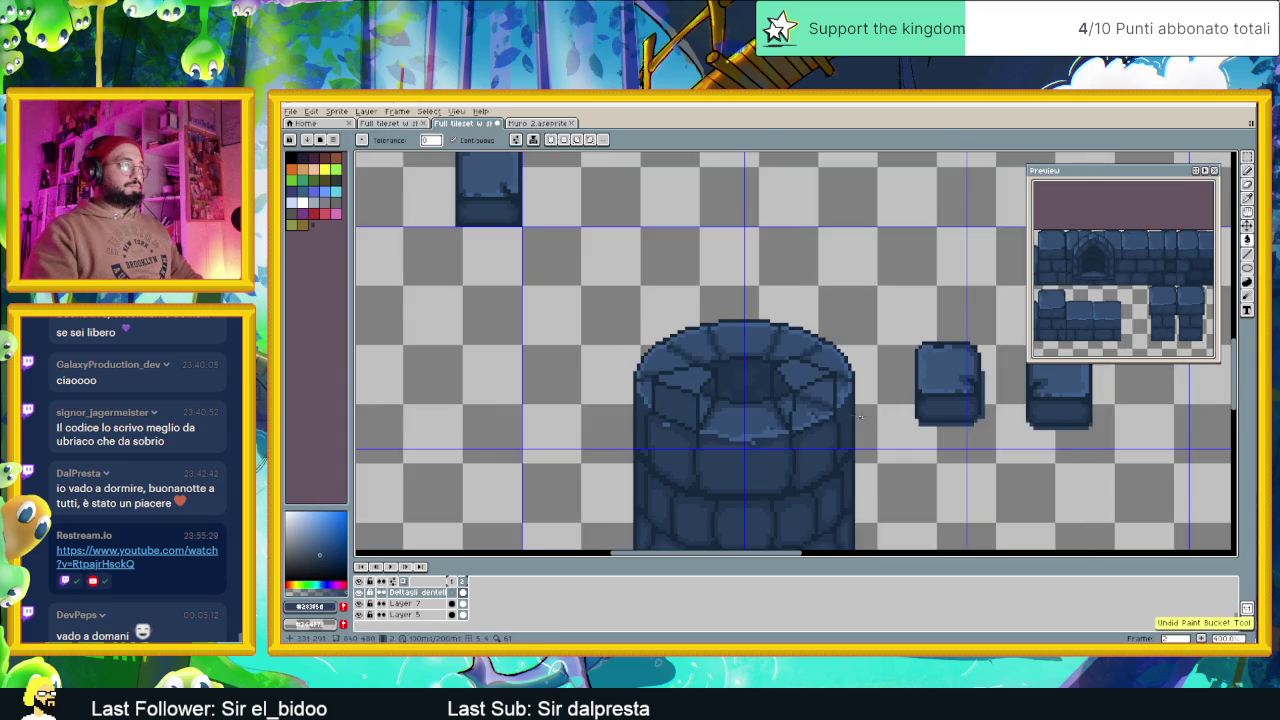
{"action": "scroll", "coordinate": [922, 368], "scroll_direction": "up", "scroll_amount": 2}
{"action": "scroll", "coordinate": [922, 368], "scroll_direction": "up", "scroll_amount": 2}
{"action": "key", "text": "g"}
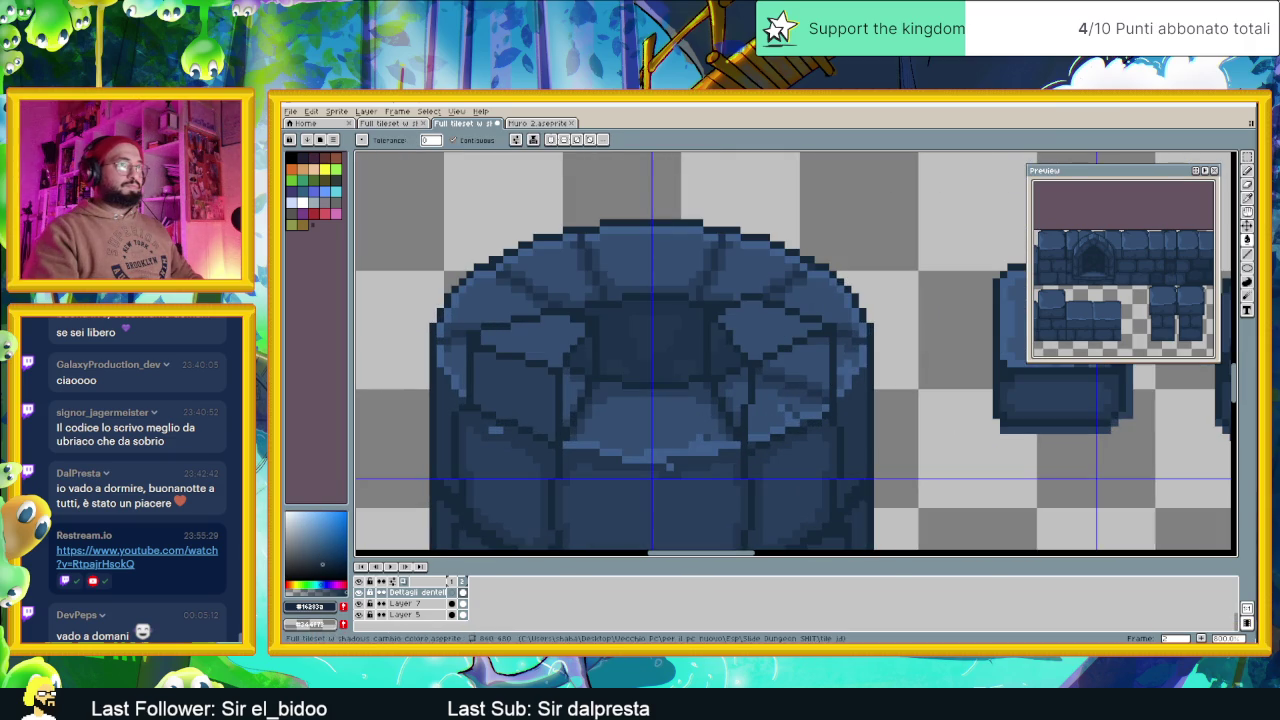
{"action": "key", "text": "b"}
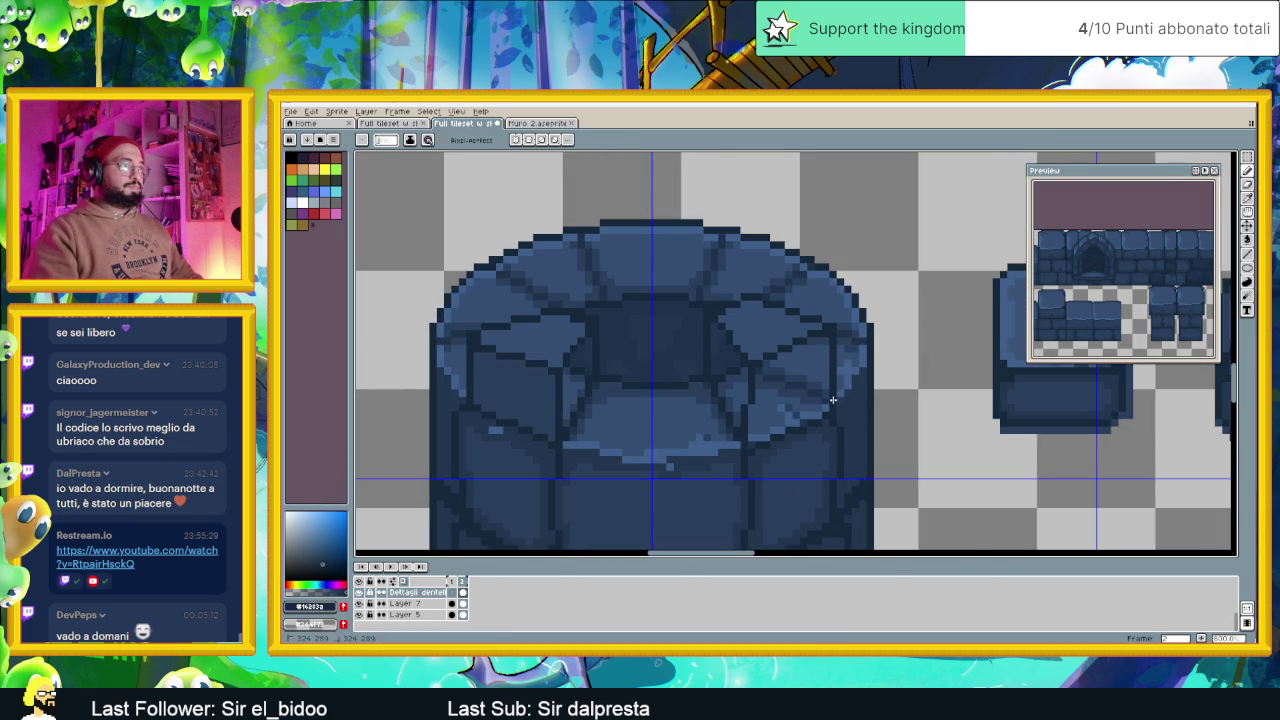
{"action": "left_click", "coordinate": [800, 471], "text": "alt"}
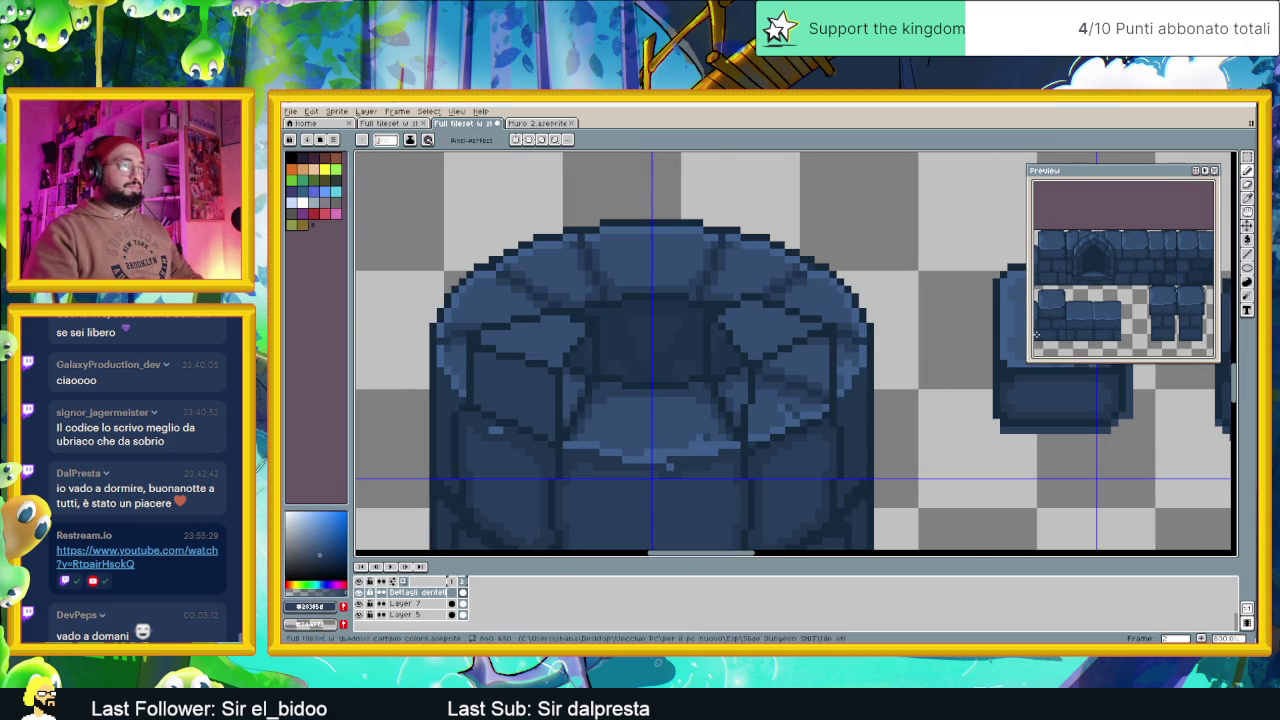
{"action": "left_click", "coordinate": [1250, 258]}
{"action": "left_click", "coordinate": [776, 404]}
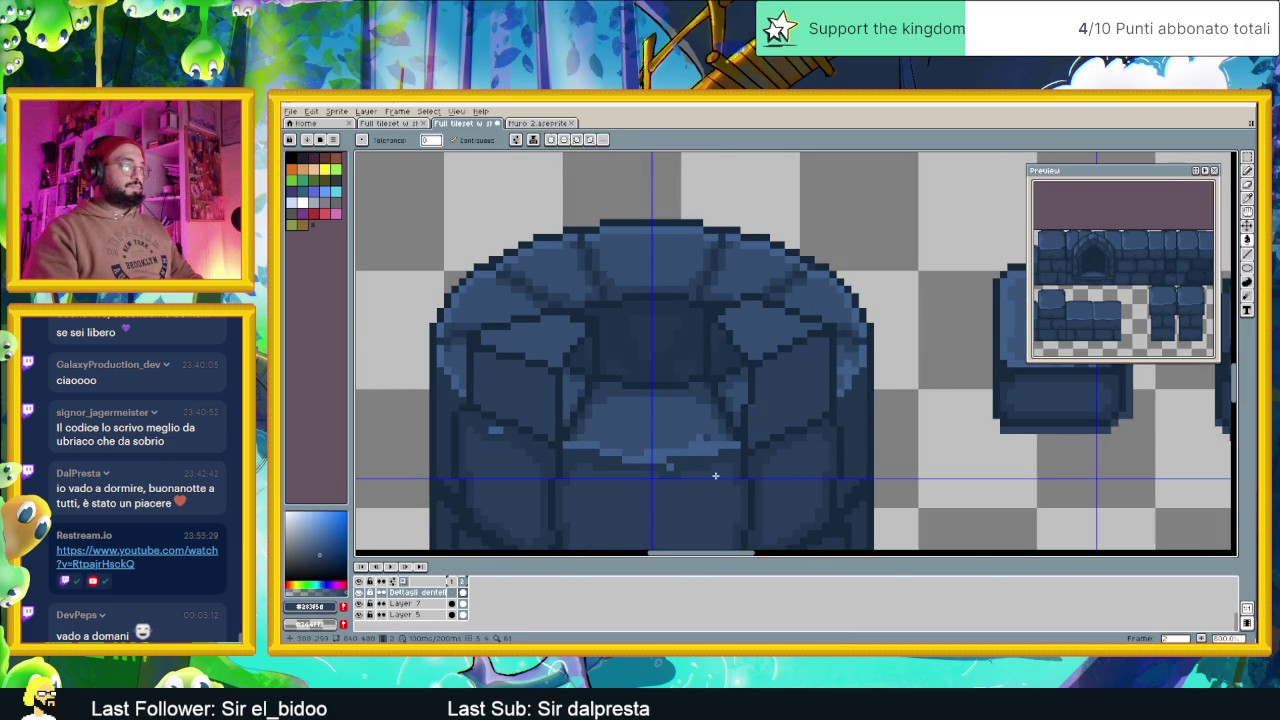
Fill another small rim area with darker blue, then zoom out to review the shading
{"action": "left_click_drag", "start_coordinate": [679, 468], "coordinate": [815, 470]}
{"action": "left_click", "coordinate": [727, 337], "text": "alt"}
{"action": "left_click", "coordinate": [694, 398]}
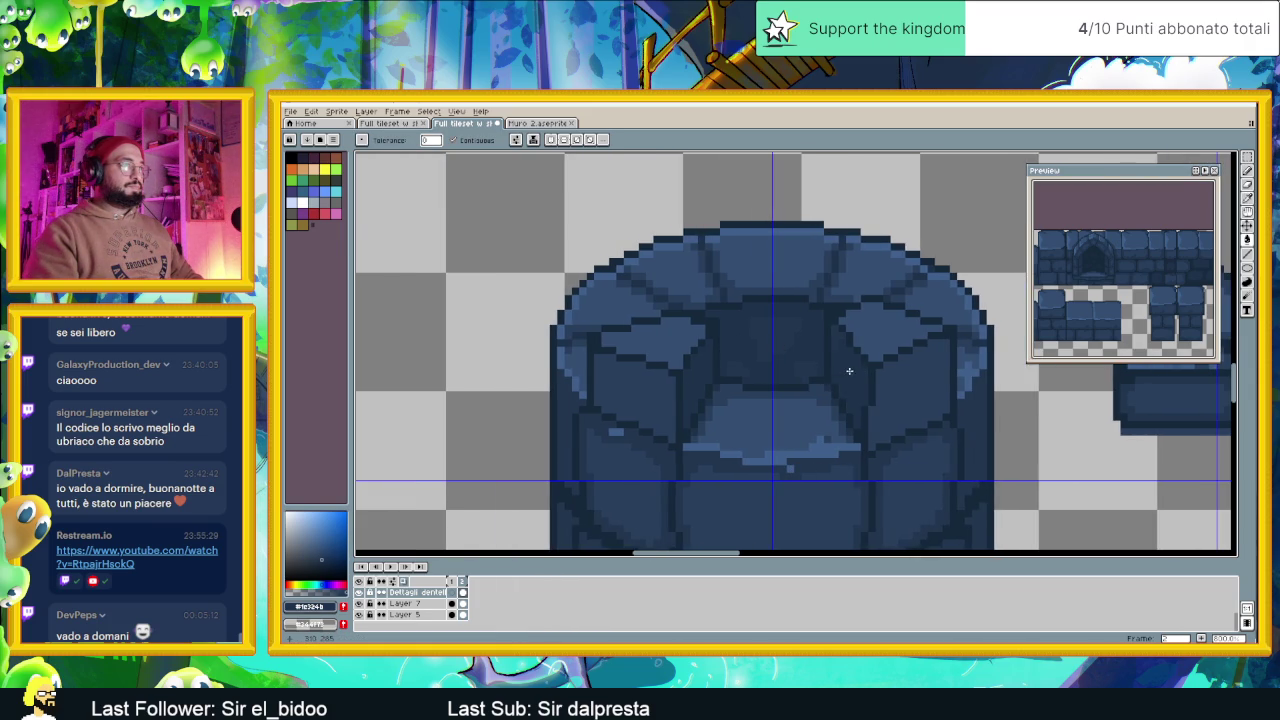
{"action": "scroll", "coordinate": [849, 371], "scroll_direction": "down", "scroll_amount": 2}
{"action": "scroll", "coordinate": [866, 430], "scroll_direction": "down", "scroll_amount": 1}
{"action": "scroll", "coordinate": [876, 456], "scroll_direction": "down", "scroll_amount": 1}
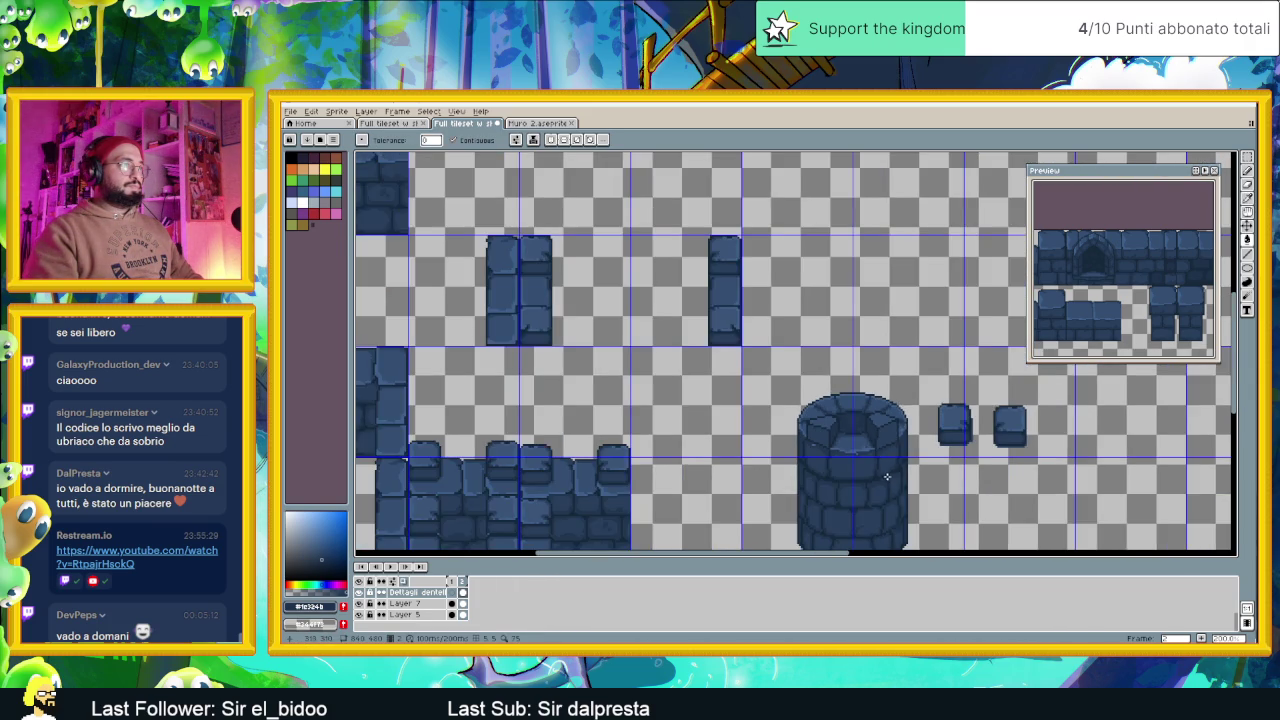
{"action": "scroll", "coordinate": [887, 477], "scroll_direction": "down", "scroll_amount": 1}
{"action": "scroll", "coordinate": [843, 432], "scroll_direction": "down", "scroll_amount": 1}
{"action": "scroll", "coordinate": [851, 438], "scroll_direction": "up", "scroll_amount": 2}
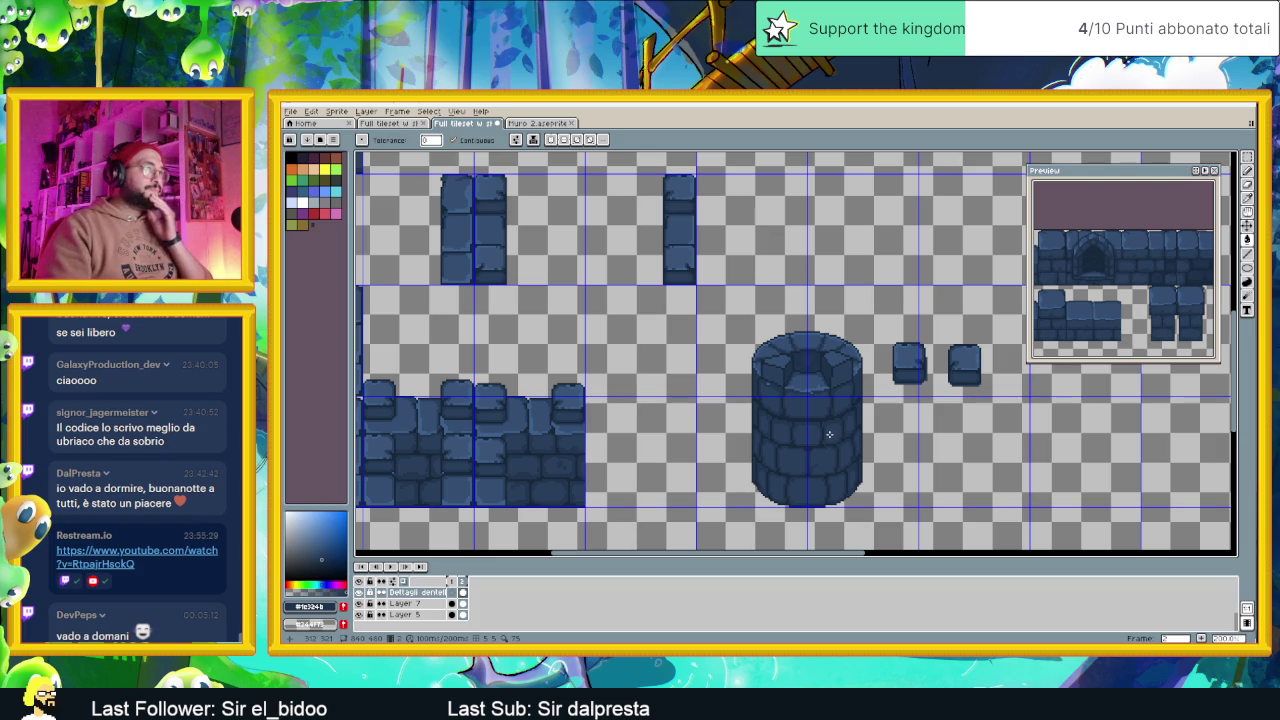
{"action": "scroll", "coordinate": [855, 402], "scroll_direction": "up", "scroll_amount": 1}
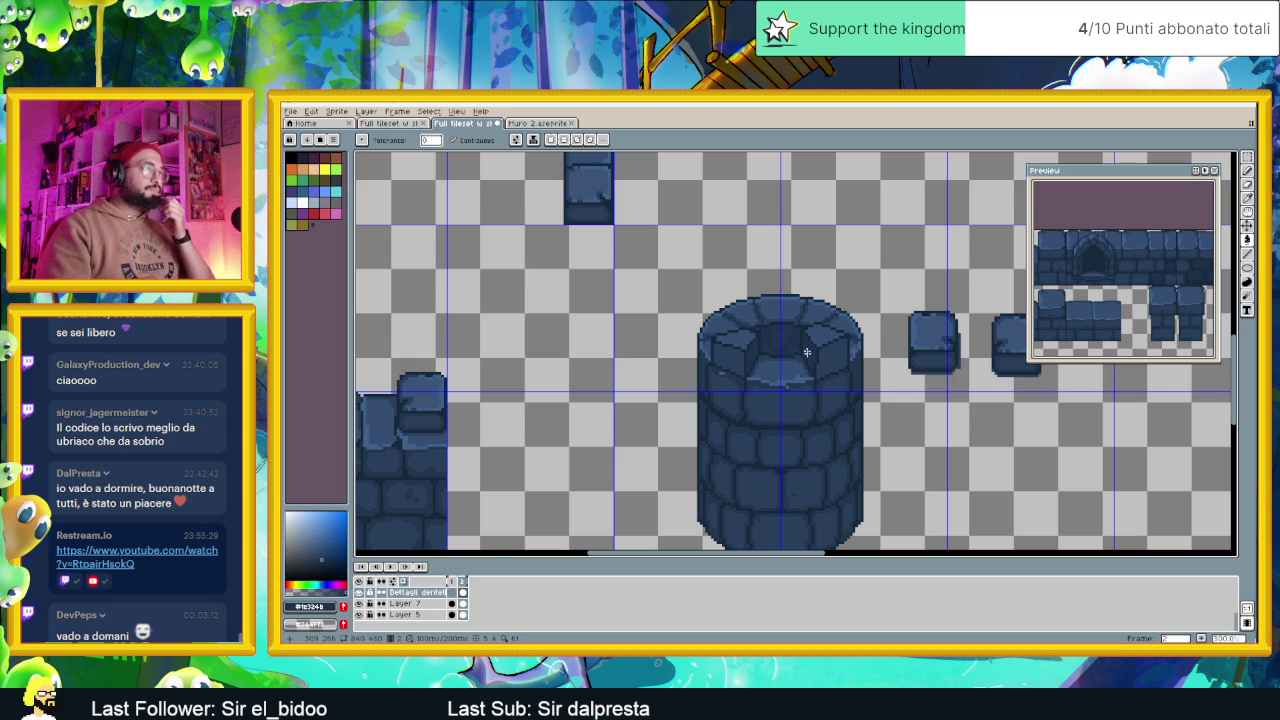
{"action": "scroll", "coordinate": [785, 294], "scroll_direction": "up", "scroll_amount": 1}
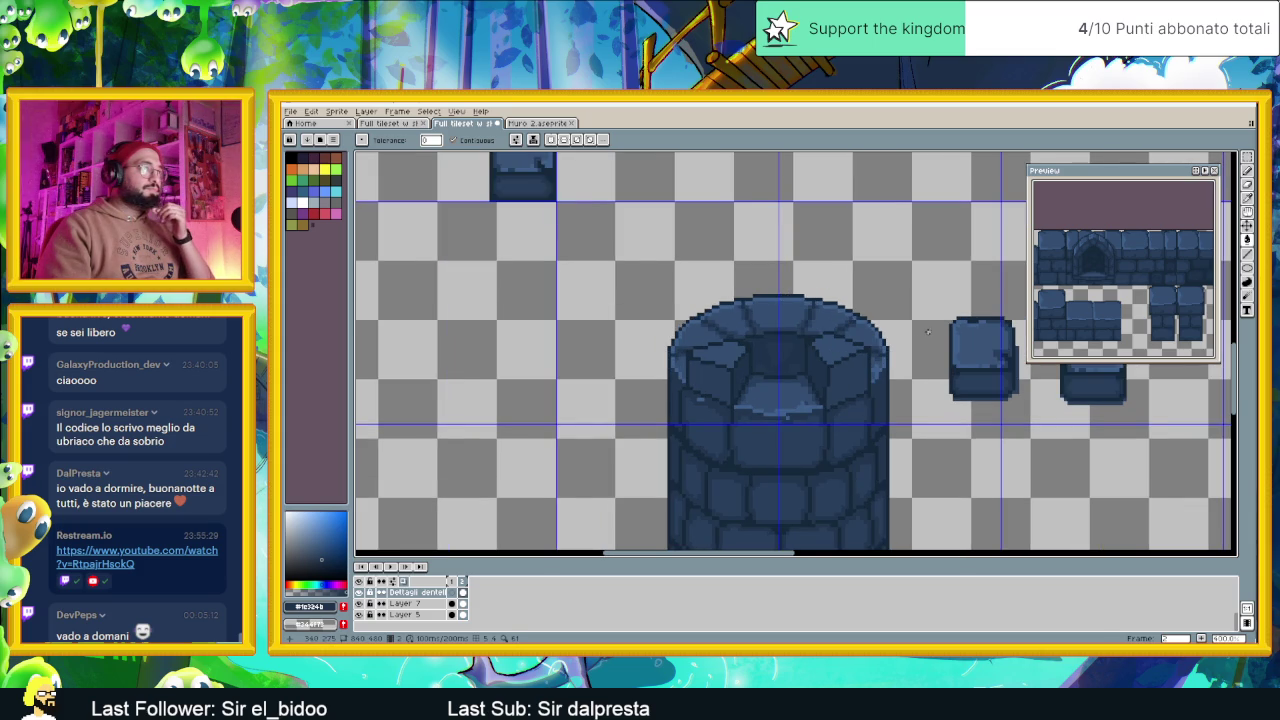
{"action": "scroll", "coordinate": [940, 345], "scroll_direction": "right", "scroll_amount": 2}
{"action": "left_click", "coordinate": [1247, 158]}
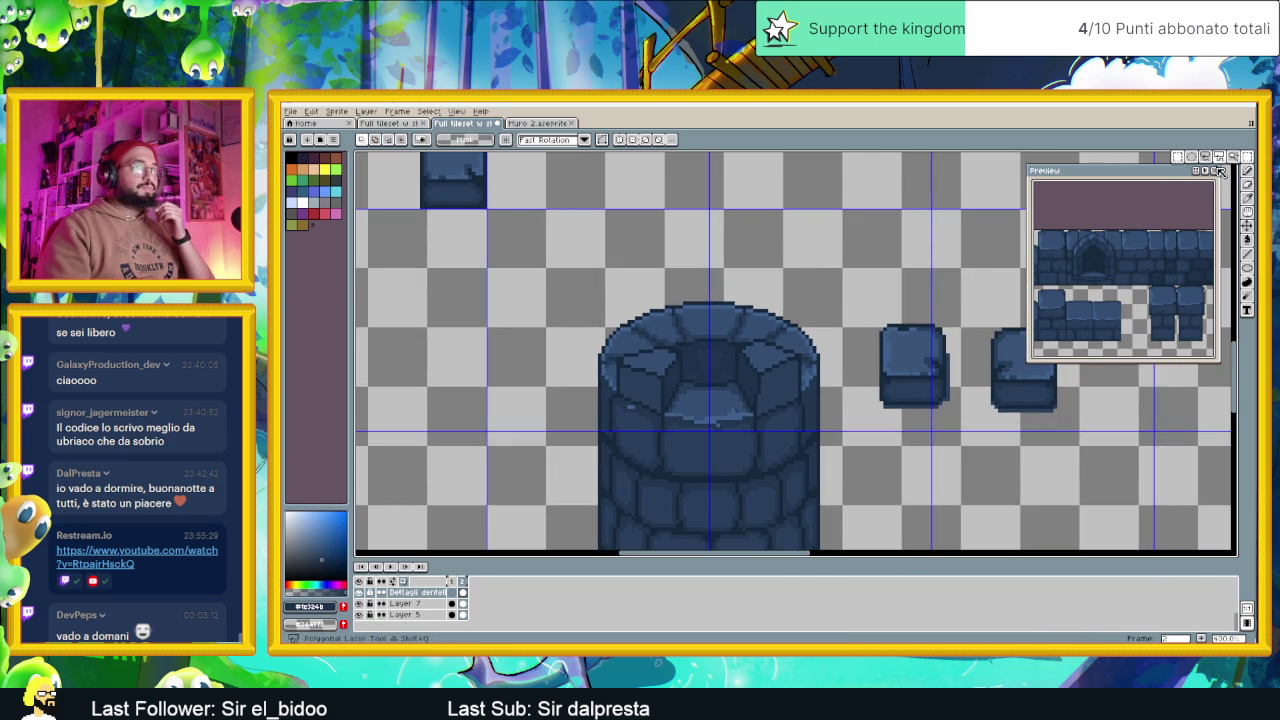
Move the small block beside the tower onto the rim and settle the top block lower
{"action": "left_click_drag", "start_coordinate": [871, 297], "coordinate": [963, 443]}
{"action": "mouse_move", "coordinate": [921, 396]}
{"action": "left_mouse_down"}
{"action": "mouse_move", "coordinate": [903, 373]}
{"action": "mouse_move", "coordinate": [720, 336]}
{"action": "left_mouse_up"}
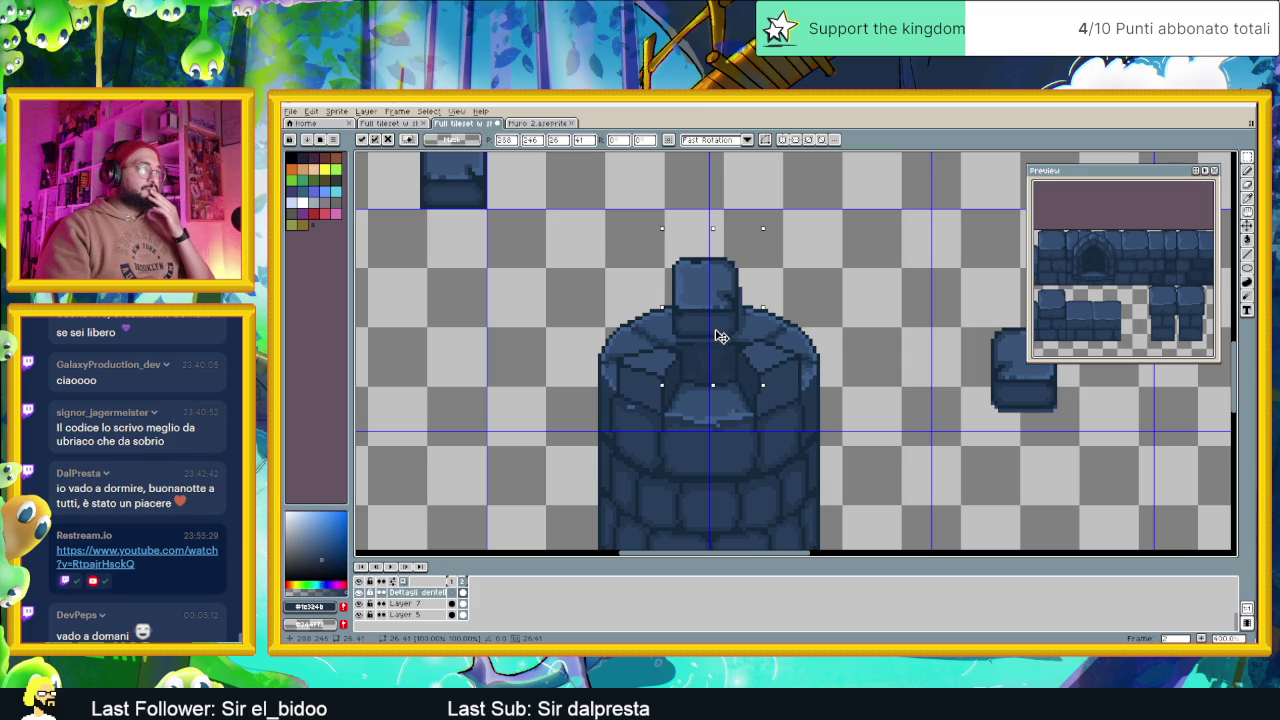
{"action": "left_click_drag", "start_coordinate": [720, 336], "coordinate": [724, 338]}
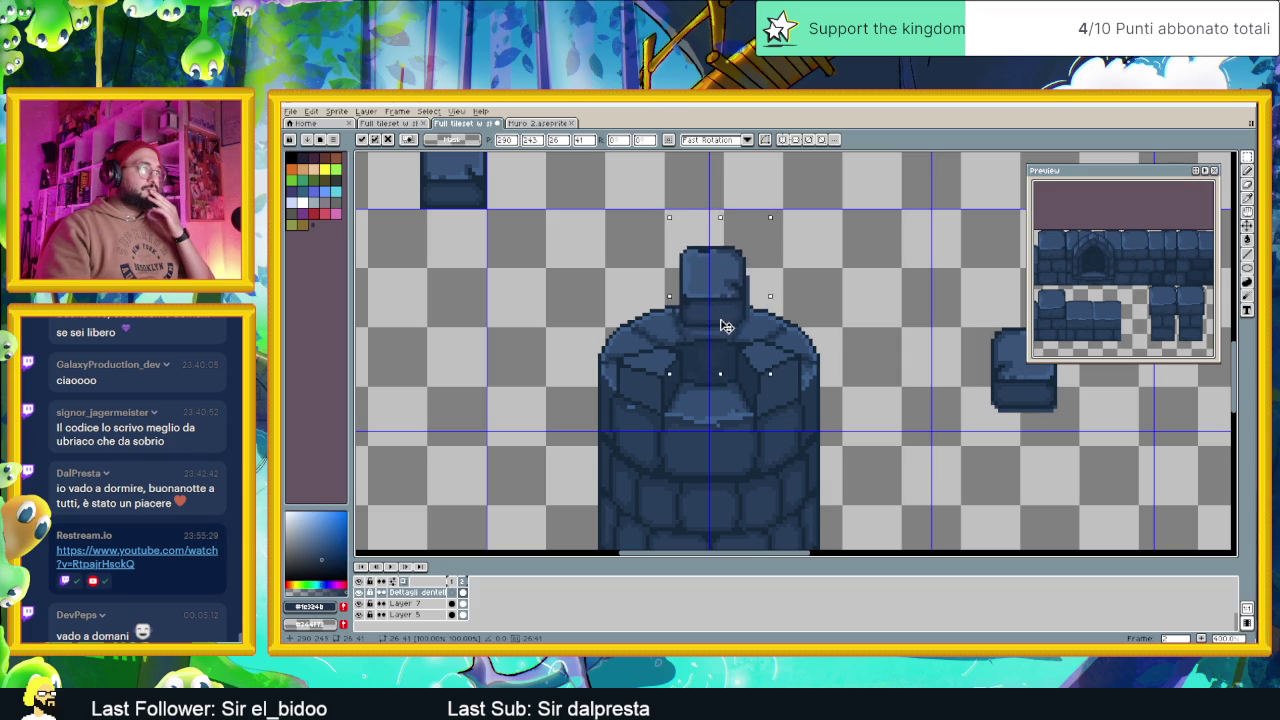
{"action": "key", "text": "ctrl+d"}
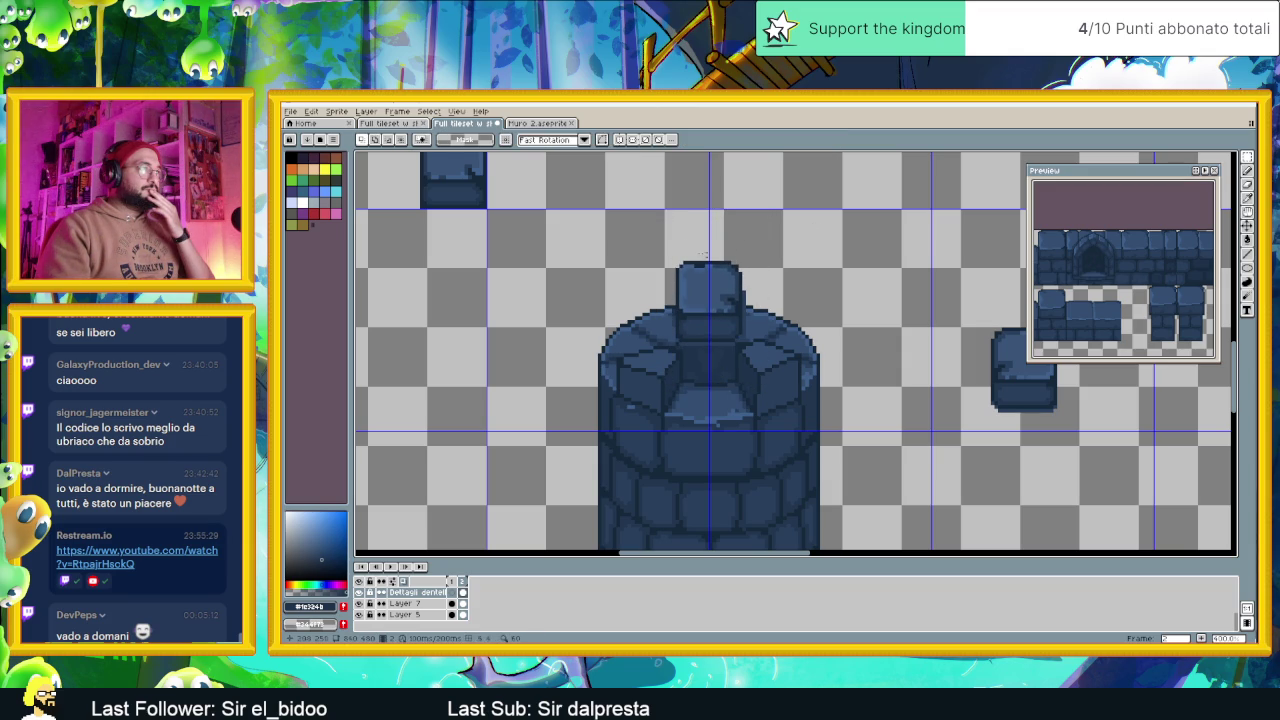
{"action": "left_click_drag", "start_coordinate": [662, 242], "coordinate": [760, 296]}
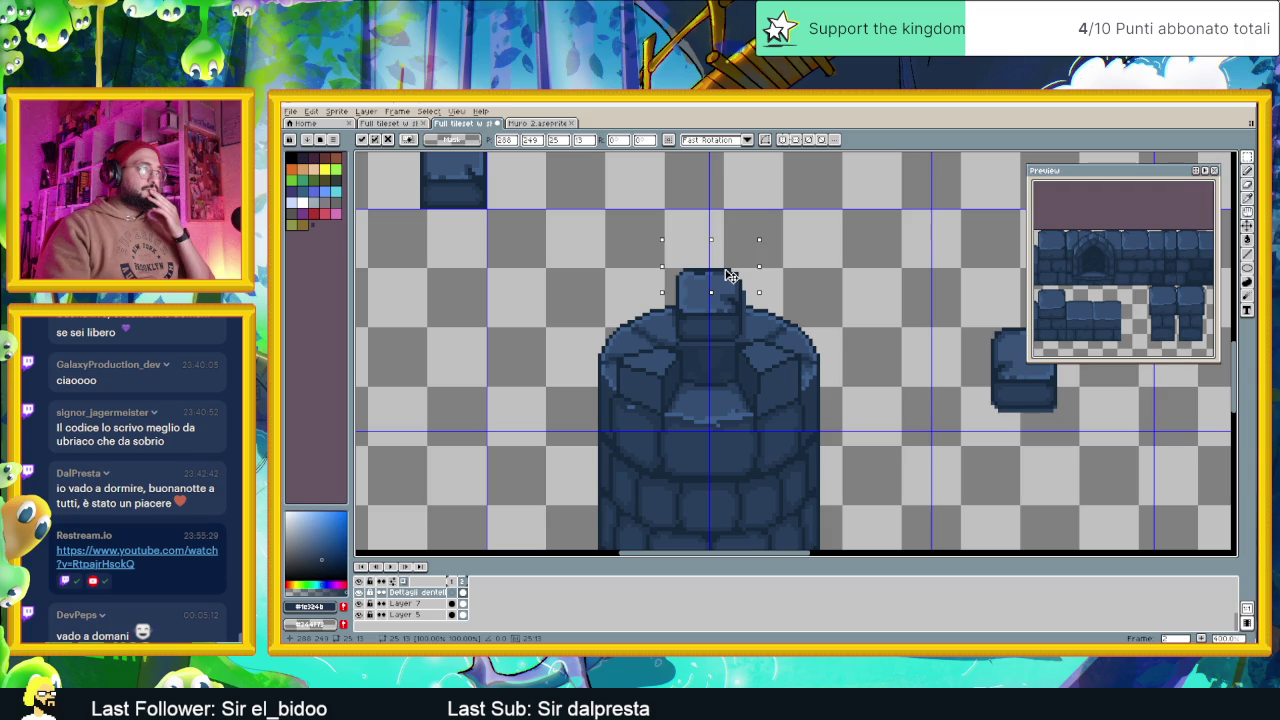
{"action": "key", "text": "ctrl+d"}
{"action": "scroll", "coordinate": [851, 299], "scroll_direction": "down", "scroll_amount": 4}
{"action": "scroll", "coordinate": [819, 316], "scroll_direction": "up", "scroll_amount": 1}
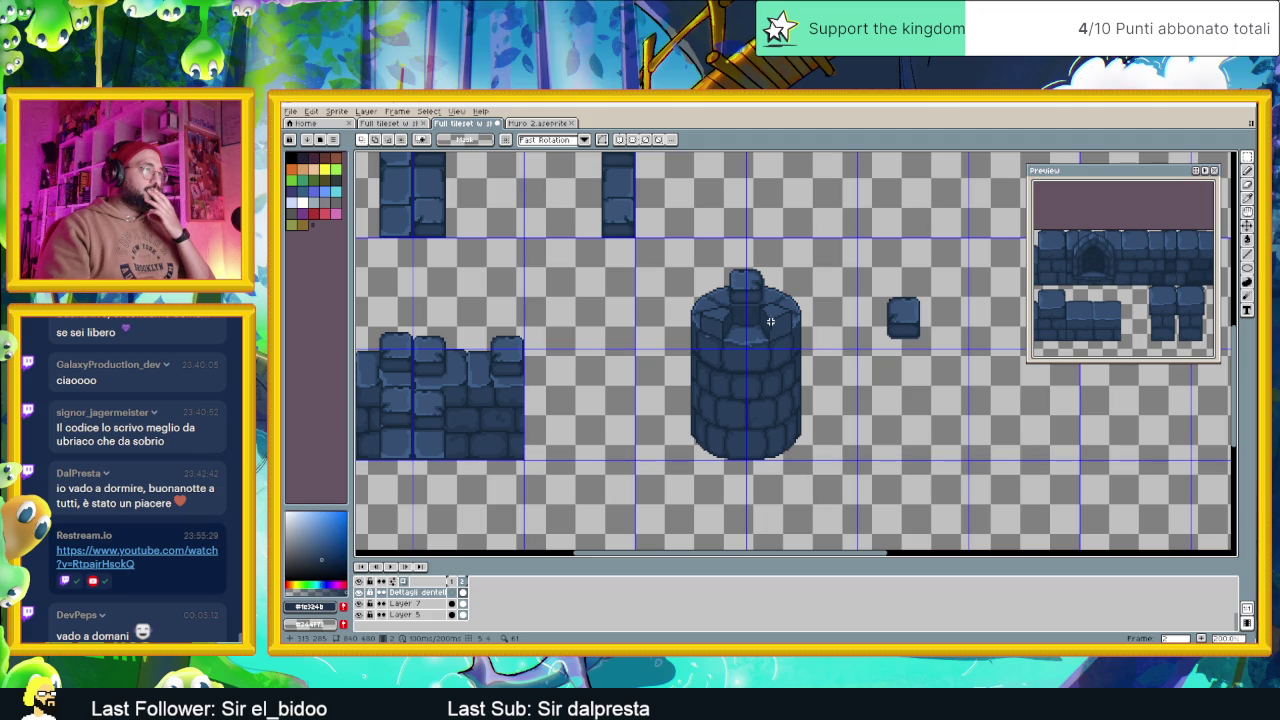
Select the top section of the tower and nudge it slightly right
{"action": "scroll", "coordinate": [766, 289], "scroll_direction": "up", "scroll_amount": 2}
{"action": "left_click_drag", "start_coordinate": [766, 208], "coordinate": [719, 328]}
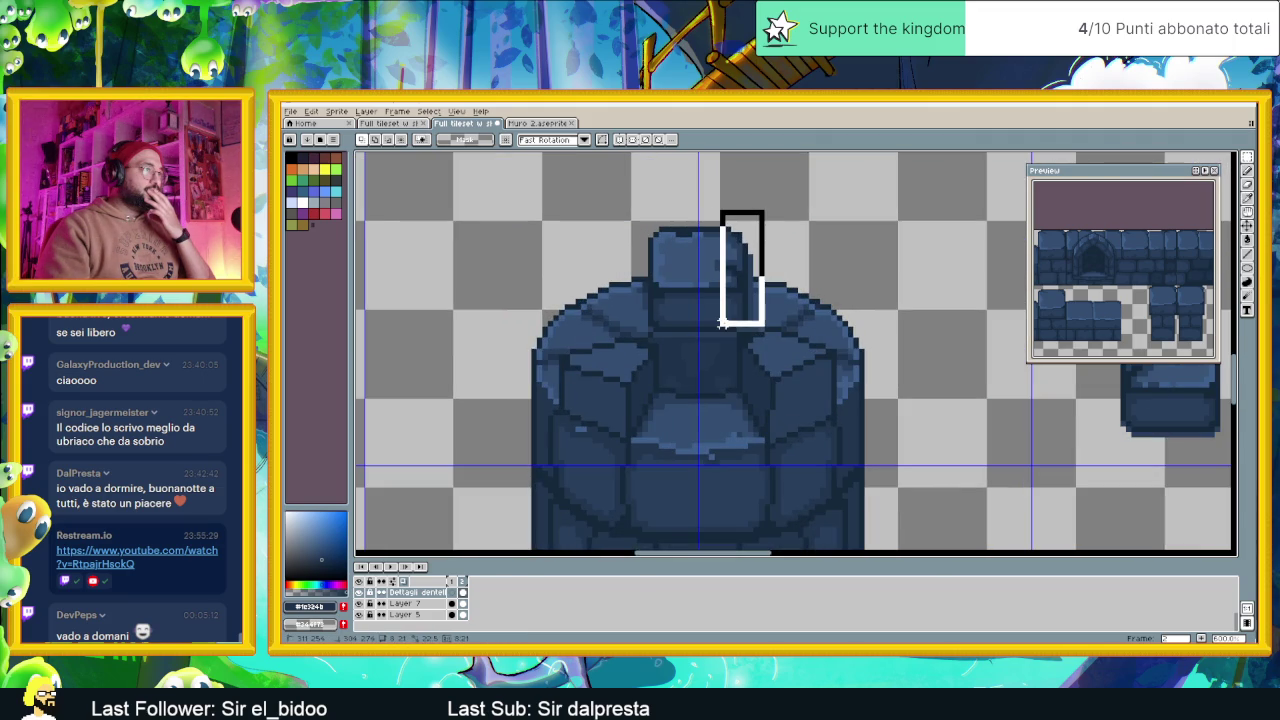
{"action": "left_click_drag", "start_coordinate": [715, 210], "coordinate": [761, 332]}
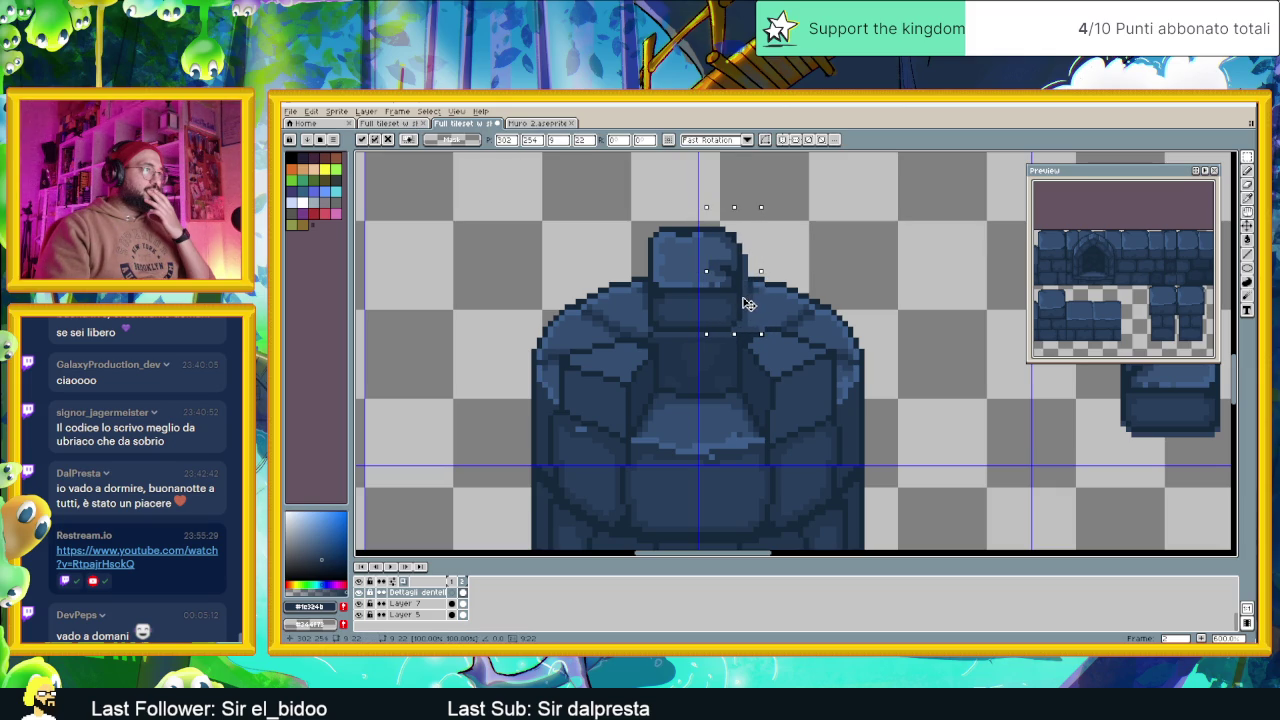
{"action": "left_click", "coordinate": [615, 206]}
{"action": "mouse_move", "coordinate": [615, 206]}
{"action": "left_mouse_down"}
{"action": "mouse_move", "coordinate": [678, 334]}
{"action": "mouse_move", "coordinate": [675, 292]}
{"action": "left_mouse_up"}
{"action": "left_click", "coordinate": [669, 292]}
{"action": "key", "text": "Return"}
Tilt the rim piece right of the top block by about -3°
{"action": "left_click_drag", "start_coordinate": [771, 206], "coordinate": [806, 214]}
{"action": "scroll", "coordinate": [897, 317], "scroll_direction": "down", "scroll_amount": 1}
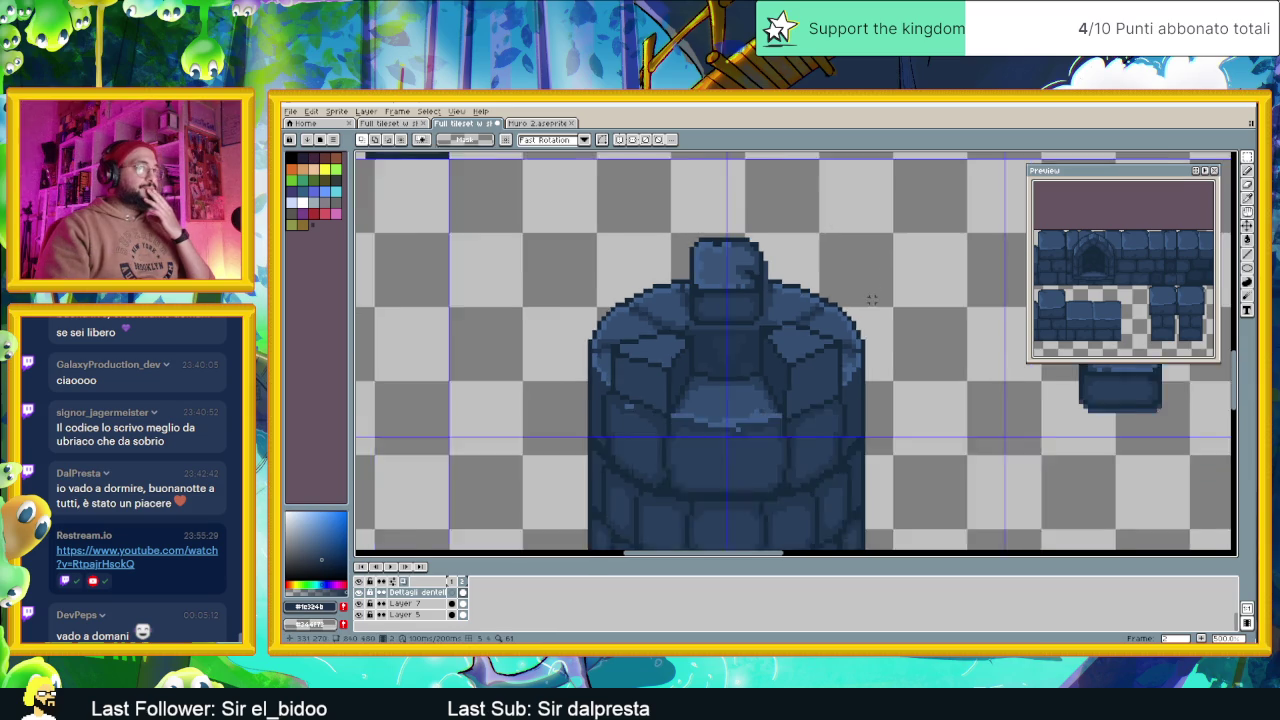
{"action": "scroll", "coordinate": [897, 317], "scroll_direction": "down", "scroll_amount": 1}
{"action": "scroll", "coordinate": [897, 317], "scroll_direction": "down", "scroll_amount": 1}
{"action": "scroll", "coordinate": [897, 317], "scroll_direction": "down", "scroll_amount": 2}
{"action": "scroll", "coordinate": [784, 323], "scroll_direction": "up", "scroll_amount": 1}
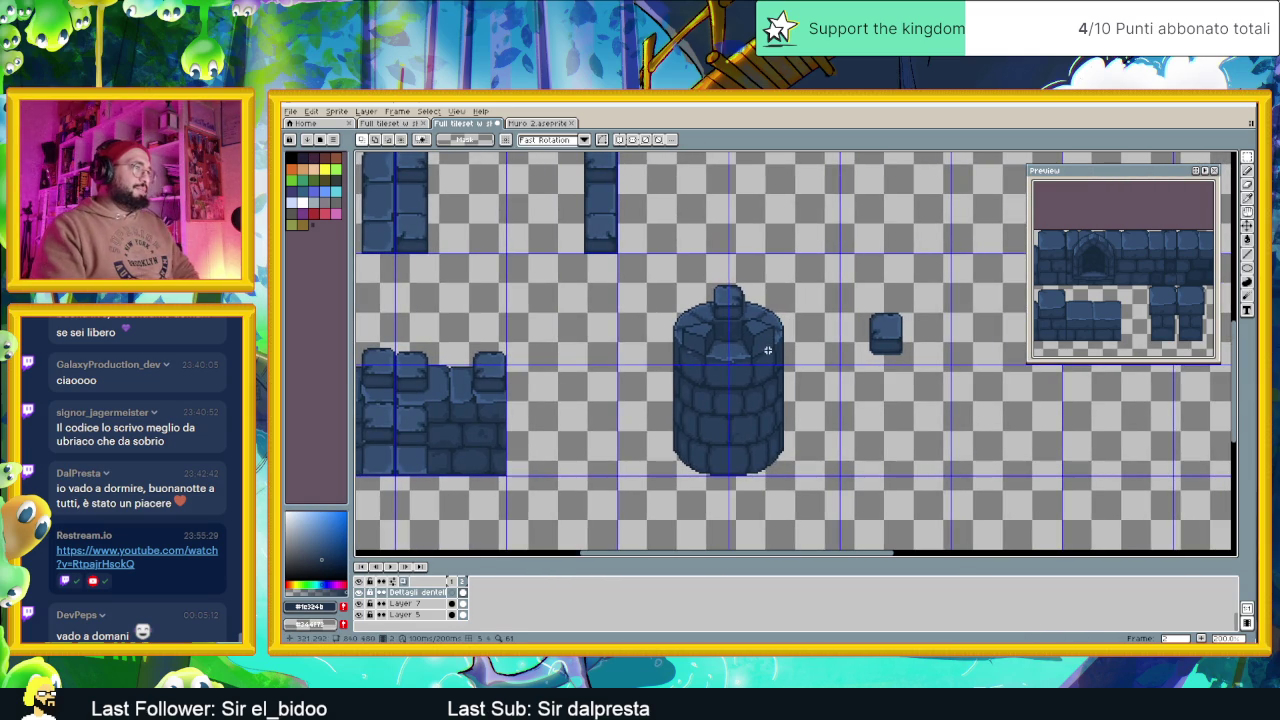
{"action": "scroll", "coordinate": [770, 350], "scroll_direction": "down", "scroll_amount": 1}
{"action": "scroll", "coordinate": [780, 351], "scroll_direction": "down", "scroll_amount": 1}
{"action": "scroll", "coordinate": [790, 352], "scroll_direction": "up", "scroll_amount": 1}
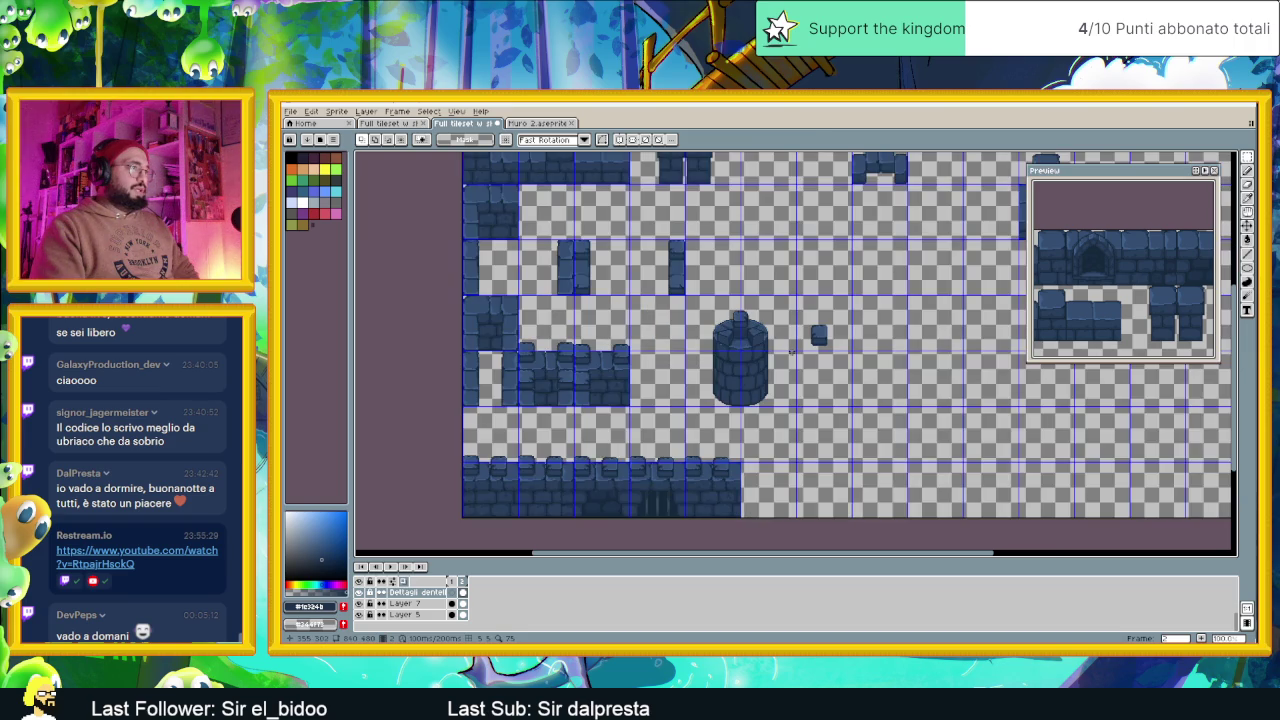
{"action": "scroll", "coordinate": [764, 352], "scroll_direction": "up", "scroll_amount": 1}
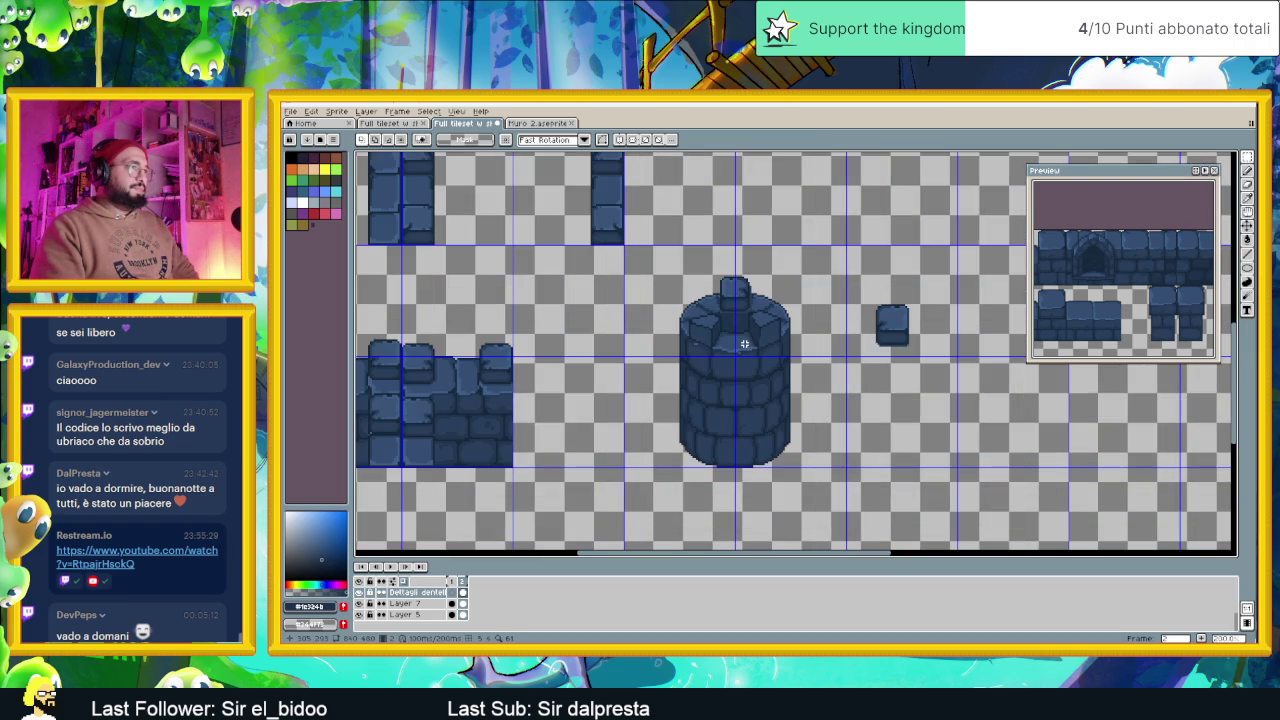
{"action": "scroll", "coordinate": [766, 338], "scroll_direction": "up", "scroll_amount": 2}
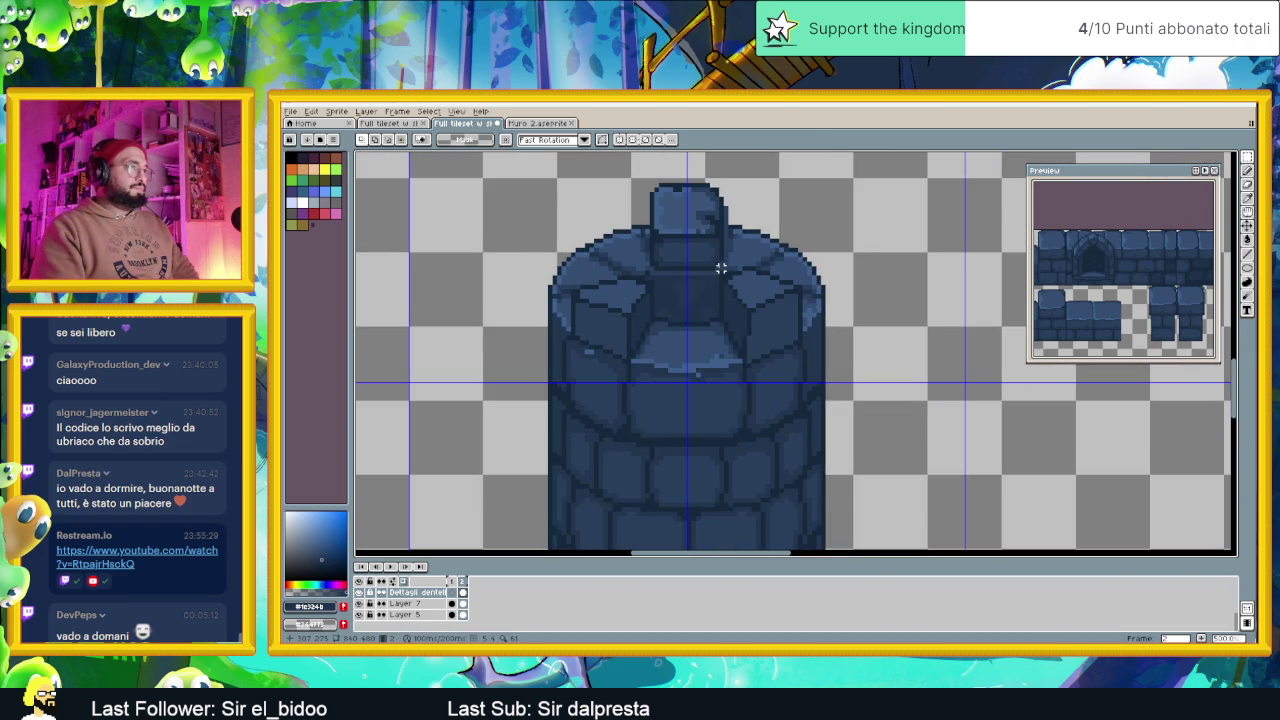
{"action": "left_click_drag", "start_coordinate": [716, 268], "coordinate": [805, 380]}
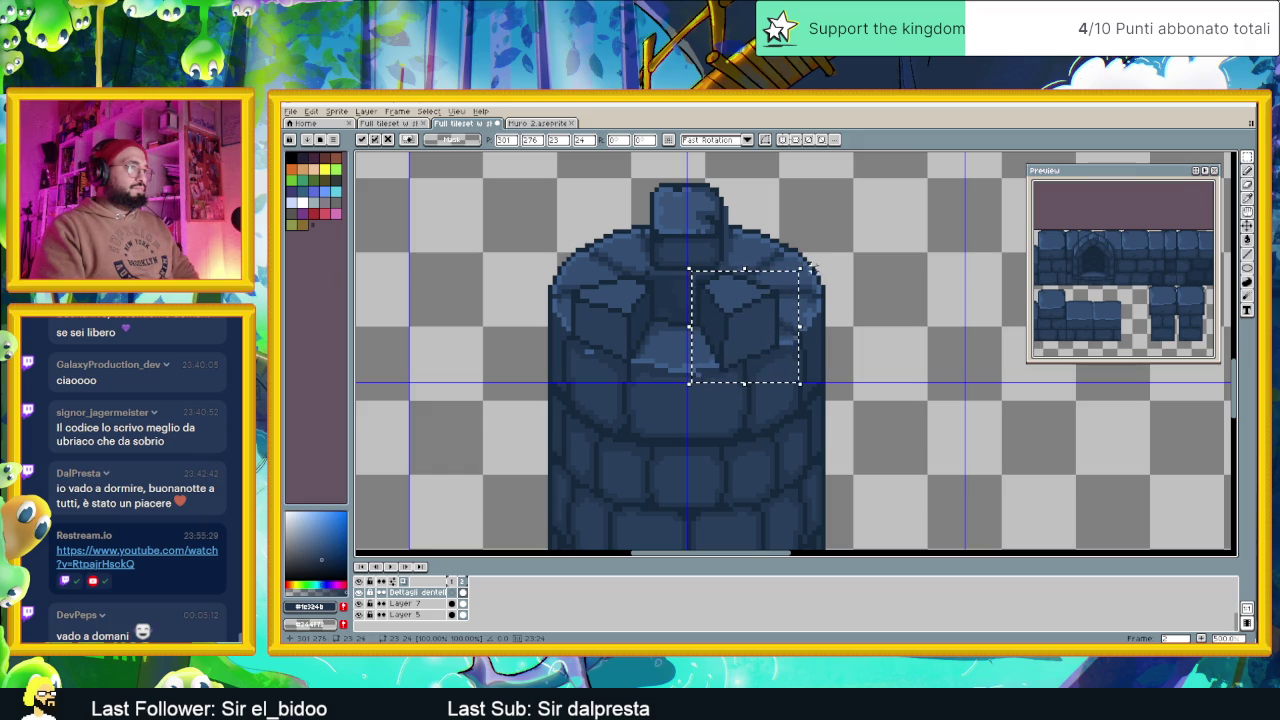
{"action": "left_click_drag", "start_coordinate": [807, 264], "coordinate": [813, 272]}
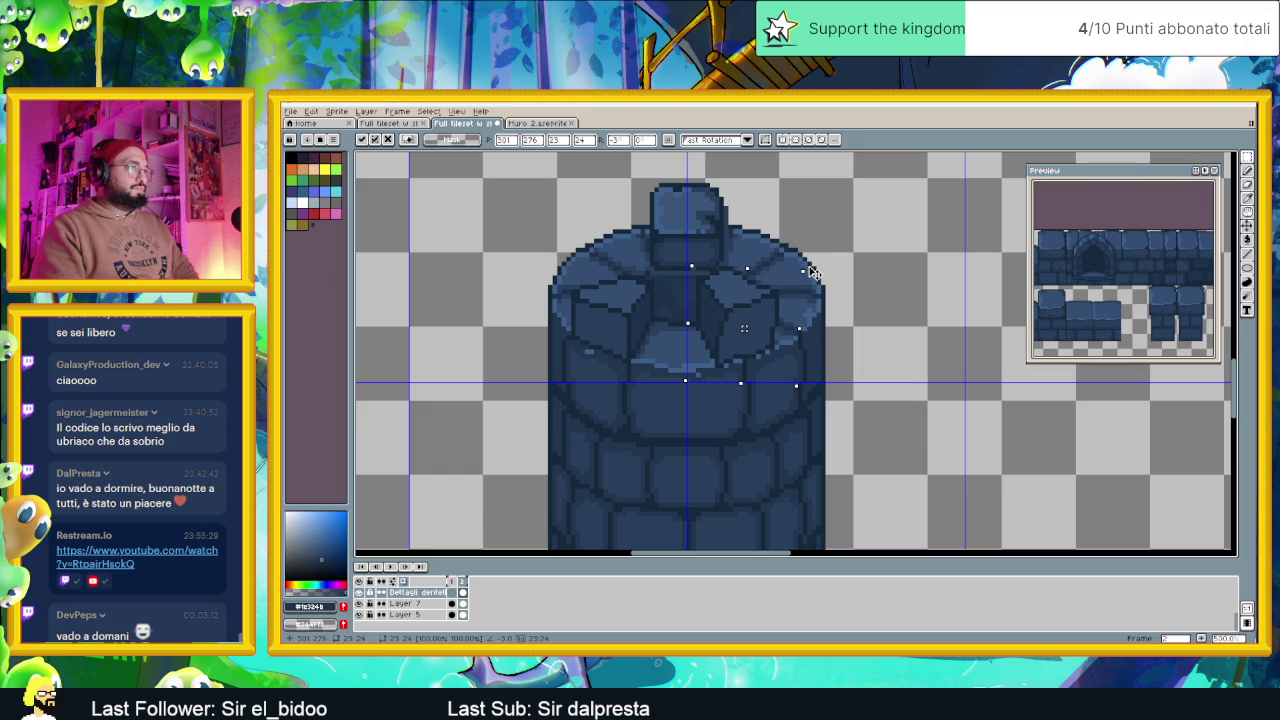
{"action": "key", "text": "ctrl+d"}
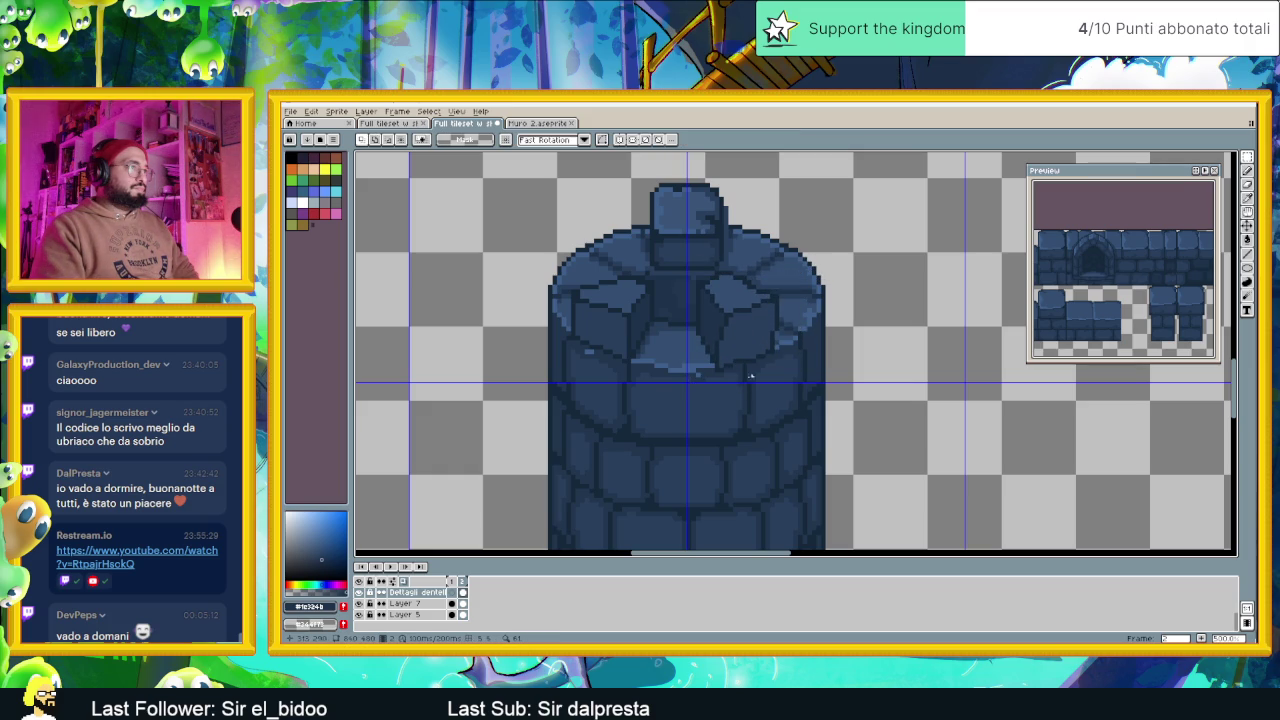
Shift the left rim pieces up one pixel and clear the selection
{"action": "left_click_drag", "start_coordinate": [567, 259], "coordinate": [668, 370]}
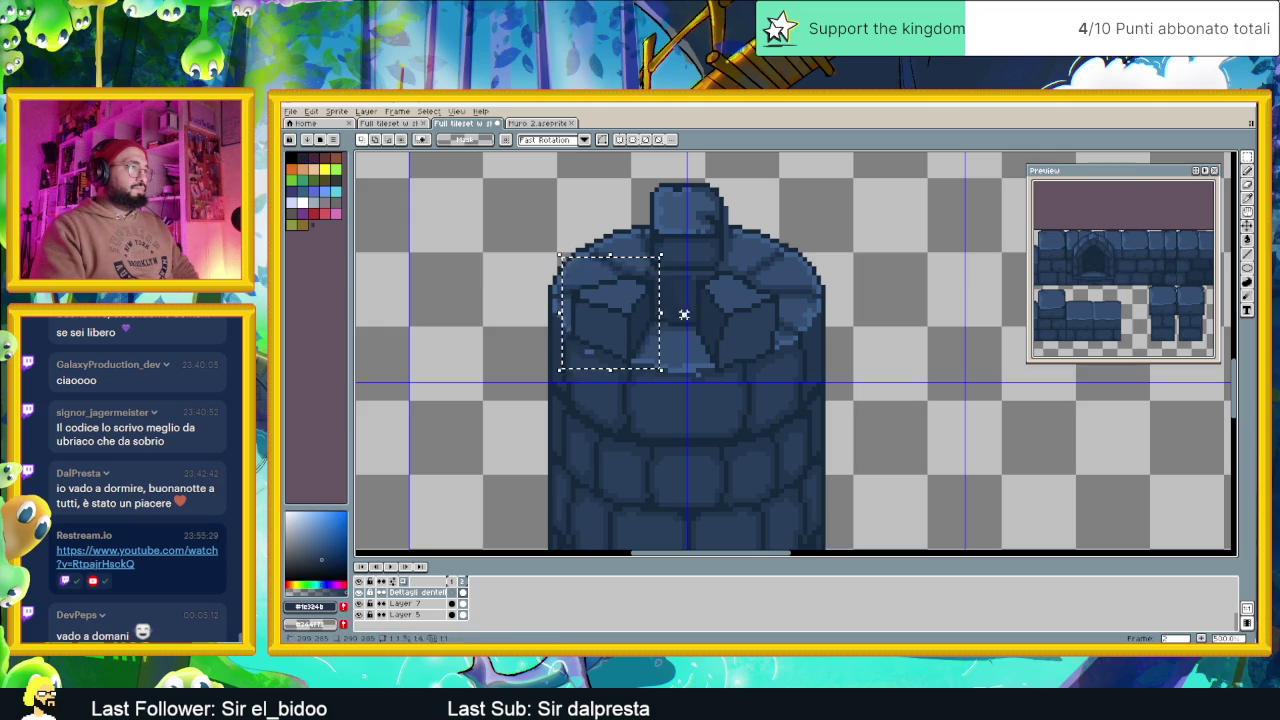
{"action": "mouse_move", "coordinate": [567, 277]}
{"action": "left_mouse_down"}
{"action": "mouse_move", "coordinate": [665, 350]}
{"action": "mouse_move", "coordinate": [674, 374]}
{"action": "left_mouse_up"}
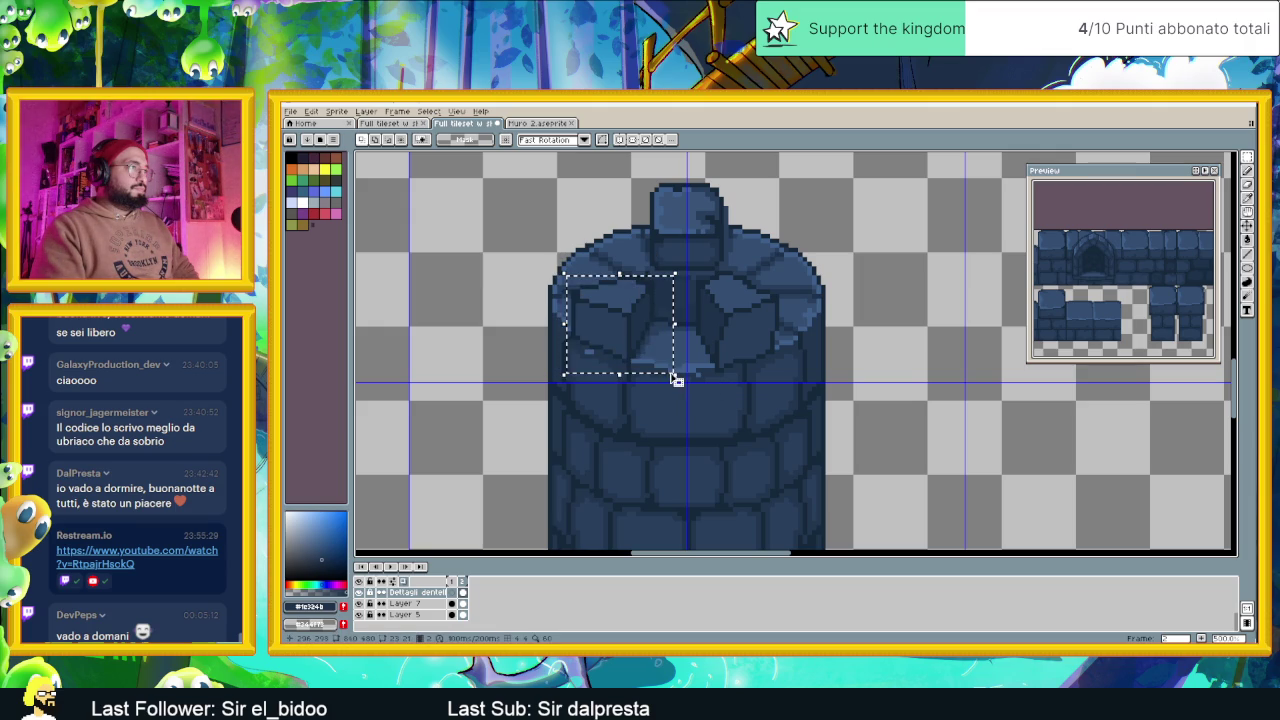
{"action": "left_click_drag", "start_coordinate": [626, 326], "coordinate": [637, 334]}
{"action": "key", "text": "Up"}
{"action": "key", "text": "Return"}
{"action": "key", "text": "ctrl+d"}
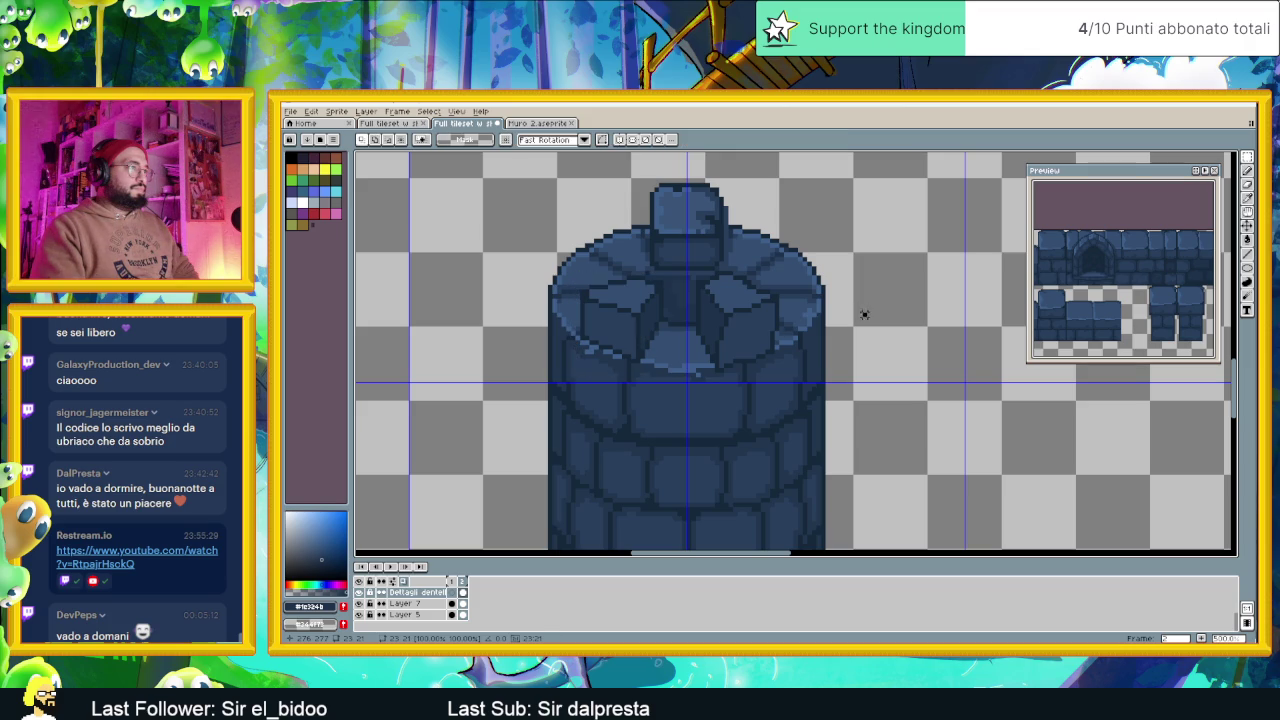
{"action": "scroll", "coordinate": [820, 356], "scroll_direction": "down", "scroll_amount": 1}
{"action": "scroll", "coordinate": [820, 356], "scroll_direction": "down", "scroll_amount": 2}
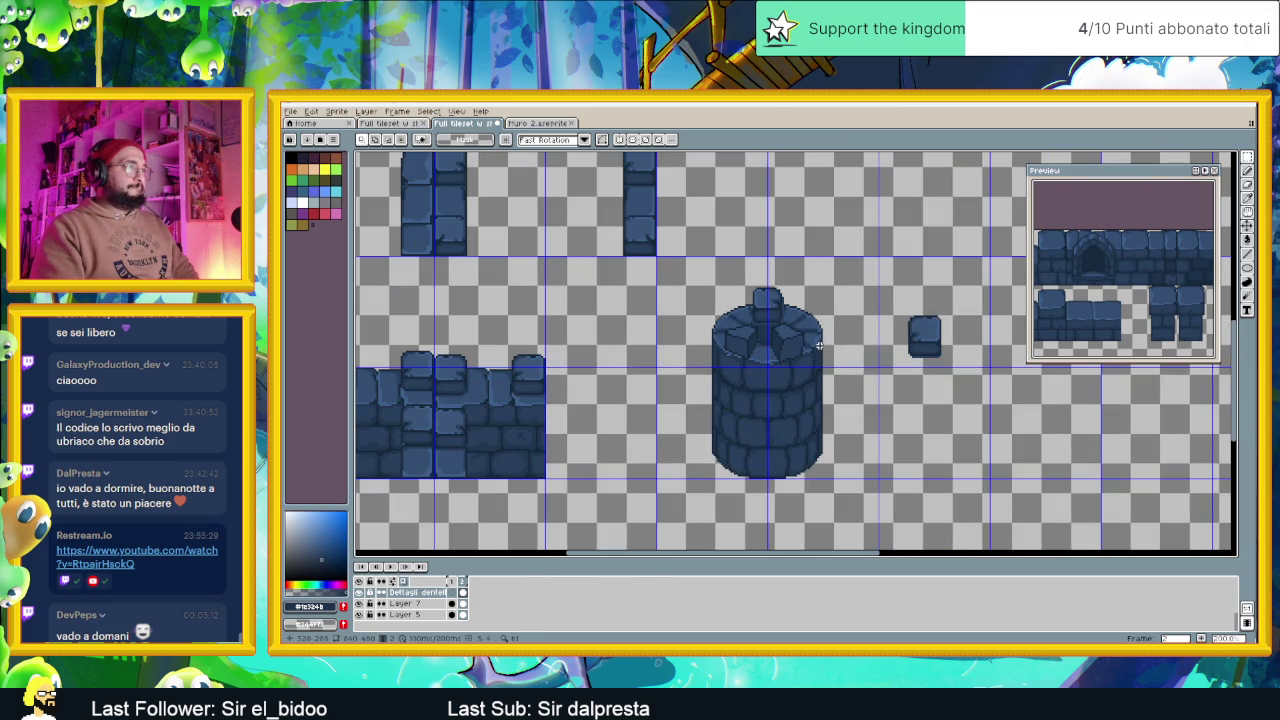
Select the rim blocks across the tower top and remove them, leaving the oval opening
{"action": "scroll", "coordinate": [818, 345], "scroll_direction": "down", "scroll_amount": 2}
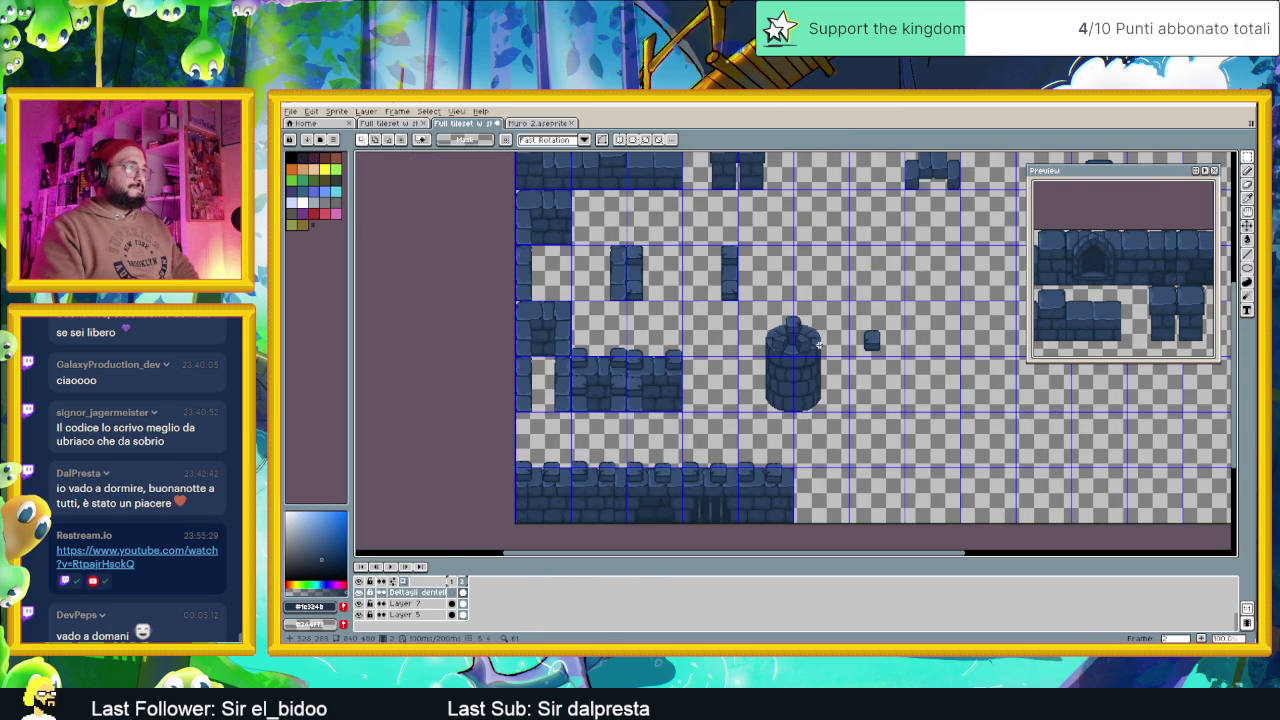
{"action": "scroll", "coordinate": [818, 345], "scroll_direction": "up", "scroll_amount": 1}
{"action": "scroll", "coordinate": [790, 330], "scroll_direction": "up", "scroll_amount": 1}
{"action": "scroll", "coordinate": [765, 318], "scroll_direction": "up", "scroll_amount": 1}
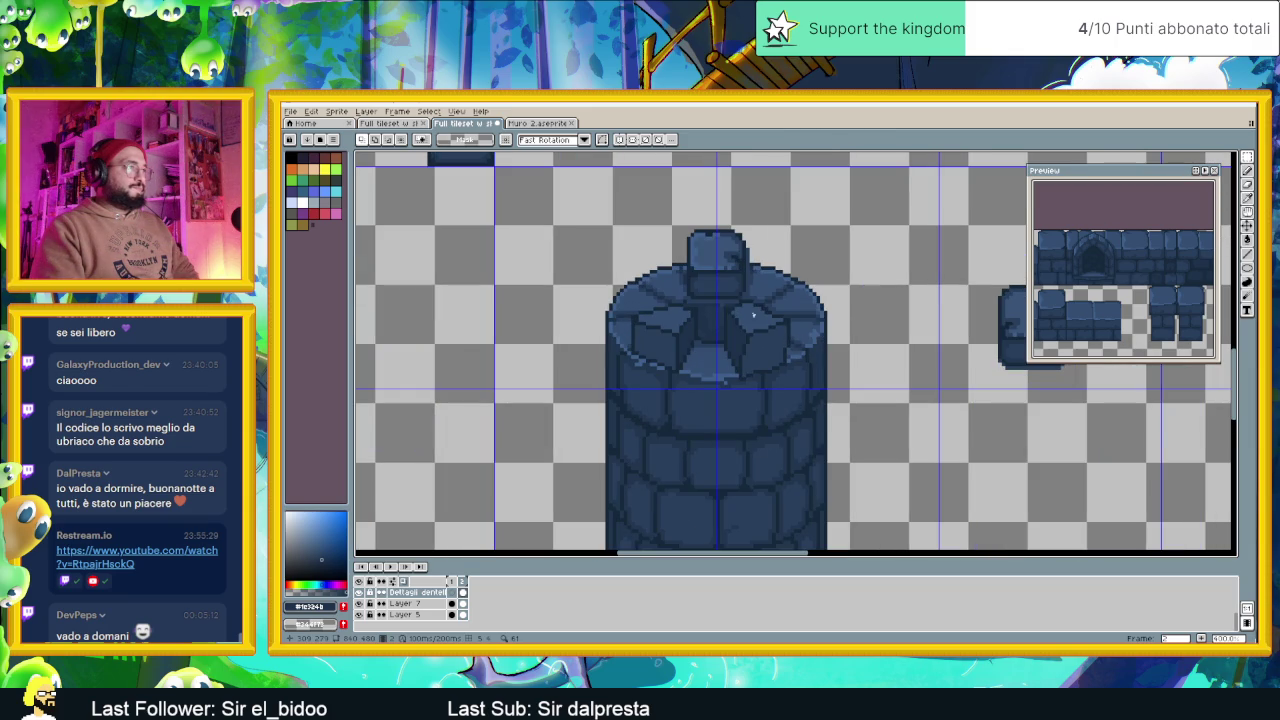
{"action": "left_click_drag", "start_coordinate": [620, 296], "coordinate": [816, 388]}
{"action": "left_click", "coordinate": [731, 314]}
{"action": "left_click_drag", "start_coordinate": [606, 299], "coordinate": [830, 398]}
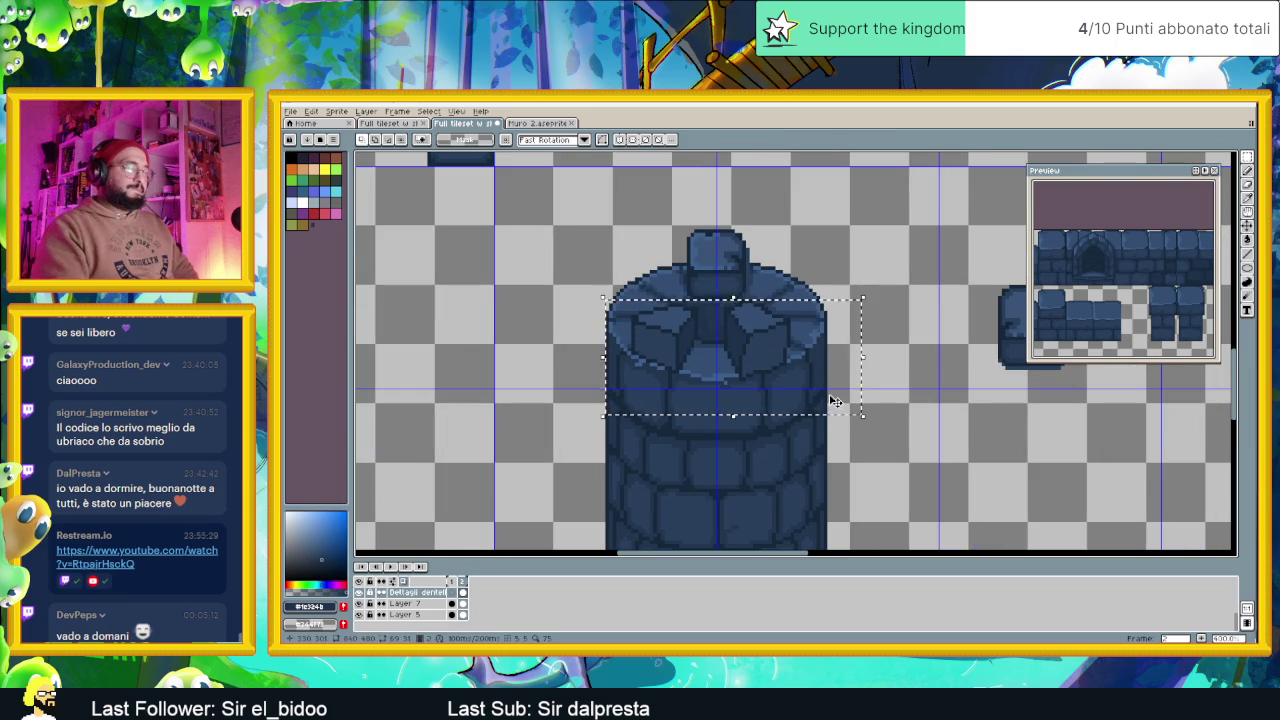
{"action": "key", "text": "ctrl+z"}
{"action": "scroll", "coordinate": [773, 335], "scroll_direction": "up", "scroll_amount": 1}
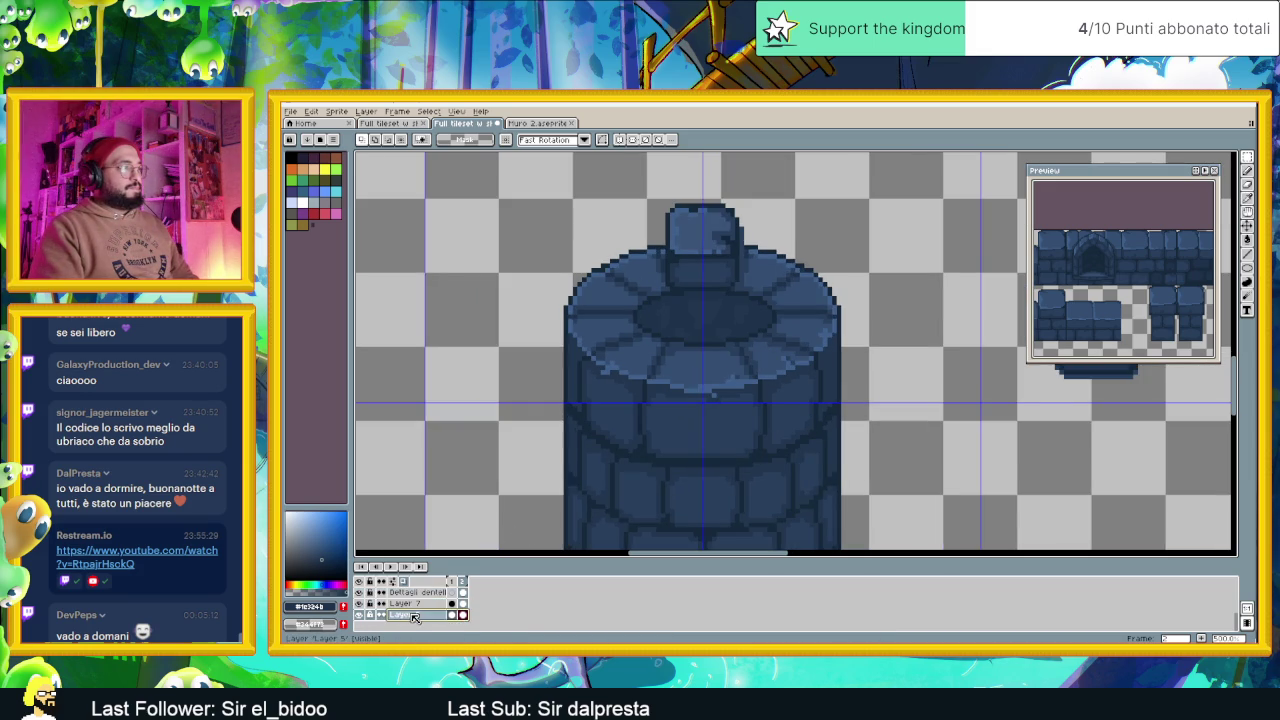
Set Layer 5's opacity to 76% in Layer Properties
{"action": "double_click", "coordinate": [405, 614]}
{"action": "left_click", "coordinate": [1040, 446]}
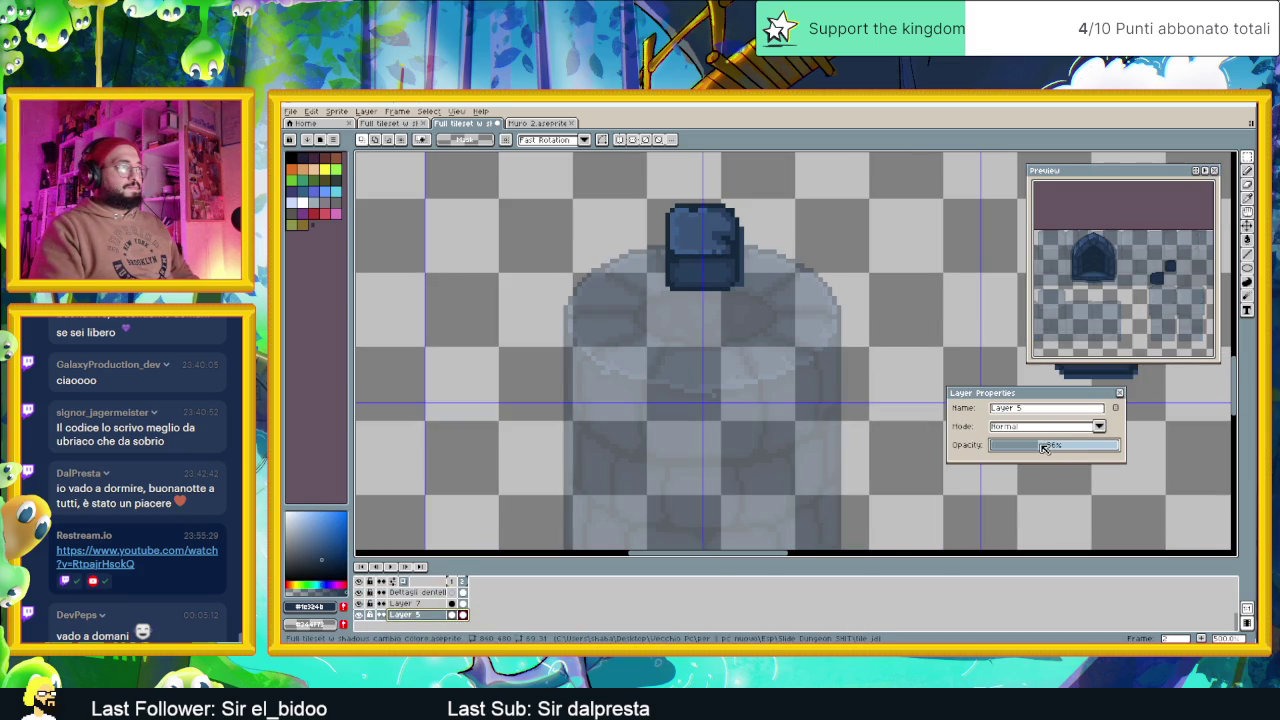
{"action": "left_click_drag", "start_coordinate": [1053, 447], "coordinate": [1090, 446]}
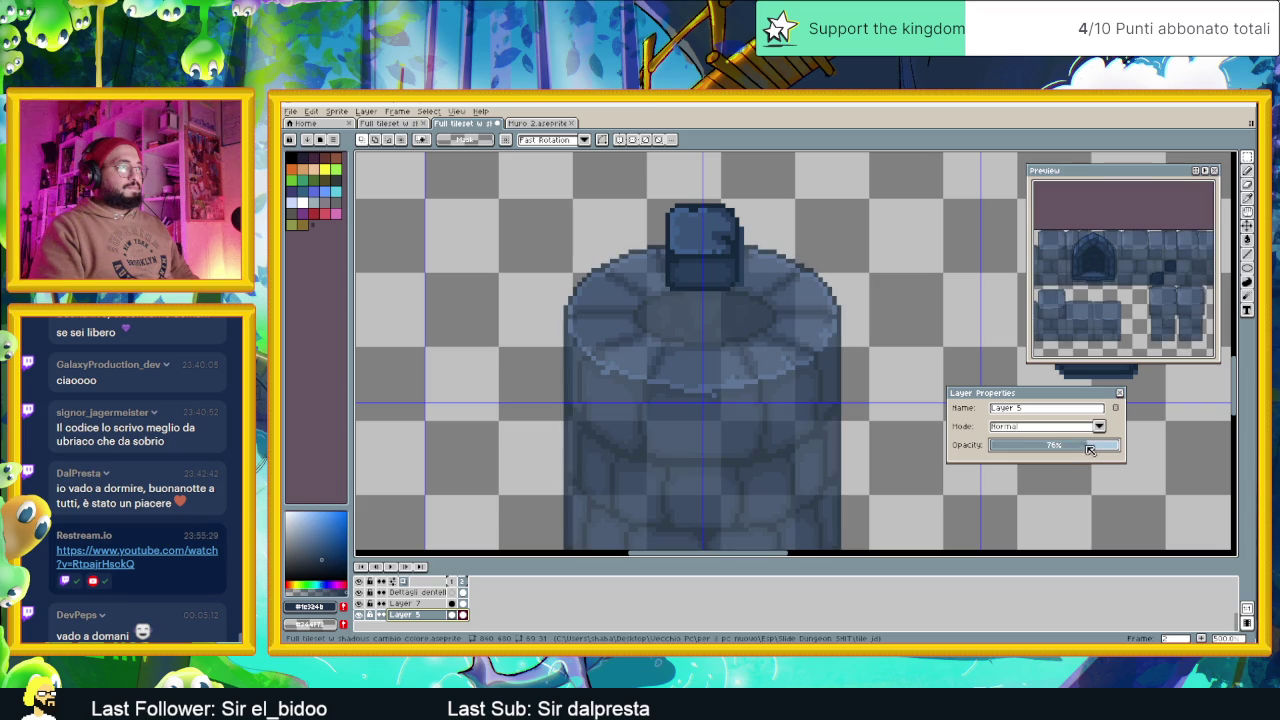
{"action": "left_click", "coordinate": [1121, 393]}
{"action": "scroll", "coordinate": [705, 355], "scroll_direction": "up", "scroll_amount": 1}
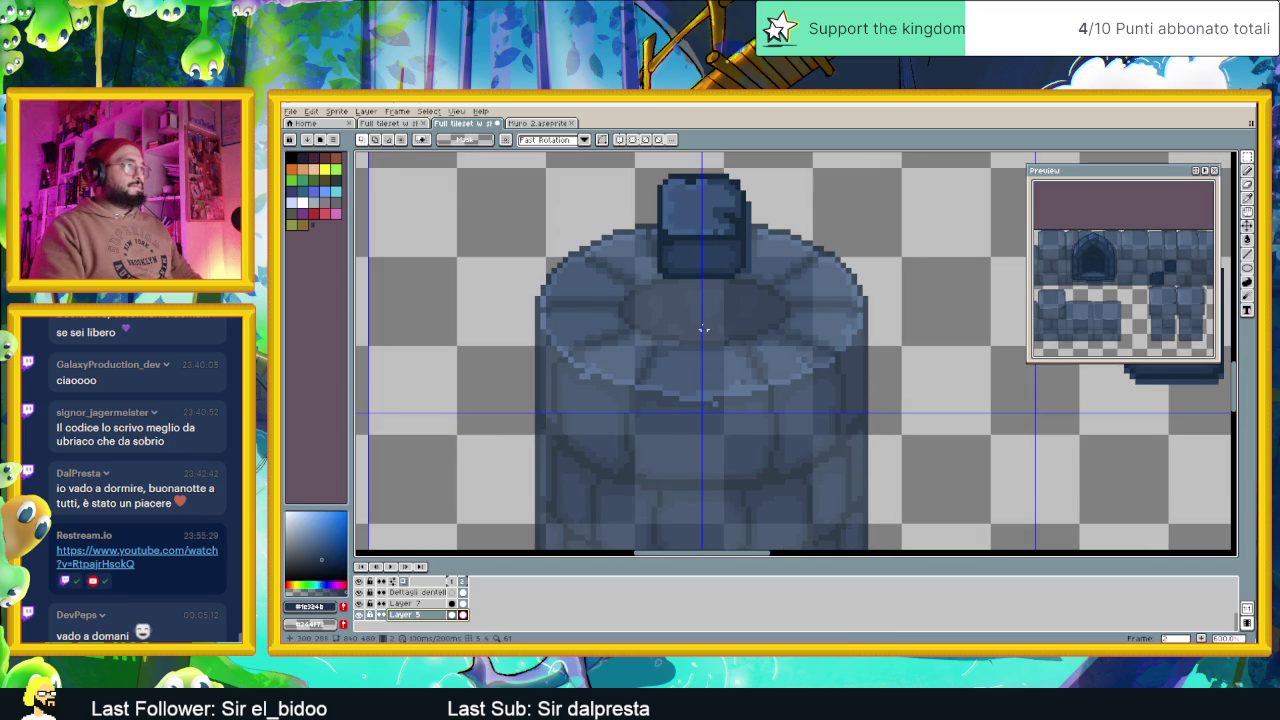
{"action": "key", "text": "i"}
{"action": "key", "text": "m"}
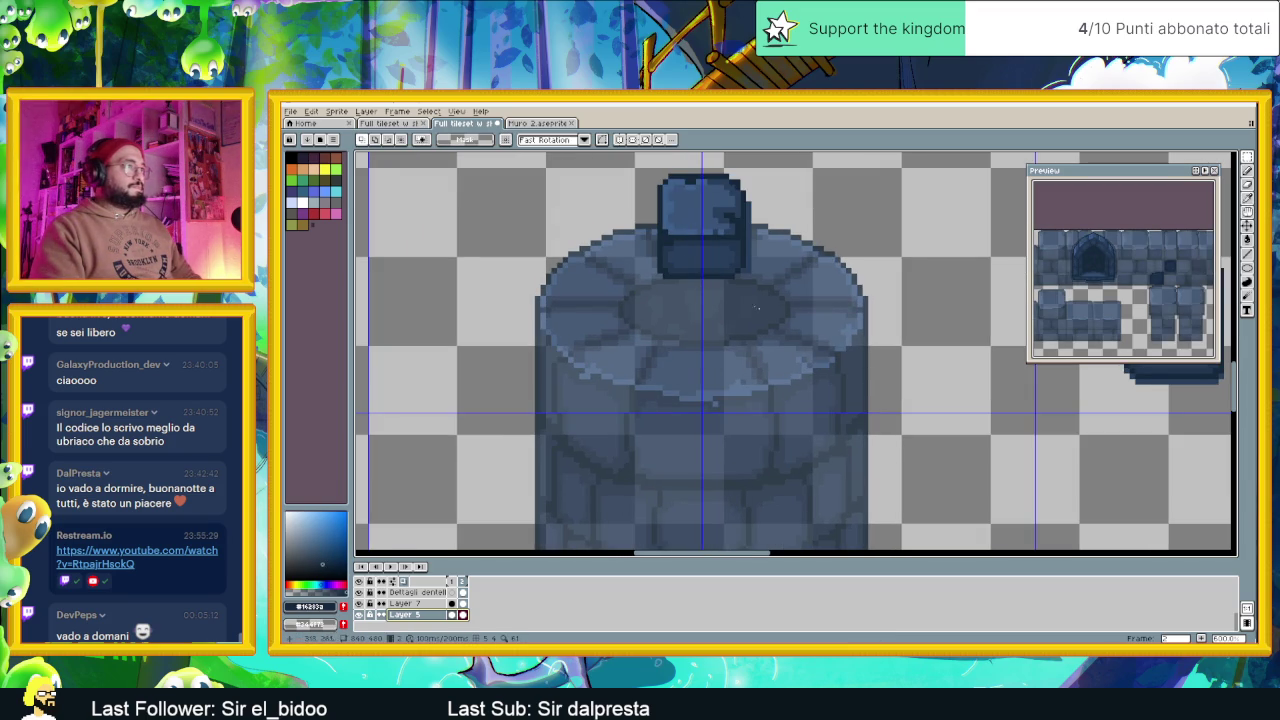
{"action": "left_click", "coordinate": [1247, 254]}
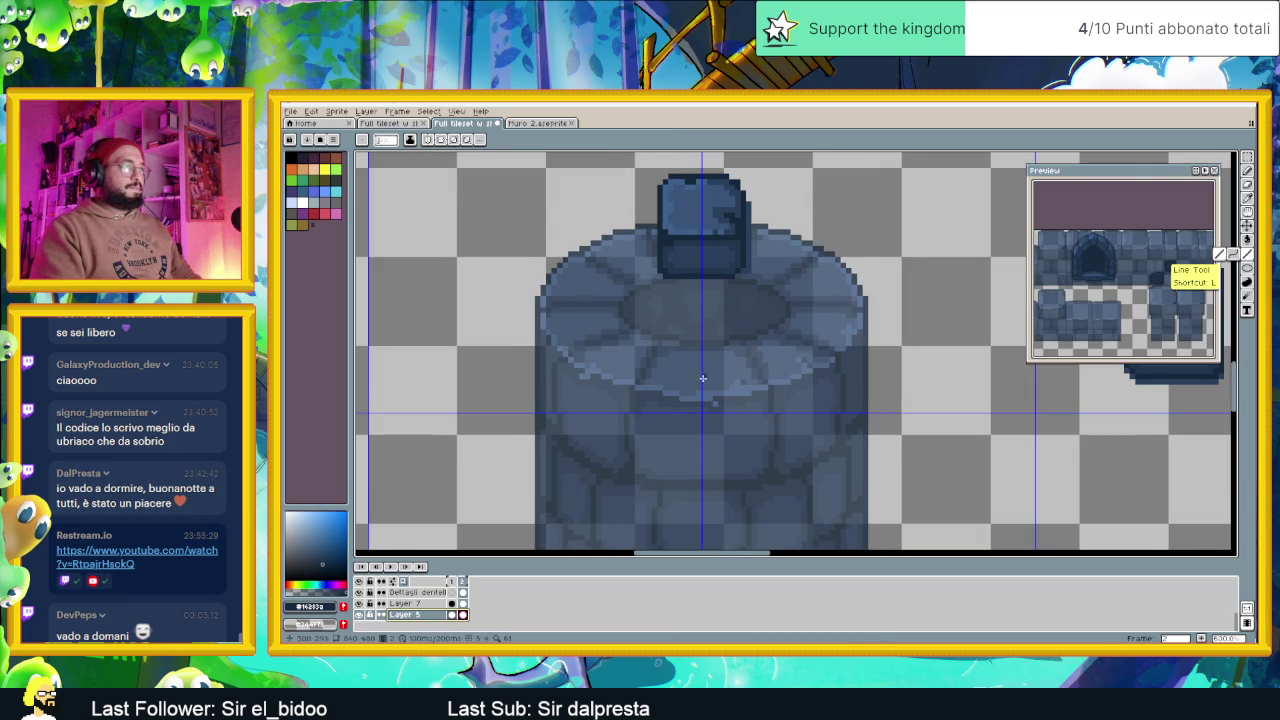
Sketch dark diagonal strokes on the tower top's right side, undoing the stray ones
{"action": "scroll", "coordinate": [715, 365], "scroll_direction": "up", "scroll_amount": 1}
{"action": "left_click_drag", "start_coordinate": [724, 340], "coordinate": [744, 396]}
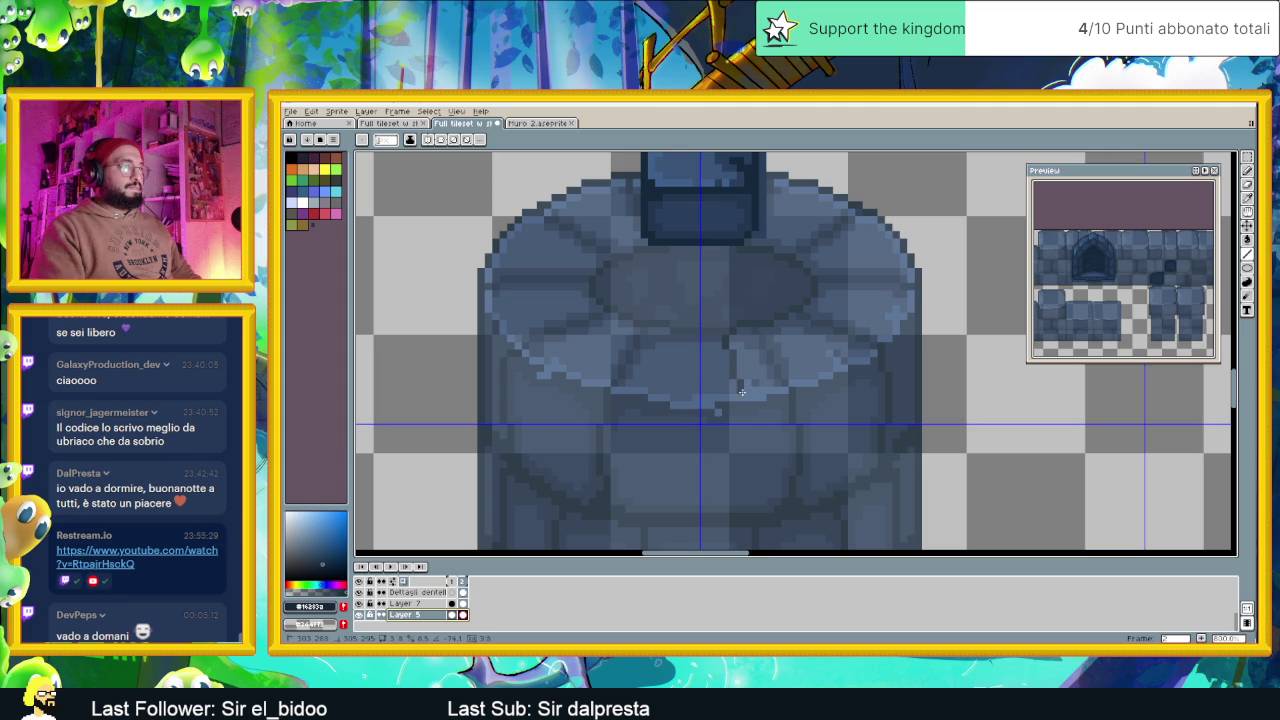
{"action": "key", "text": "ctrl+z"}
{"action": "key", "text": "v"}
{"action": "mouse_move", "coordinate": [738, 333]}
{"action": "left_mouse_down"}
{"action": "mouse_move", "coordinate": [767, 397]}
{"action": "mouse_move", "coordinate": [812, 382]}
{"action": "left_mouse_up"}
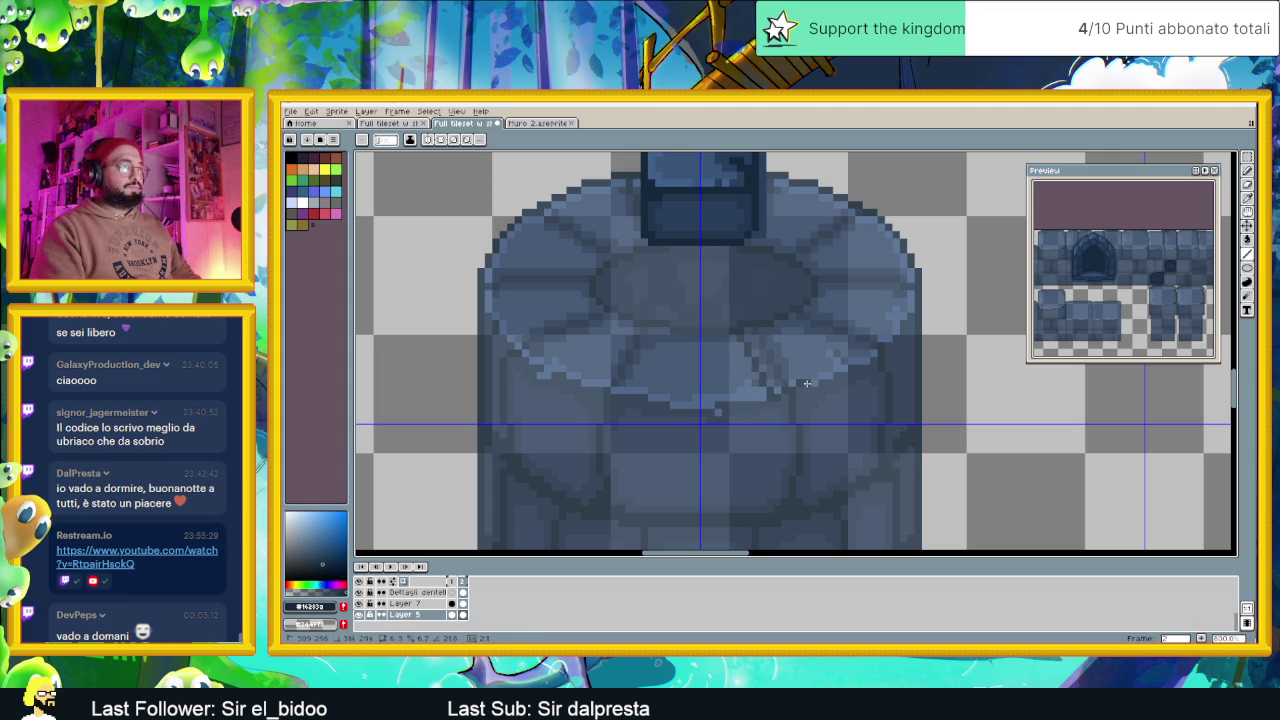
{"action": "left_click_drag", "start_coordinate": [813, 384], "coordinate": [847, 370]}
{"action": "left_click_drag", "start_coordinate": [857, 362], "coordinate": [792, 316]}
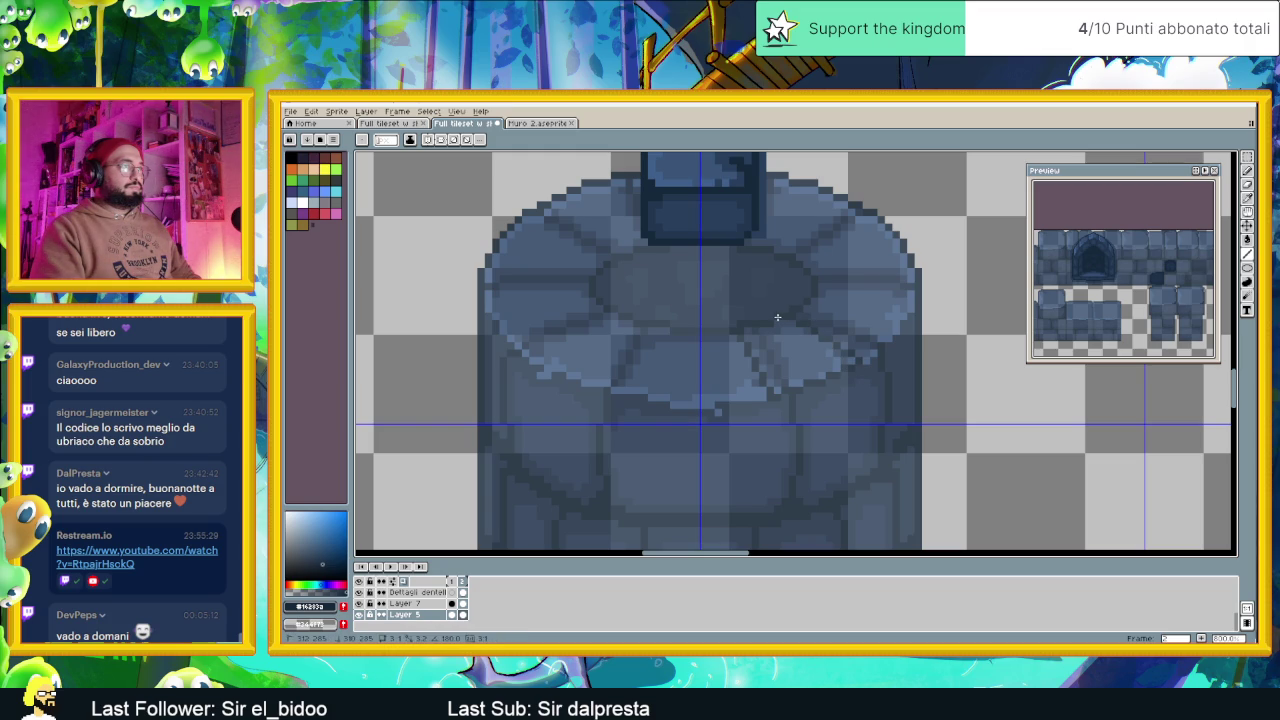
{"action": "key", "text": "ctrl+z"}
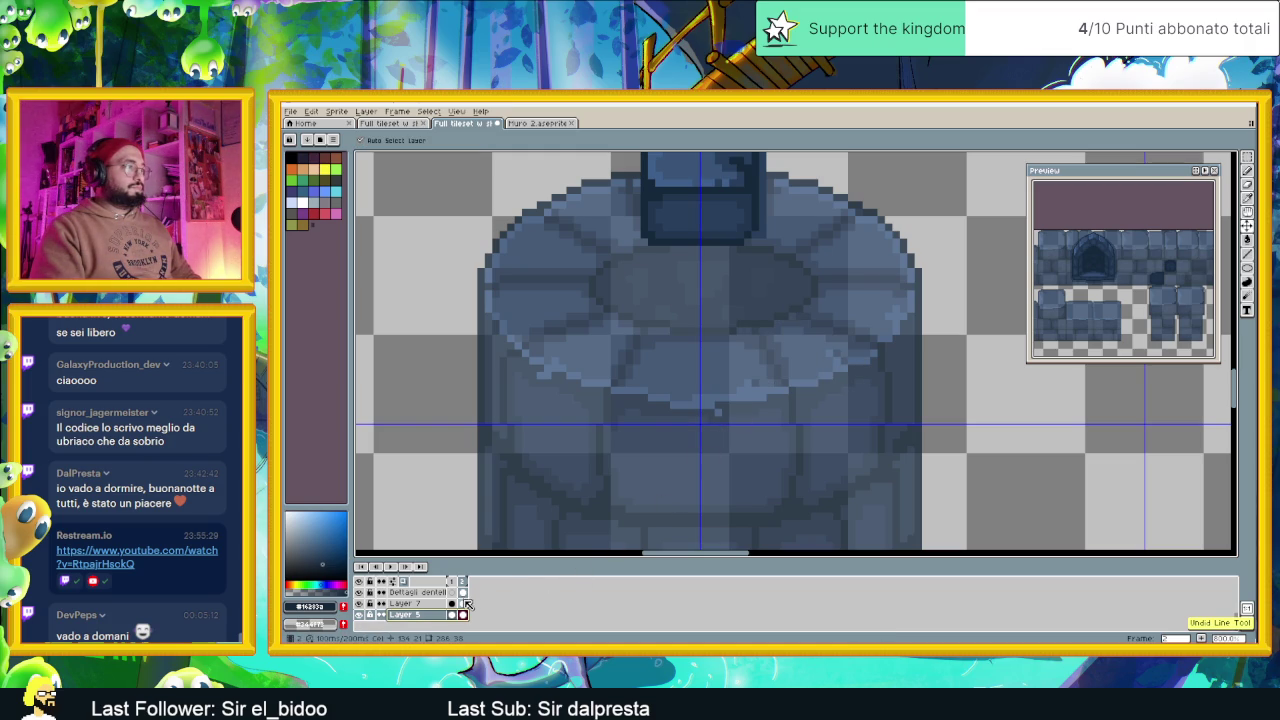
On the crenellation details layer, draw the dark outline of a wedge-shaped block
{"action": "left_click", "coordinate": [463, 593]}
{"action": "left_click_drag", "start_coordinate": [731, 333], "coordinate": [762, 397]}
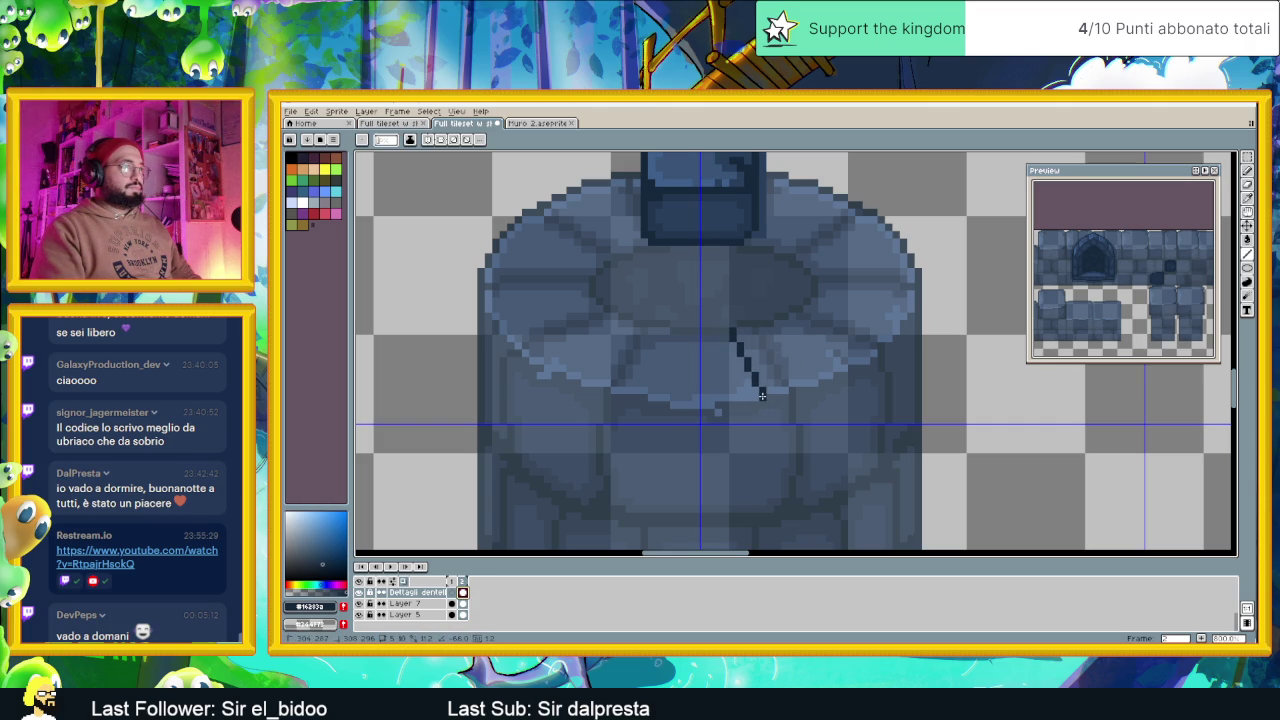
{"action": "left_click_drag", "start_coordinate": [762, 395], "coordinate": [850, 369]}
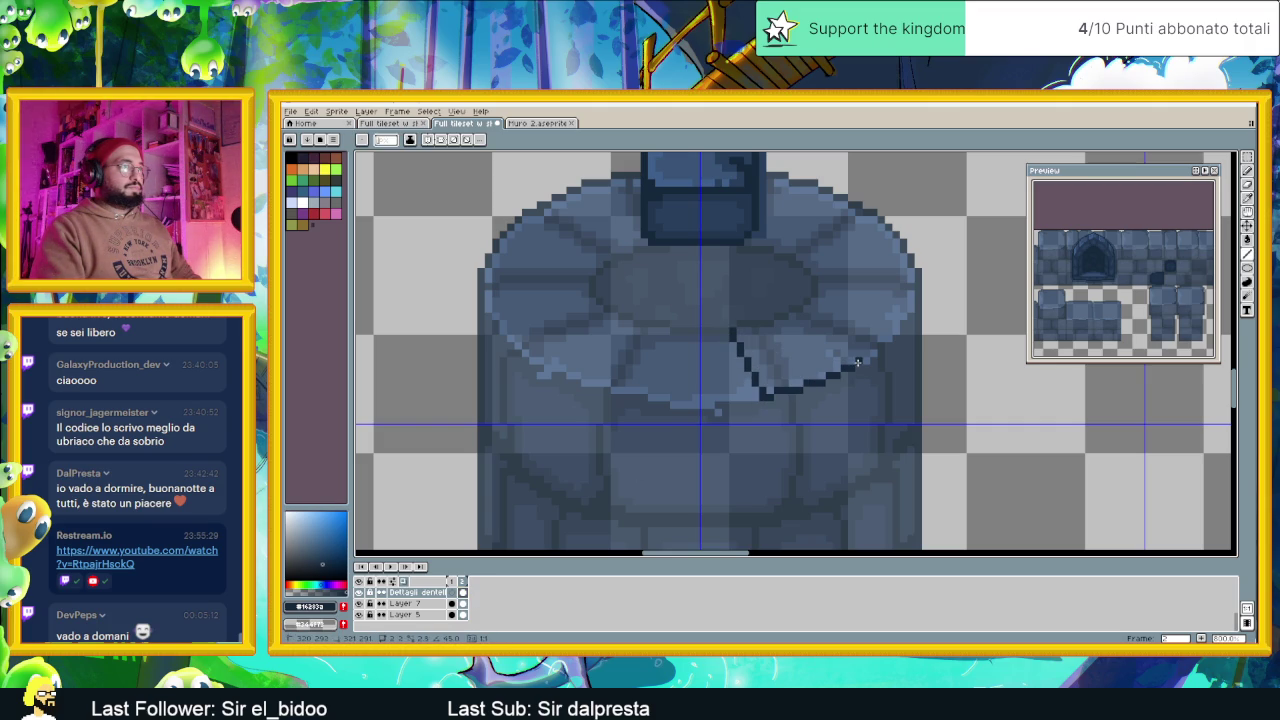
{"action": "mouse_move", "coordinate": [855, 363]}
{"action": "left_mouse_down"}
{"action": "mouse_move", "coordinate": [805, 327]}
{"action": "mouse_move", "coordinate": [732, 329]}
{"action": "left_mouse_up"}
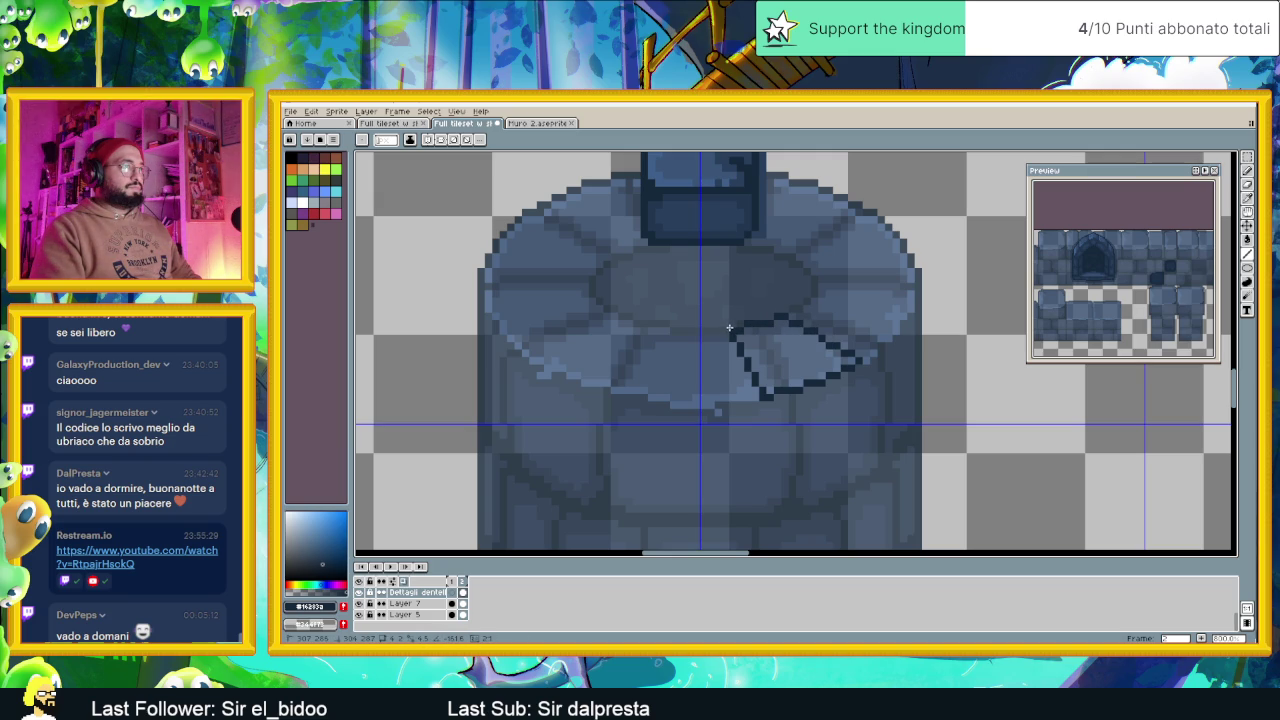
{"action": "scroll", "coordinate": [843, 358], "scroll_direction": "up", "scroll_amount": 2}
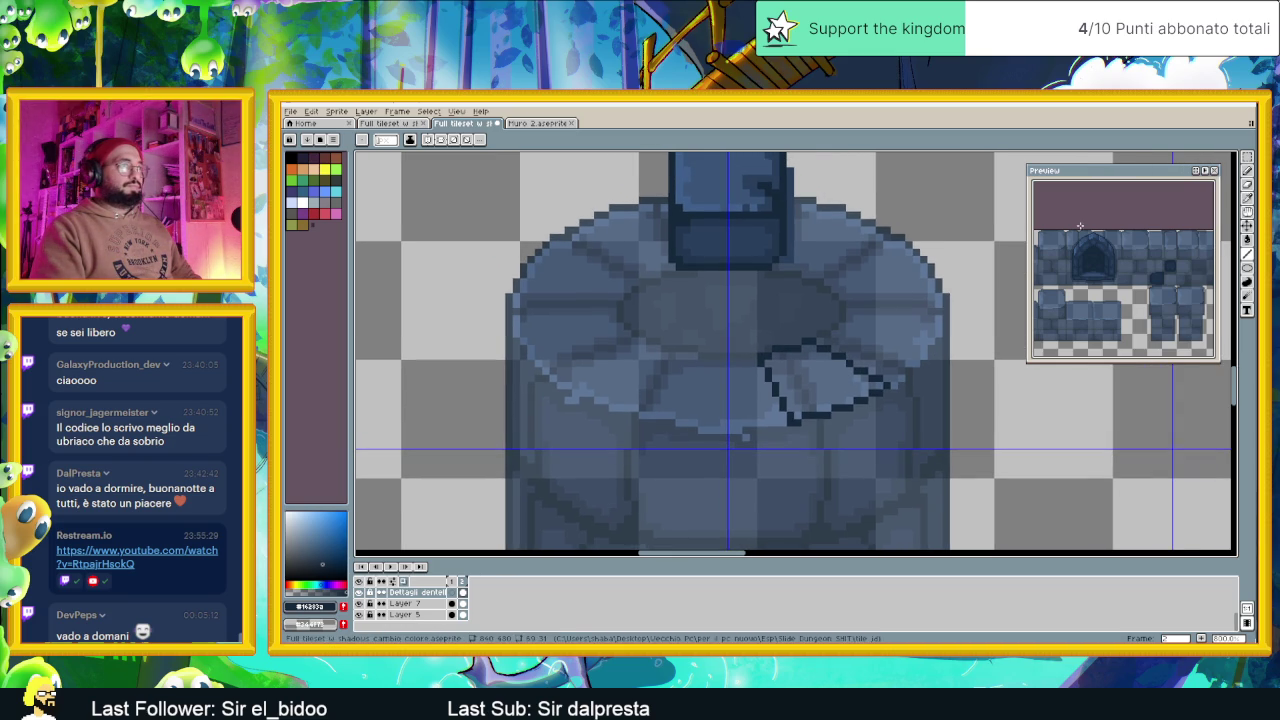
{"action": "key", "text": "m"}
{"action": "scroll", "coordinate": [848, 354], "scroll_direction": "up", "scroll_amount": 2}
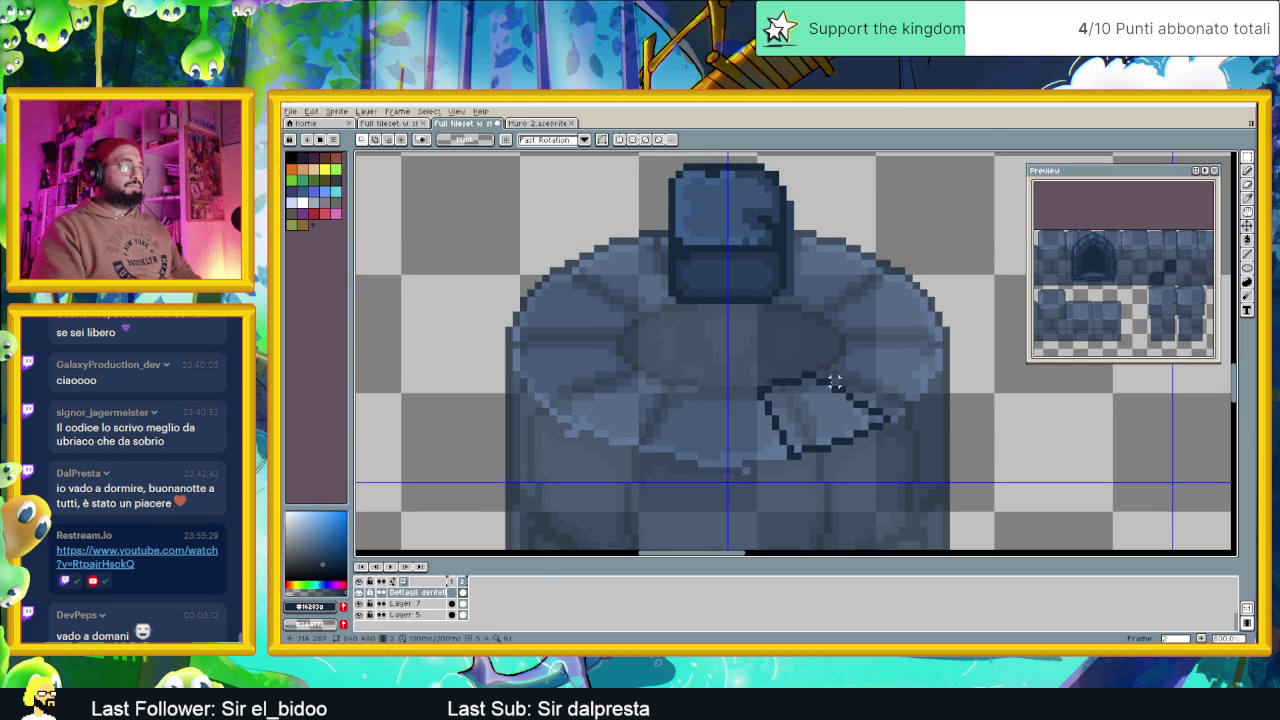
{"action": "left_click_drag", "start_coordinate": [752, 352], "coordinate": [907, 482]}
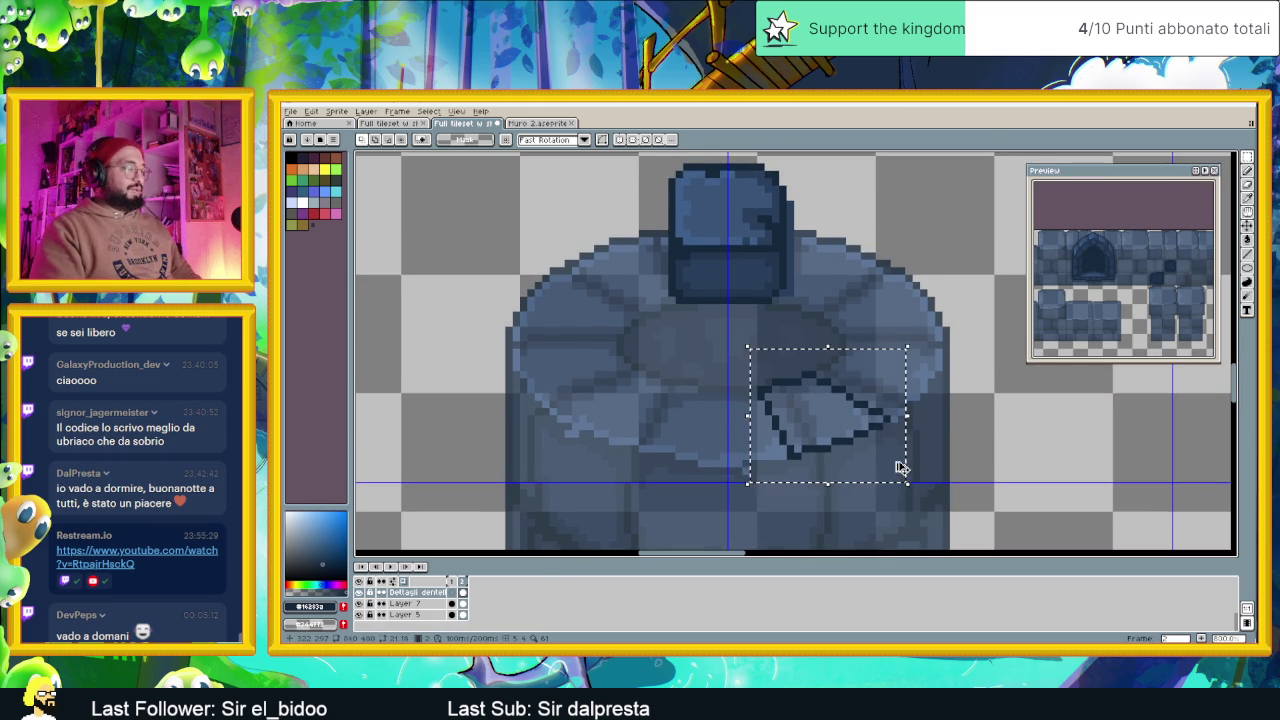
{"action": "mouse_move", "coordinate": [837, 443]}
{"action": "left_mouse_down"}
{"action": "mouse_move", "coordinate": [843, 372]}
{"action": "mouse_move", "coordinate": [843, 385]}
{"action": "left_mouse_up"}
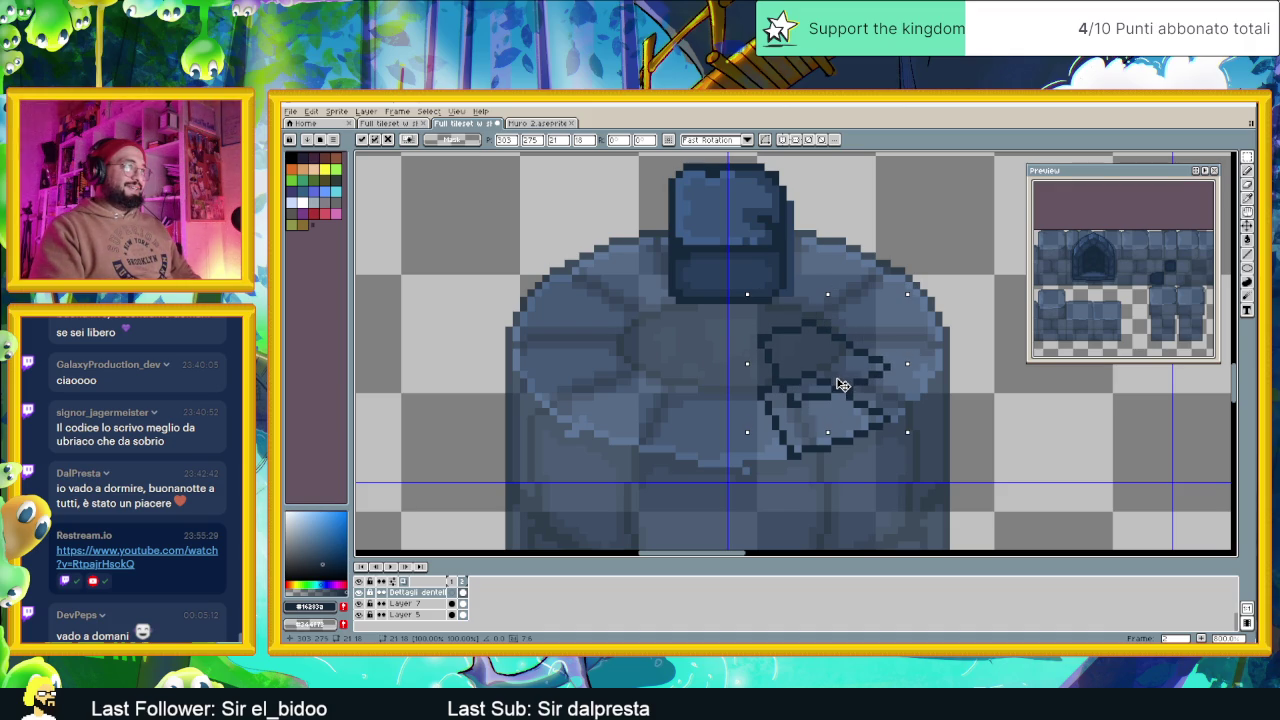
{"action": "key", "text": "Up"}
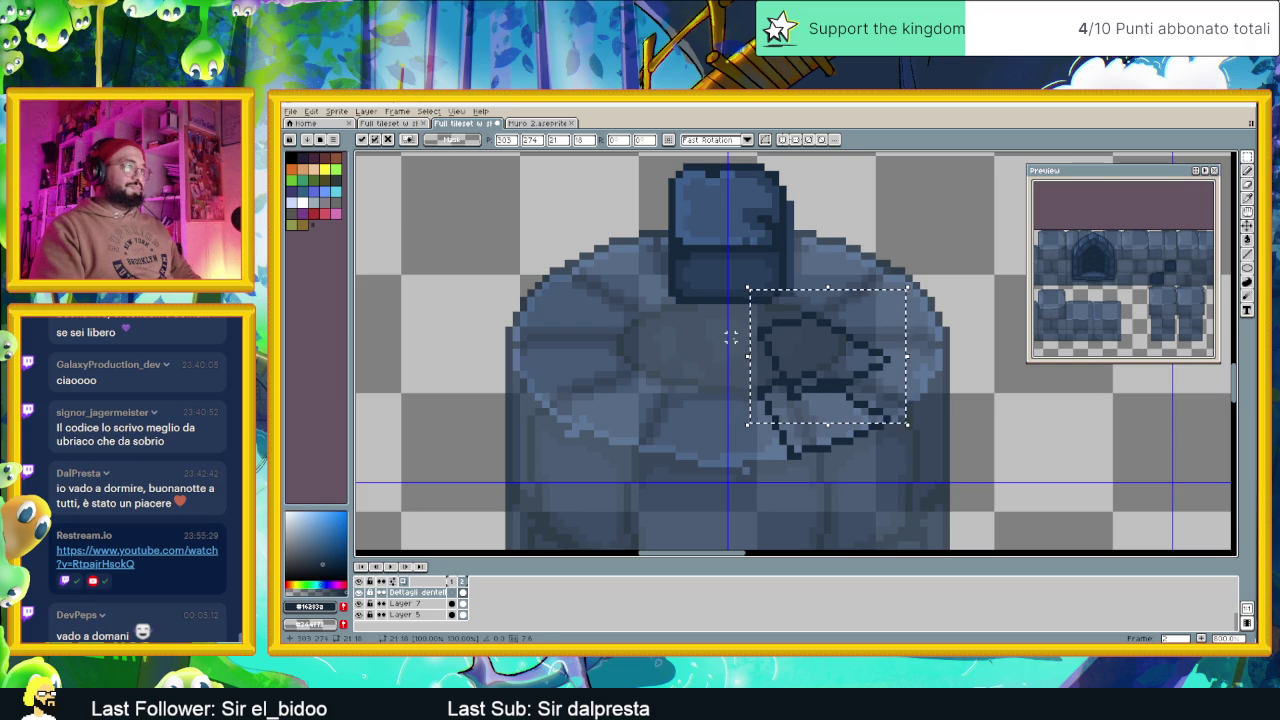
{"action": "key", "text": "Delete"}
{"action": "key", "text": "ctrl+z"}
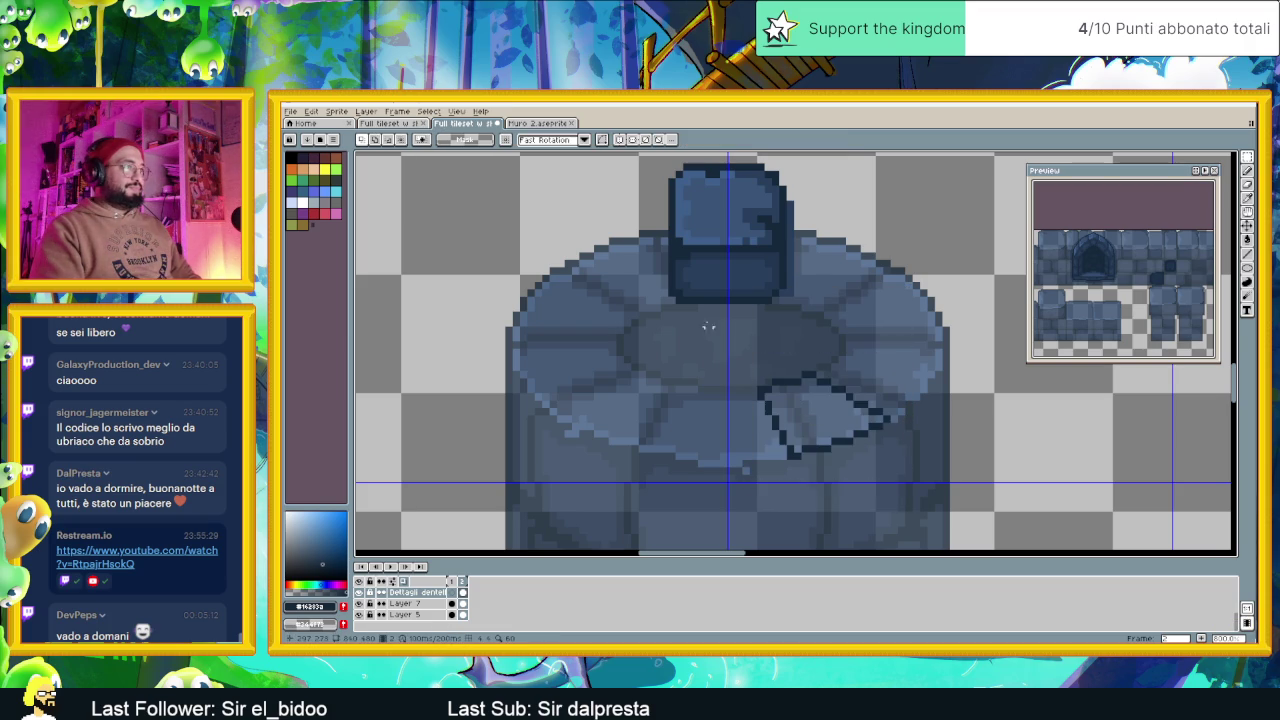
Move a narrow pixel strip beside the block and draw a thin dark vertical edge
{"action": "left_click_drag", "start_coordinate": [705, 239], "coordinate": [729, 327]}
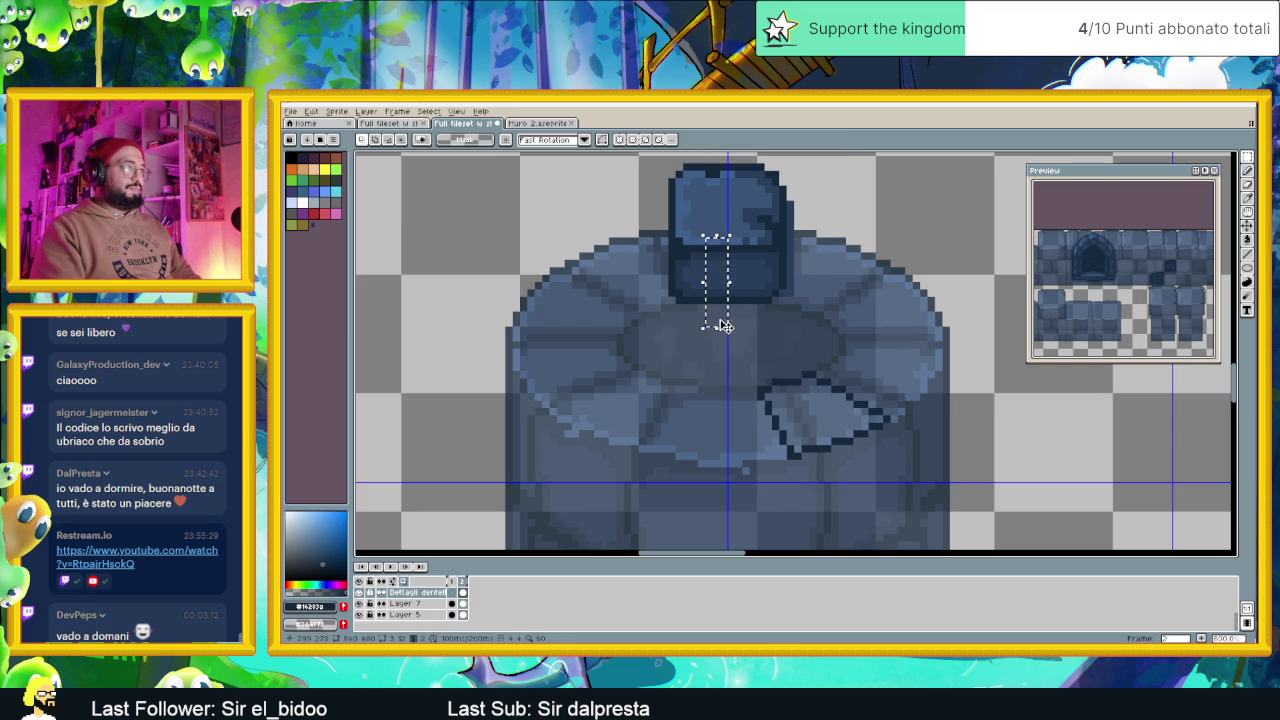
{"action": "left_click_drag", "start_coordinate": [714, 286], "coordinate": [816, 436]}
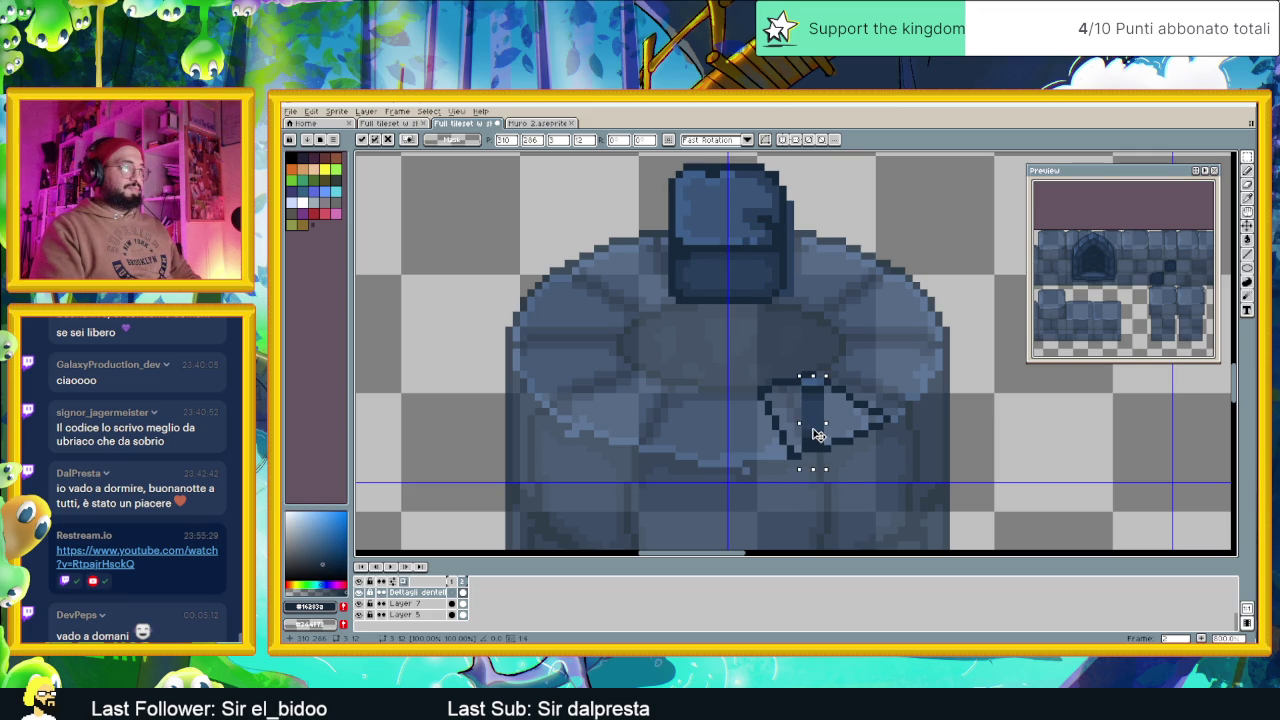
{"action": "left_click_drag", "start_coordinate": [816, 436], "coordinate": [740, 447]}
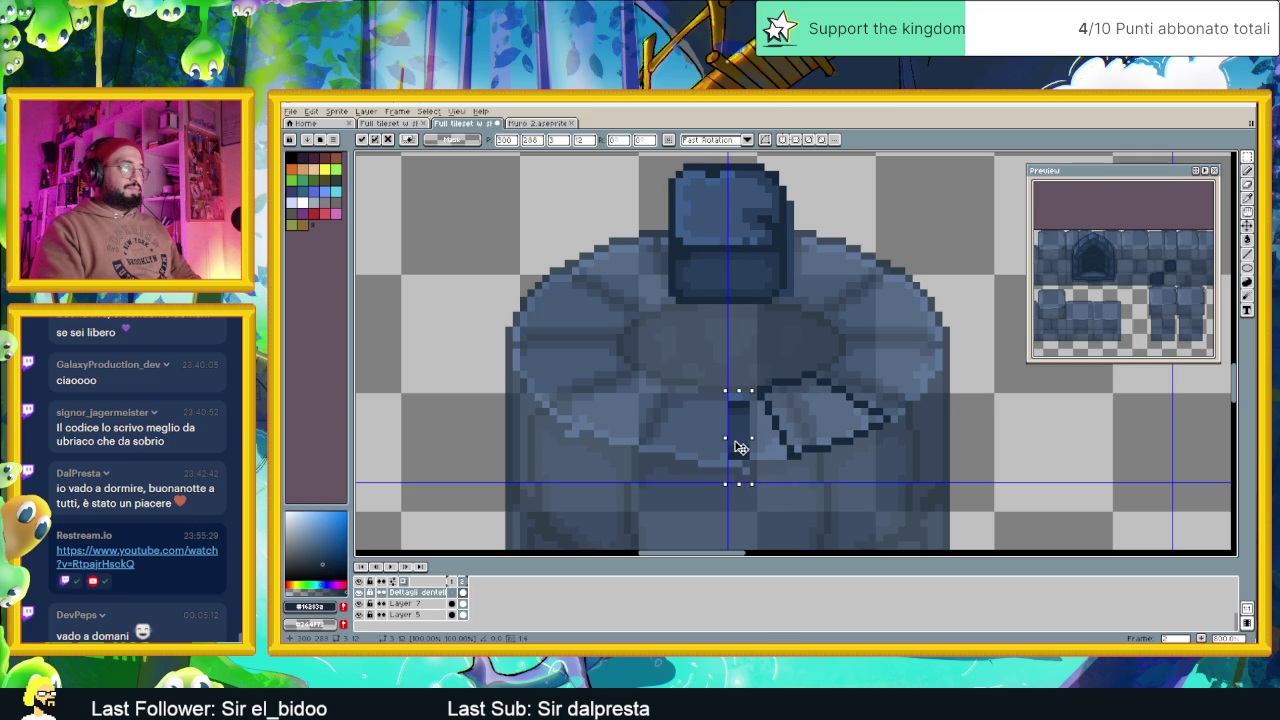
{"action": "key", "text": "b"}
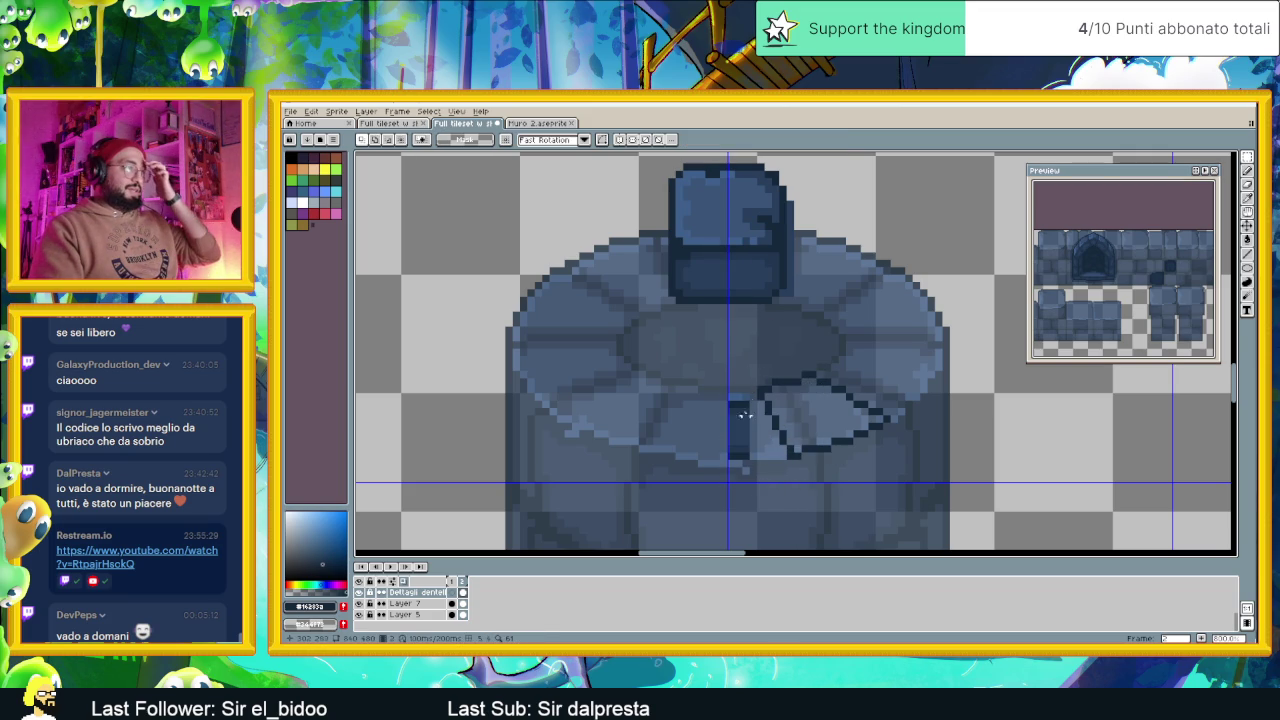
{"action": "left_click_drag", "start_coordinate": [740, 378], "coordinate": [742, 455]}
{"action": "key", "text": "ctrl+z"}
{"action": "left_click_drag", "start_coordinate": [730, 400], "coordinate": [731, 455]}
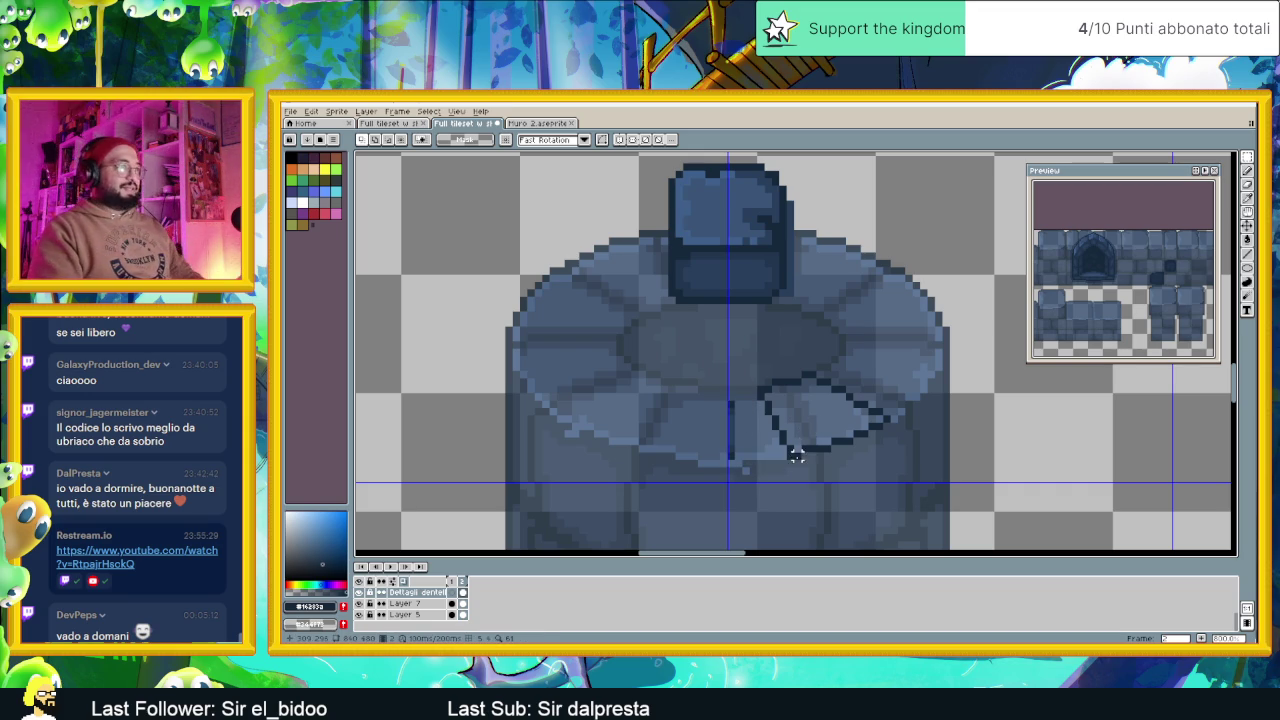
{"action": "mouse_move", "coordinate": [706, 364]}
{"action": "left_mouse_down"}
{"action": "mouse_move", "coordinate": [730, 455]}
{"action": "mouse_move", "coordinate": [755, 462]}
{"action": "left_mouse_up"}
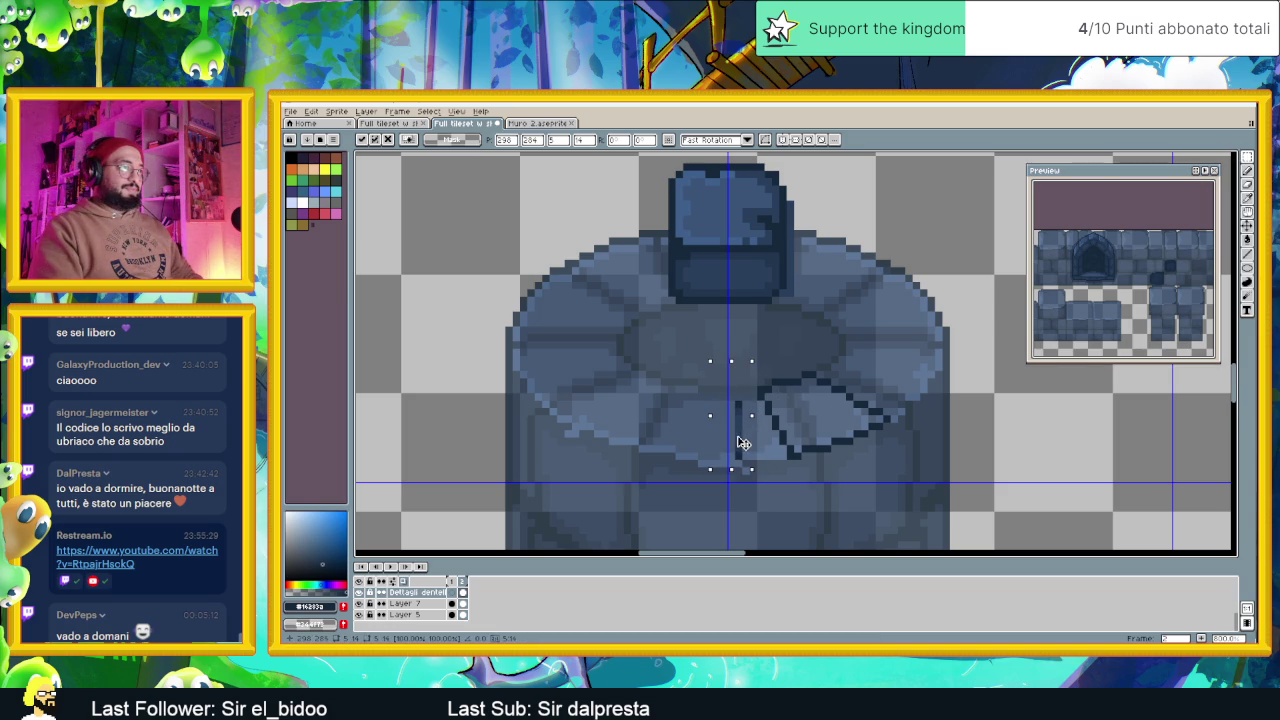
Raise the block outline higher on the tower top
{"action": "key", "text": "ctrl+d"}
{"action": "left_click_drag", "start_coordinate": [910, 338], "coordinate": [752, 492]}
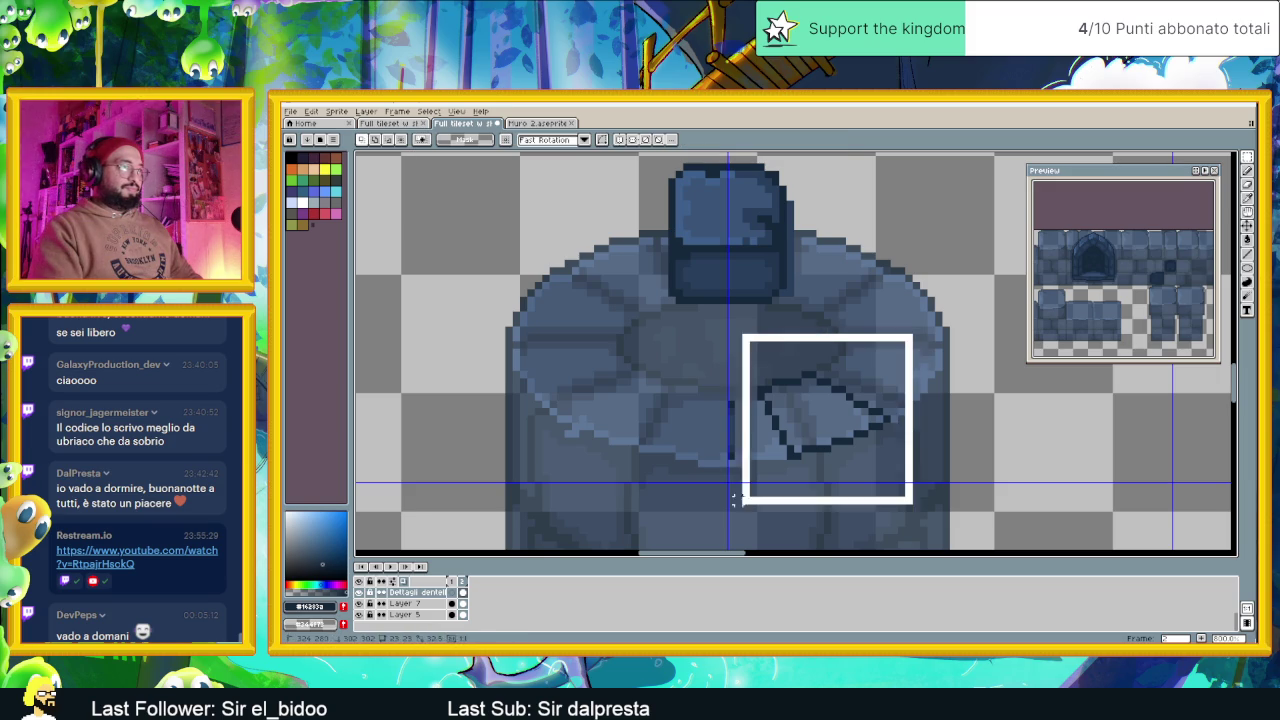
{"action": "left_click", "coordinate": [814, 437]}
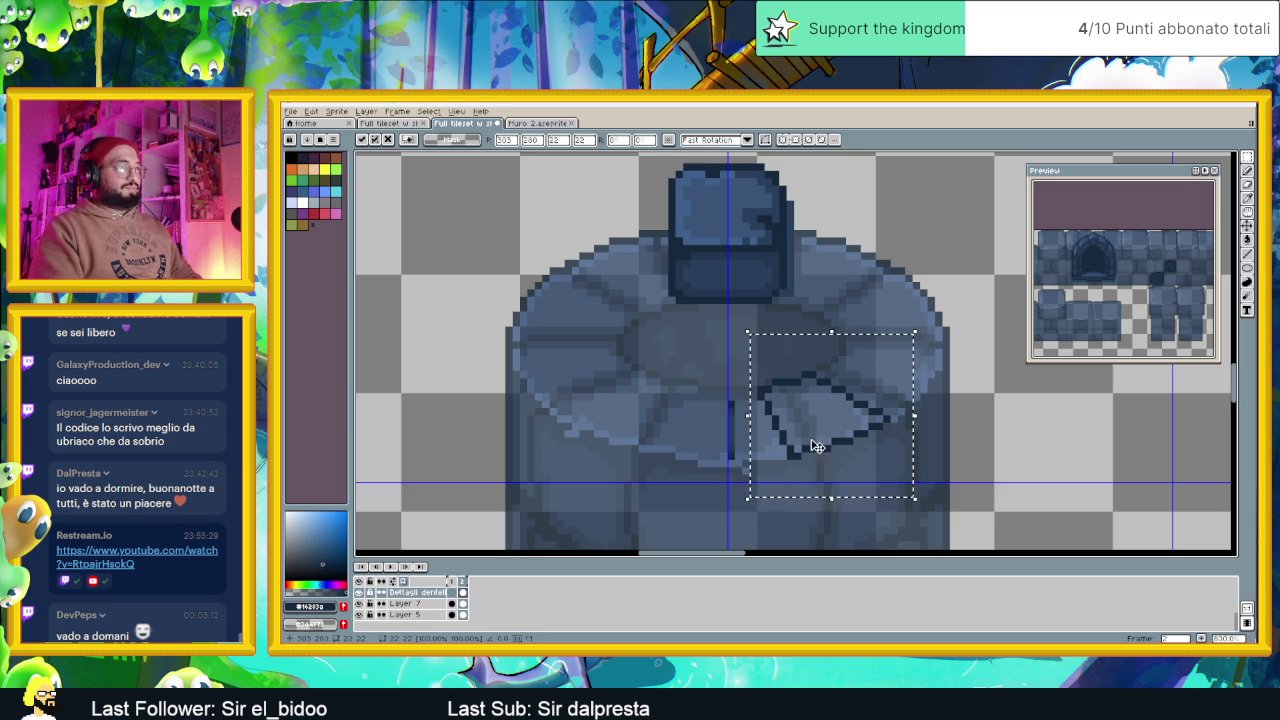
{"action": "left_click_drag", "start_coordinate": [818, 438], "coordinate": [815, 398]}
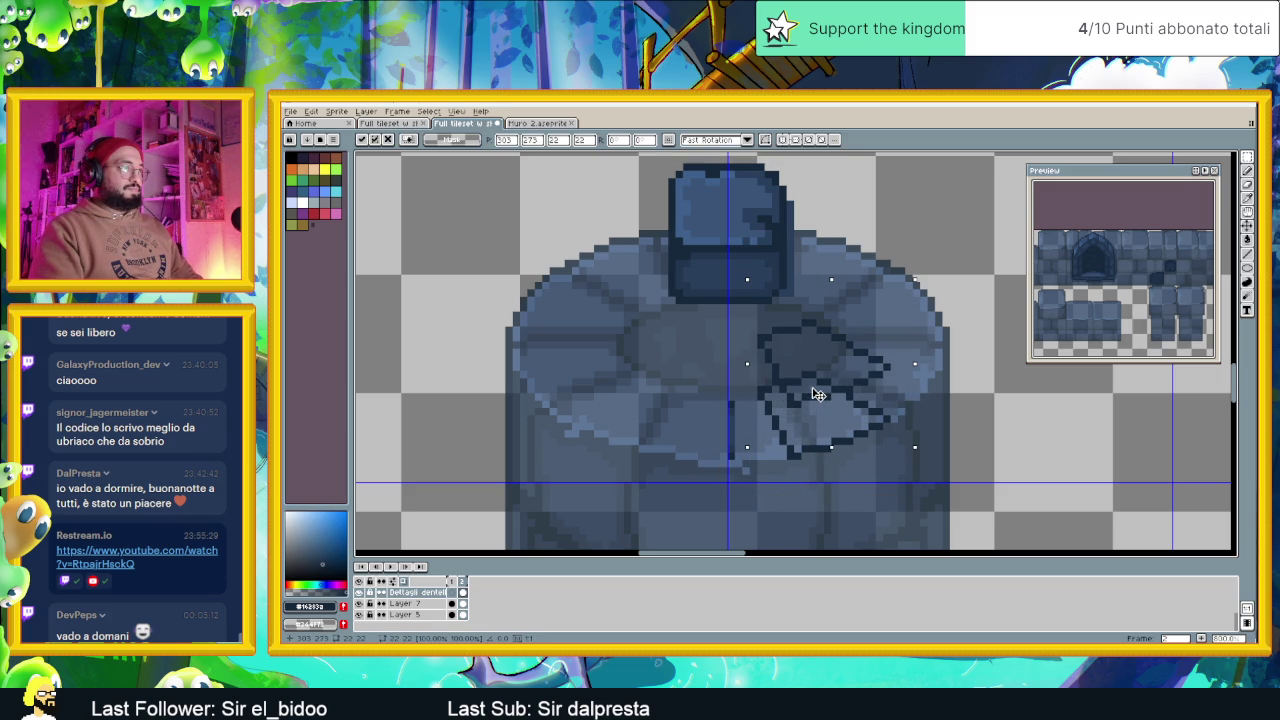
{"action": "key", "text": "ctrl+d"}
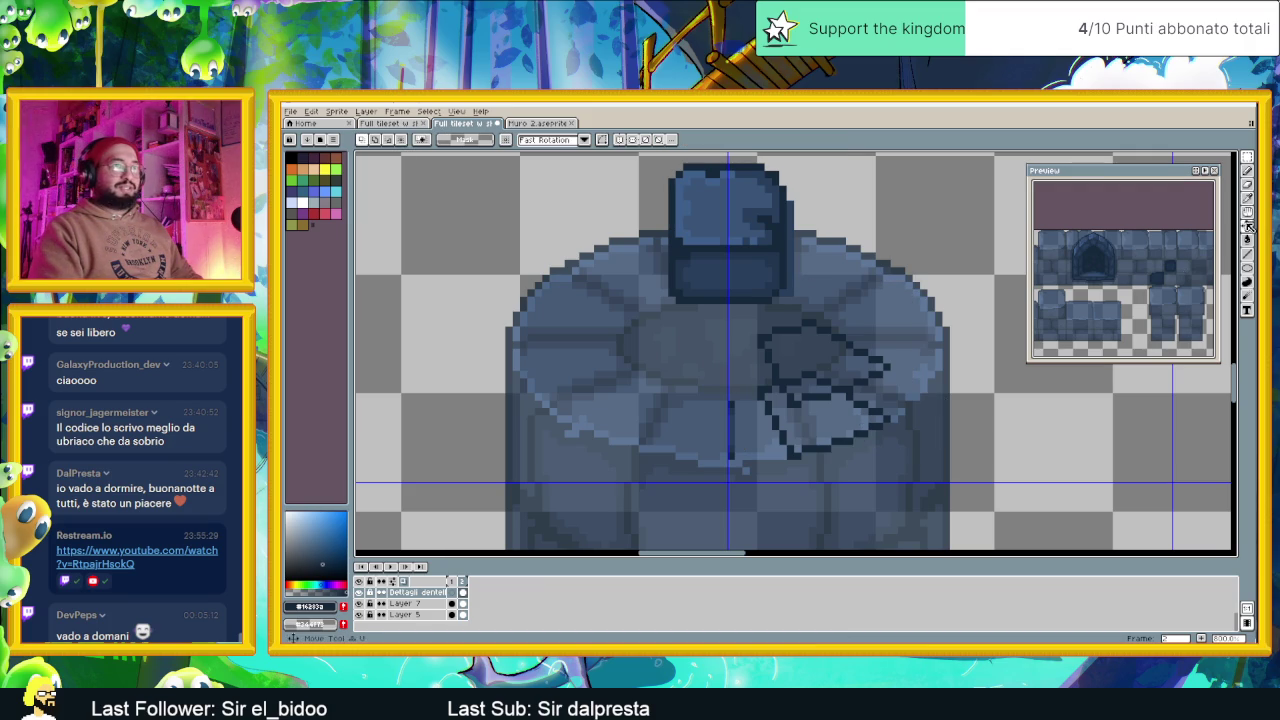
Draw the block's right side and lower front edge lines with the Pencil
{"action": "left_click", "coordinate": [1247, 177]}
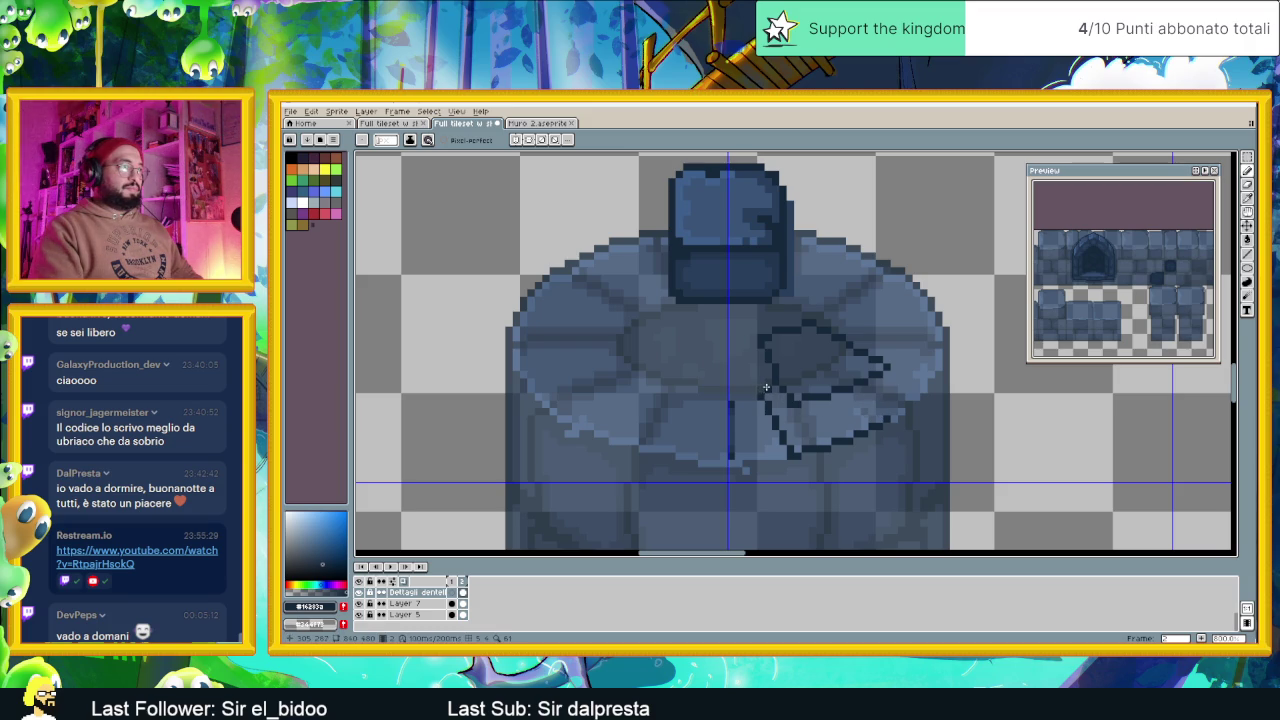
{"action": "mouse_move", "coordinate": [759, 352]}
{"action": "left_mouse_down"}
{"action": "mouse_move", "coordinate": [756, 391]}
{"action": "mouse_move", "coordinate": [766, 366]}
{"action": "left_mouse_up"}
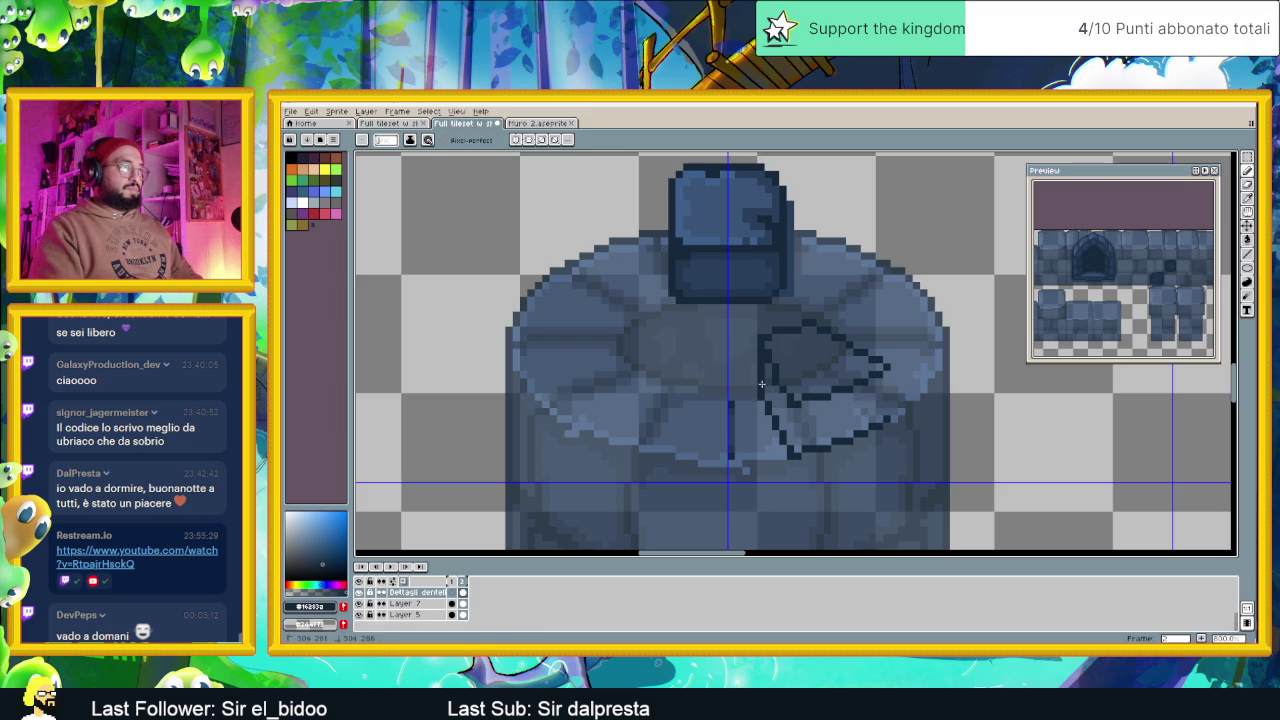
{"action": "left_click_drag", "start_coordinate": [879, 387], "coordinate": [802, 413]}
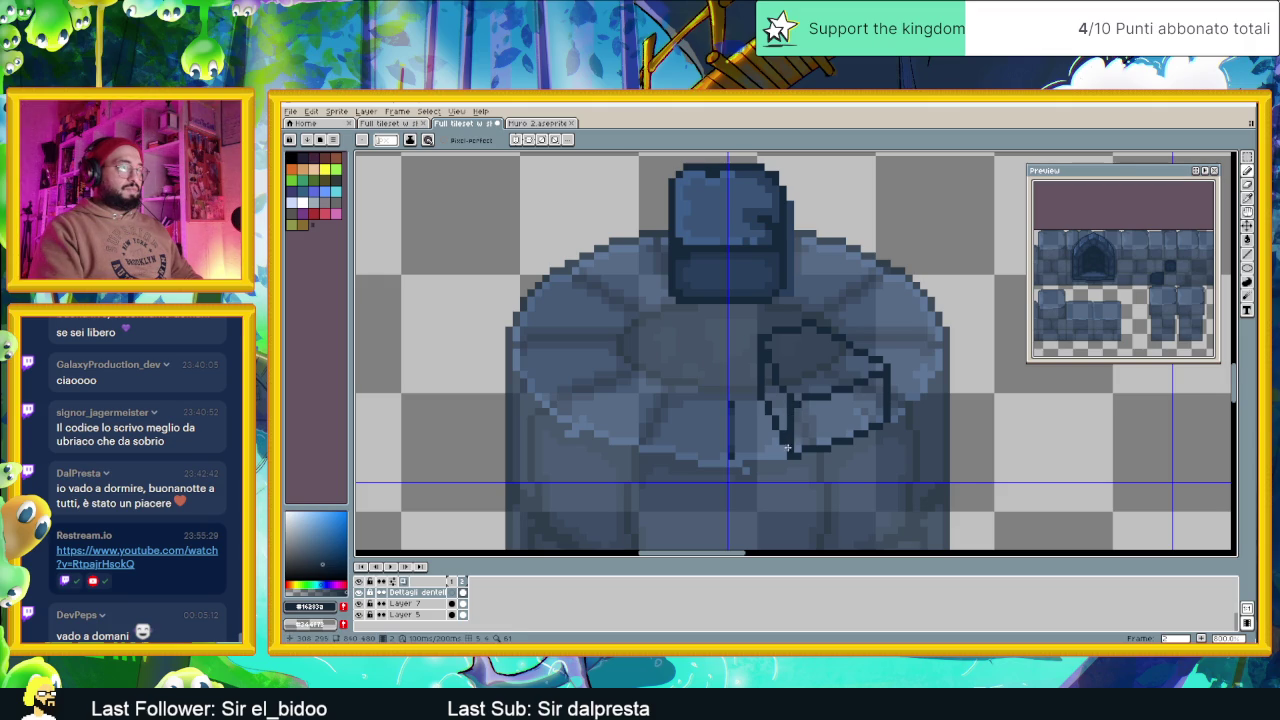
Zoom out to check the wedge block against the whole tileset, then zoom back in
{"action": "scroll", "coordinate": [795, 470], "scroll_direction": "down", "scroll_amount": 1}
{"action": "scroll", "coordinate": [767, 478], "scroll_direction": "left", "scroll_amount": 2}
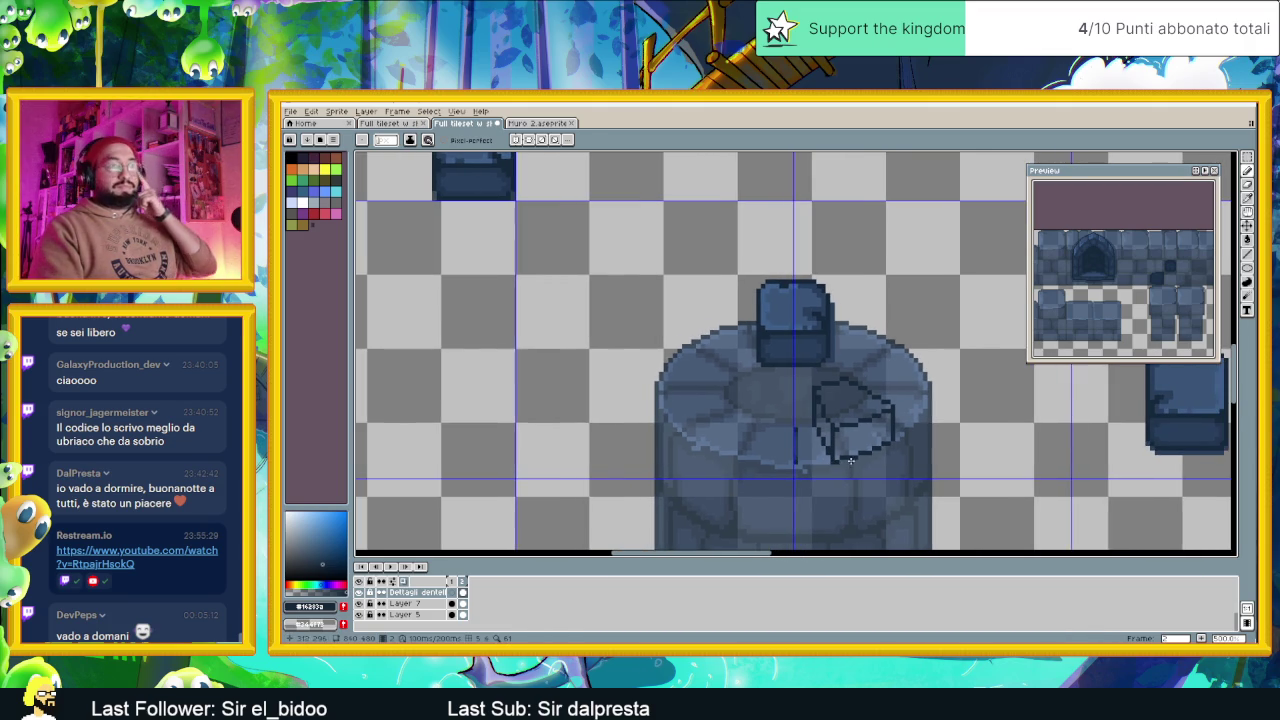
{"action": "scroll", "coordinate": [860, 460], "scroll_direction": "down", "scroll_amount": 1}
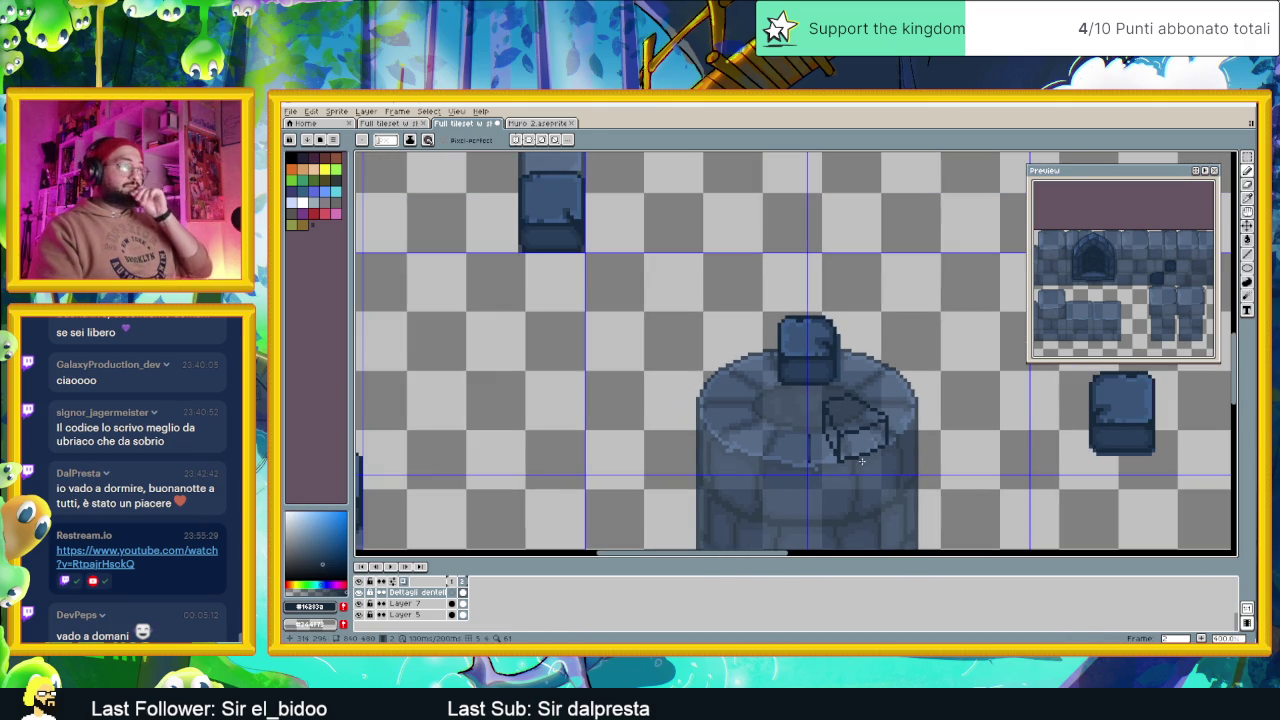
{"action": "scroll", "coordinate": [860, 460], "scroll_direction": "down", "scroll_amount": 1}
{"action": "scroll", "coordinate": [870, 420], "scroll_direction": "down", "scroll_amount": 2}
{"action": "scroll", "coordinate": [878, 388], "scroll_direction": "down", "scroll_amount": 2}
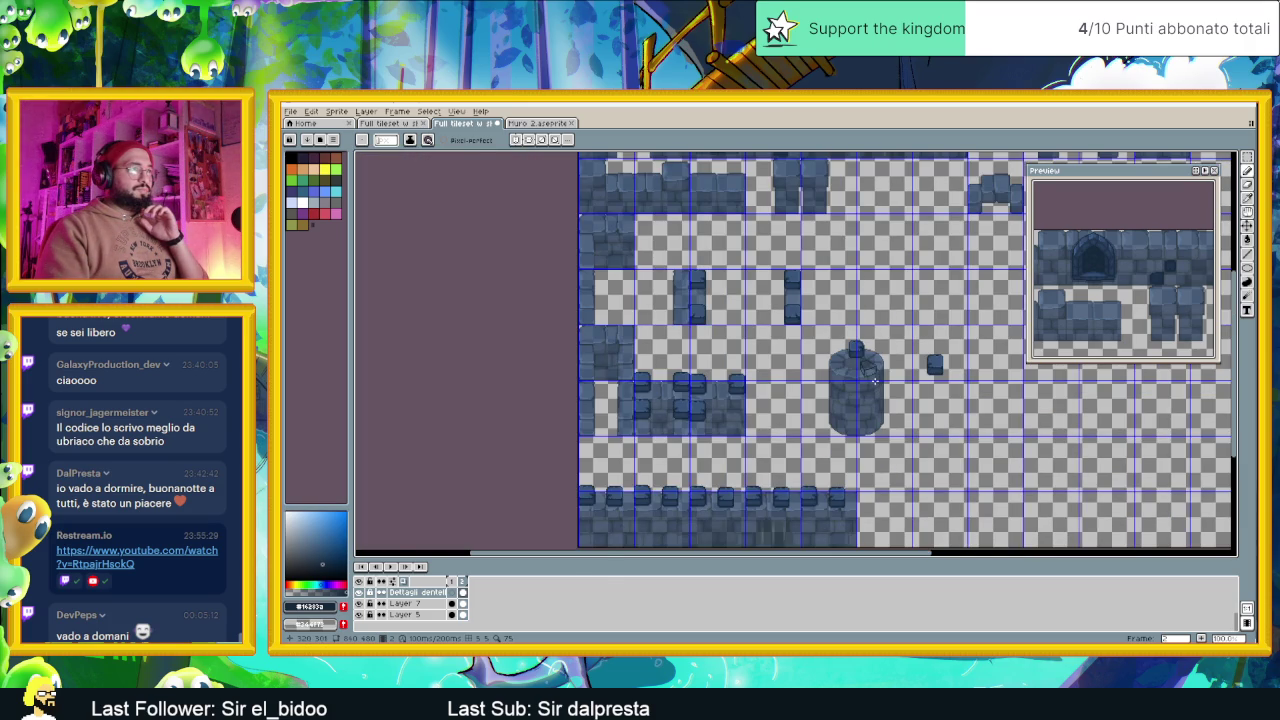
{"action": "scroll", "coordinate": [874, 381], "scroll_direction": "up", "scroll_amount": 3}
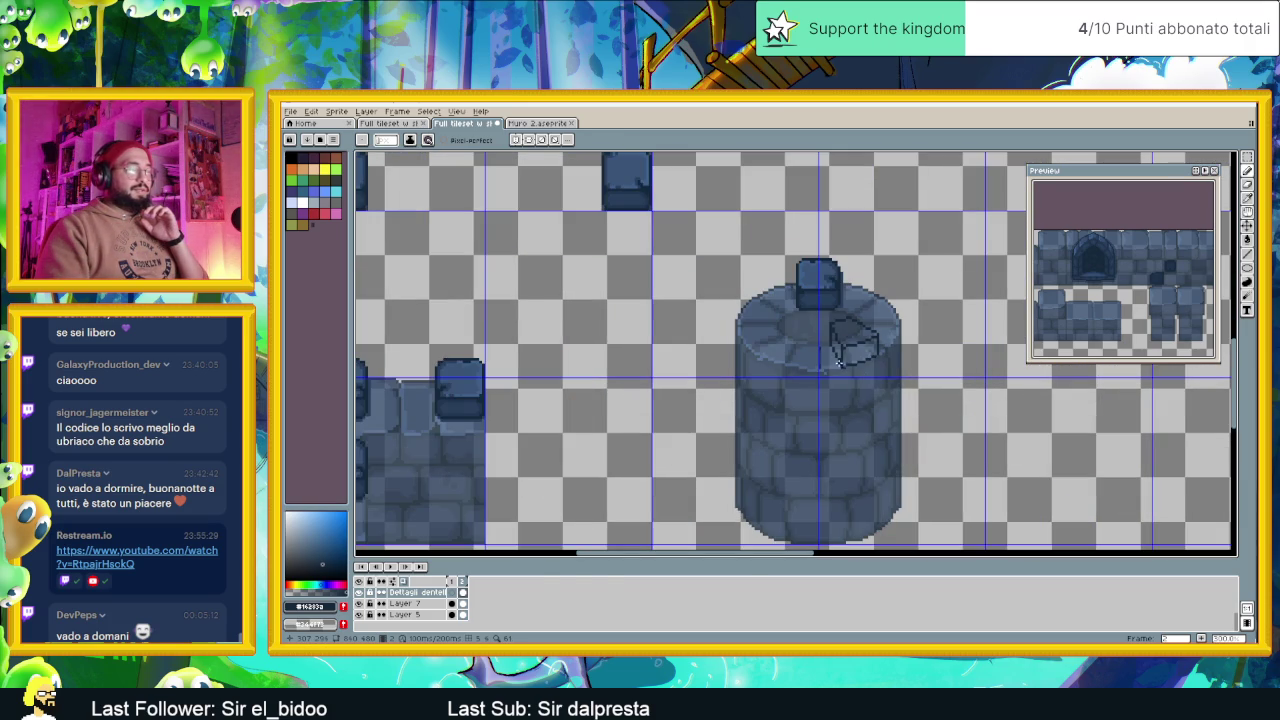
{"action": "scroll", "coordinate": [810, 346], "scroll_direction": "up", "scroll_amount": 1}
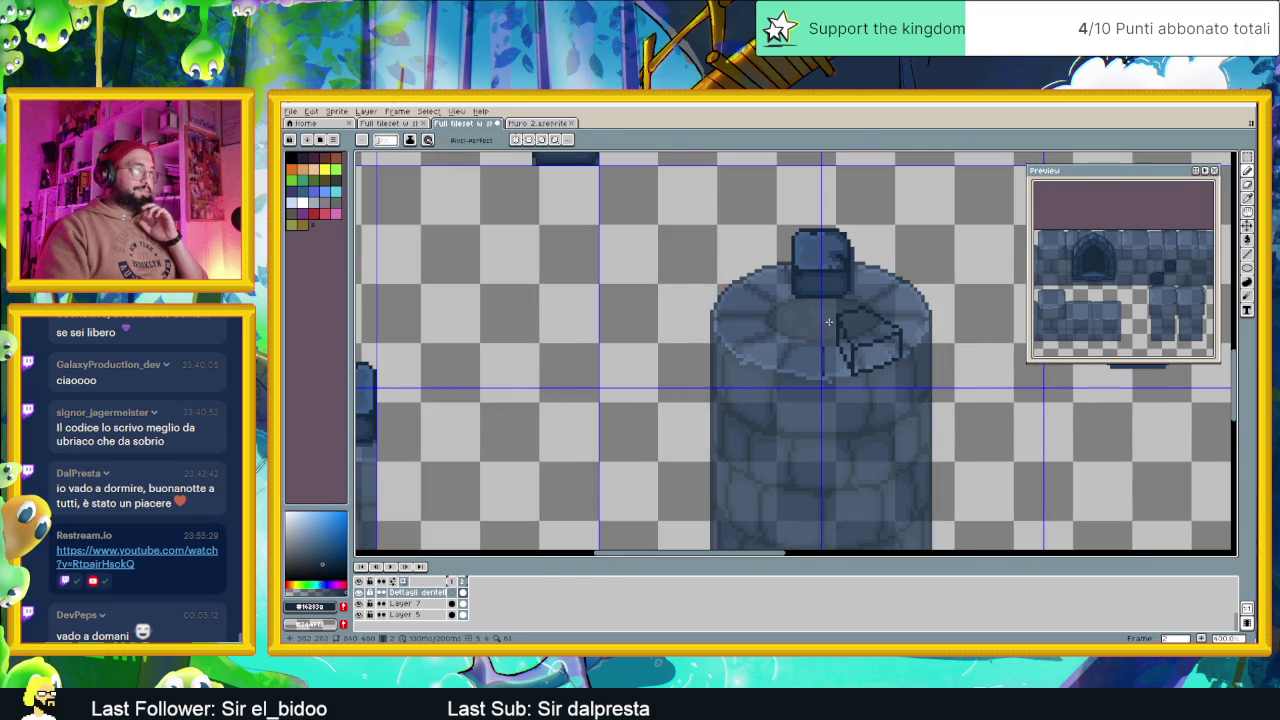
{"action": "scroll", "coordinate": [815, 338], "scroll_direction": "up", "scroll_amount": 1}
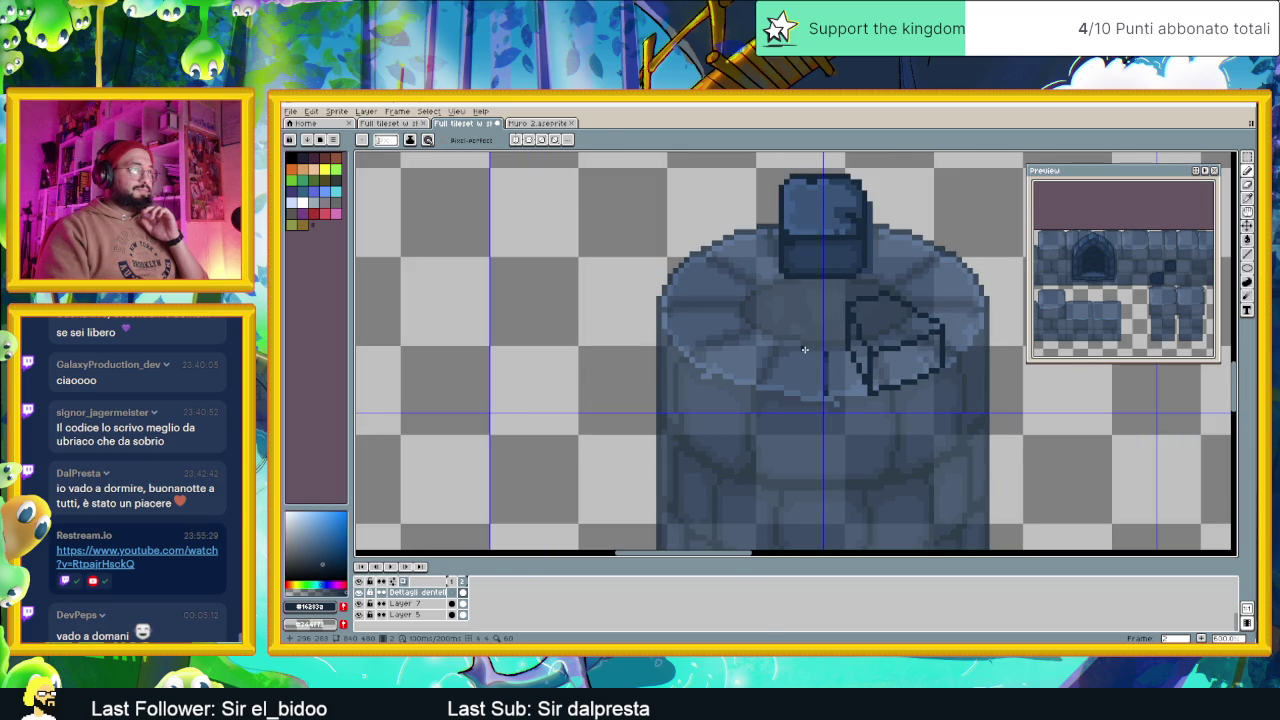
{"action": "scroll", "coordinate": [801, 348], "scroll_direction": "up", "scroll_amount": 1}
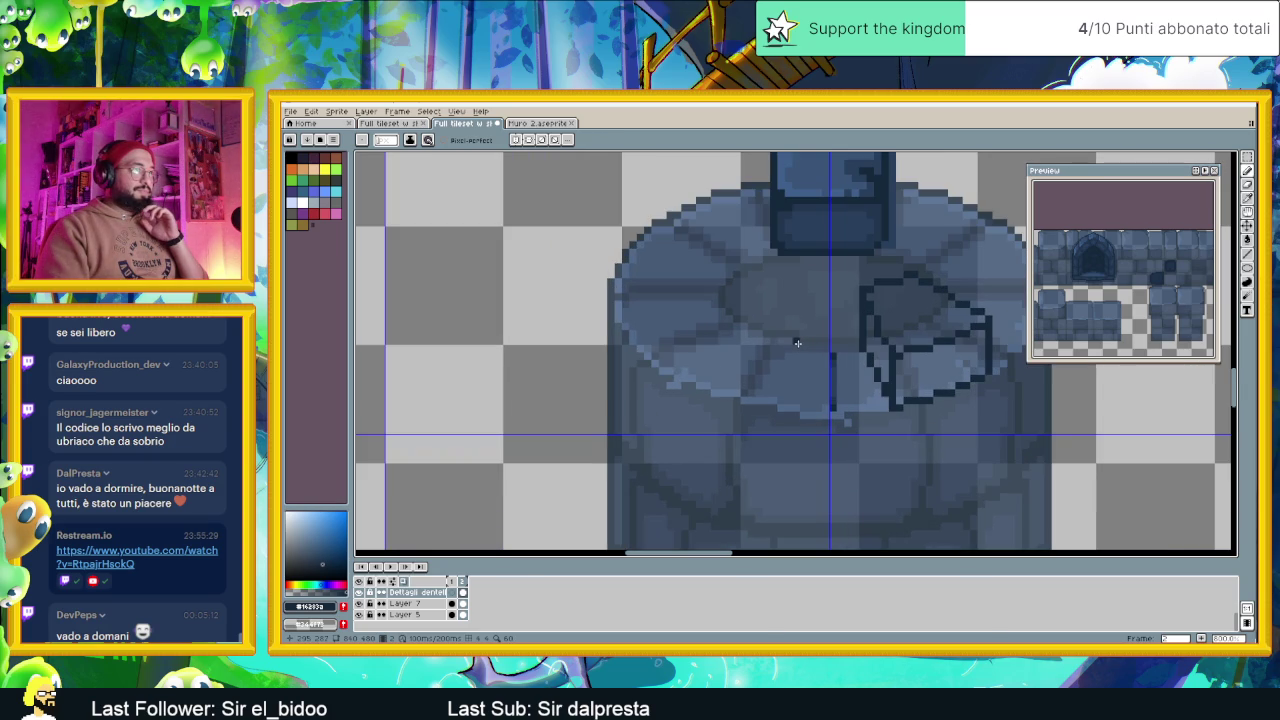
{"action": "left_click_drag", "start_coordinate": [797, 343], "coordinate": [773, 380]}
{"action": "key", "text": "ctrl+z"}
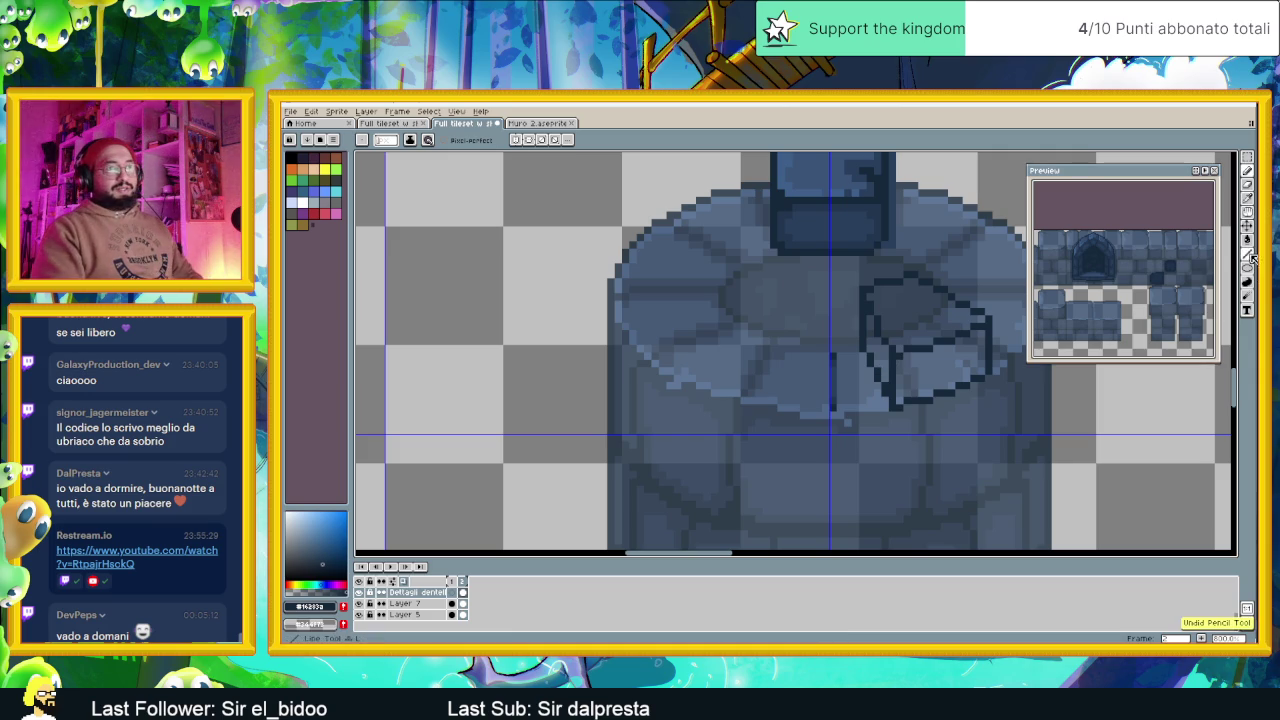
{"action": "key", "text": "l"}
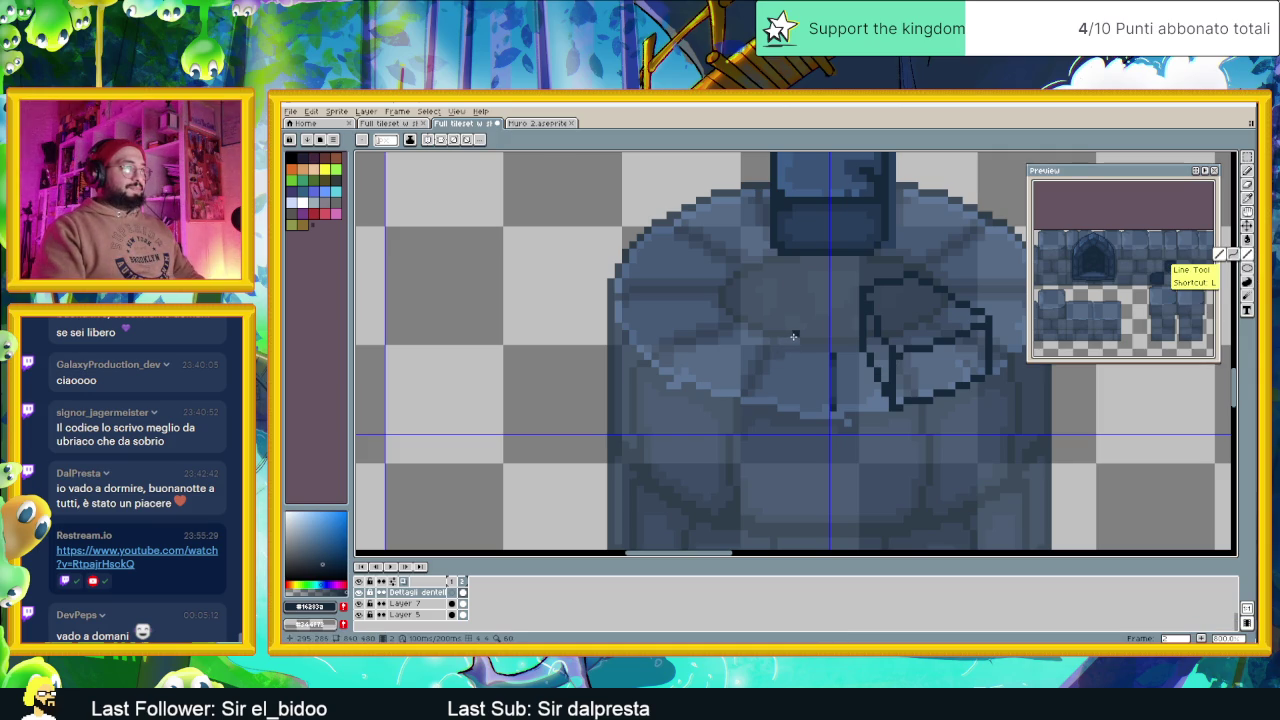
{"action": "mouse_move", "coordinate": [794, 336]}
{"action": "left_mouse_down"}
{"action": "mouse_move", "coordinate": [772, 401]}
{"action": "mouse_move", "coordinate": [687, 379]}
{"action": "left_mouse_up"}
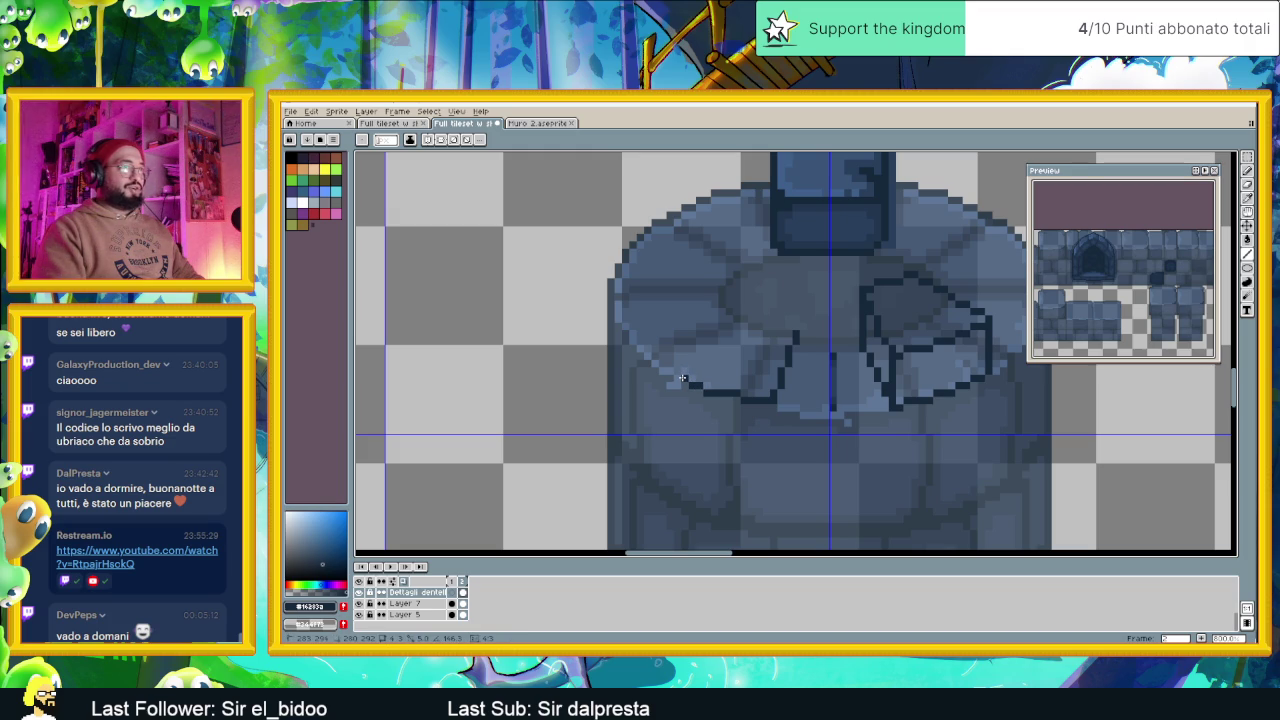
{"action": "key", "text": "ctrl+z"}
{"action": "key", "text": "ctrl+z"}
{"action": "key", "text": "ctrl+z"}
{"action": "key", "text": "ctrl+z"}
{"action": "key", "text": "ctrl+z"}
{"action": "key", "text": "ctrl+z"}
{"action": "key", "text": "shift+q"}
{"action": "left_click_drag", "start_coordinate": [846, 266], "coordinate": [1005, 428]}
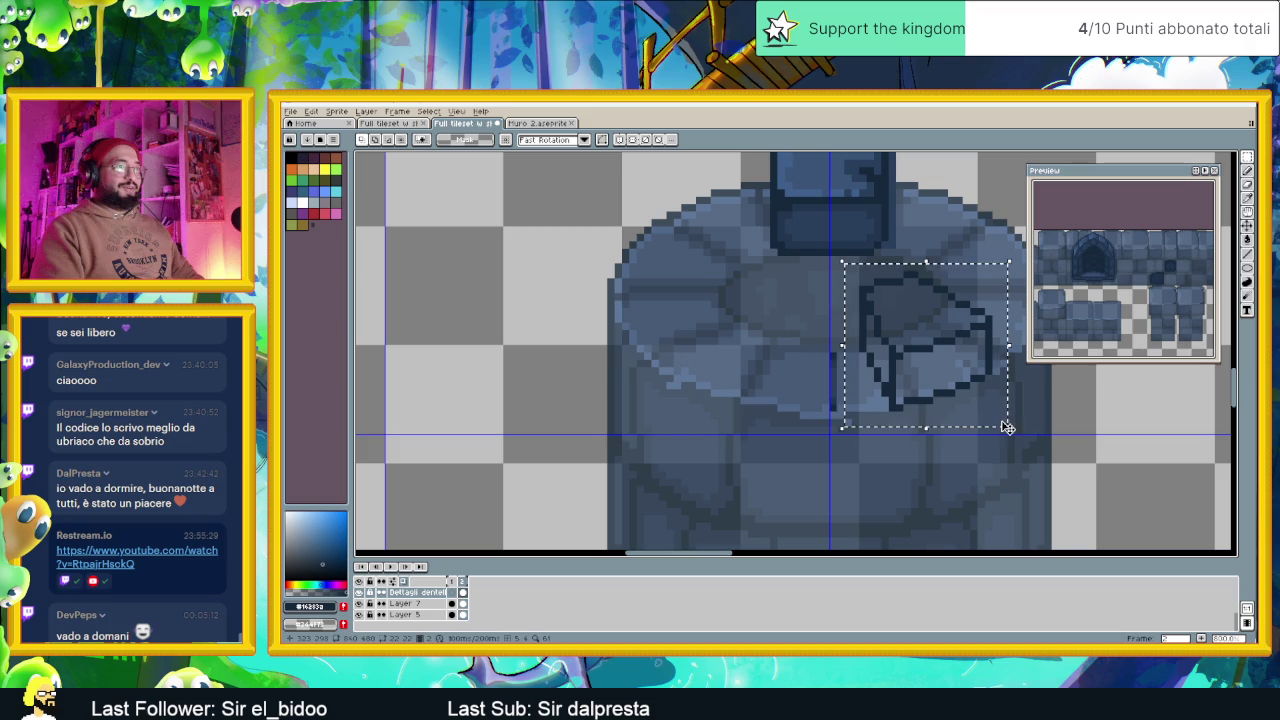
Place a horizontally flipped copy of the wedge block on the tower's front-left rim
{"action": "key", "text": "ctrl+t"}
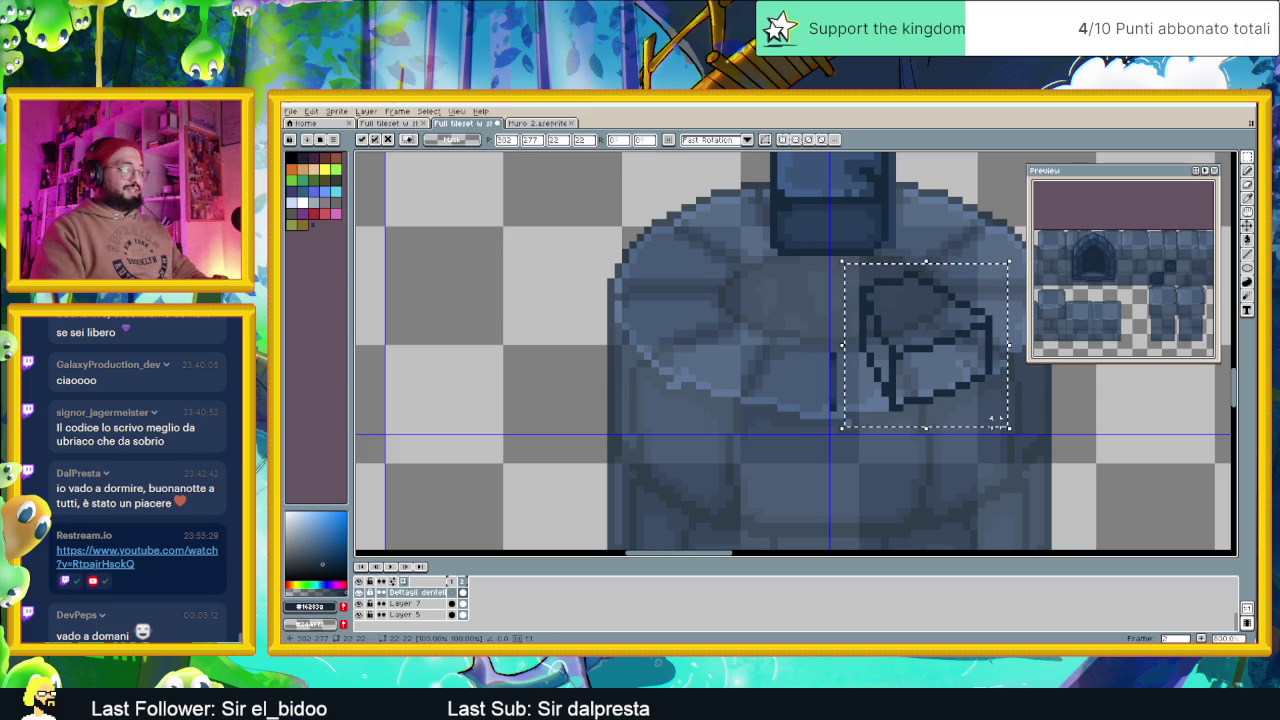
{"action": "left_click_drag", "start_coordinate": [956, 357], "coordinate": [760, 356]}
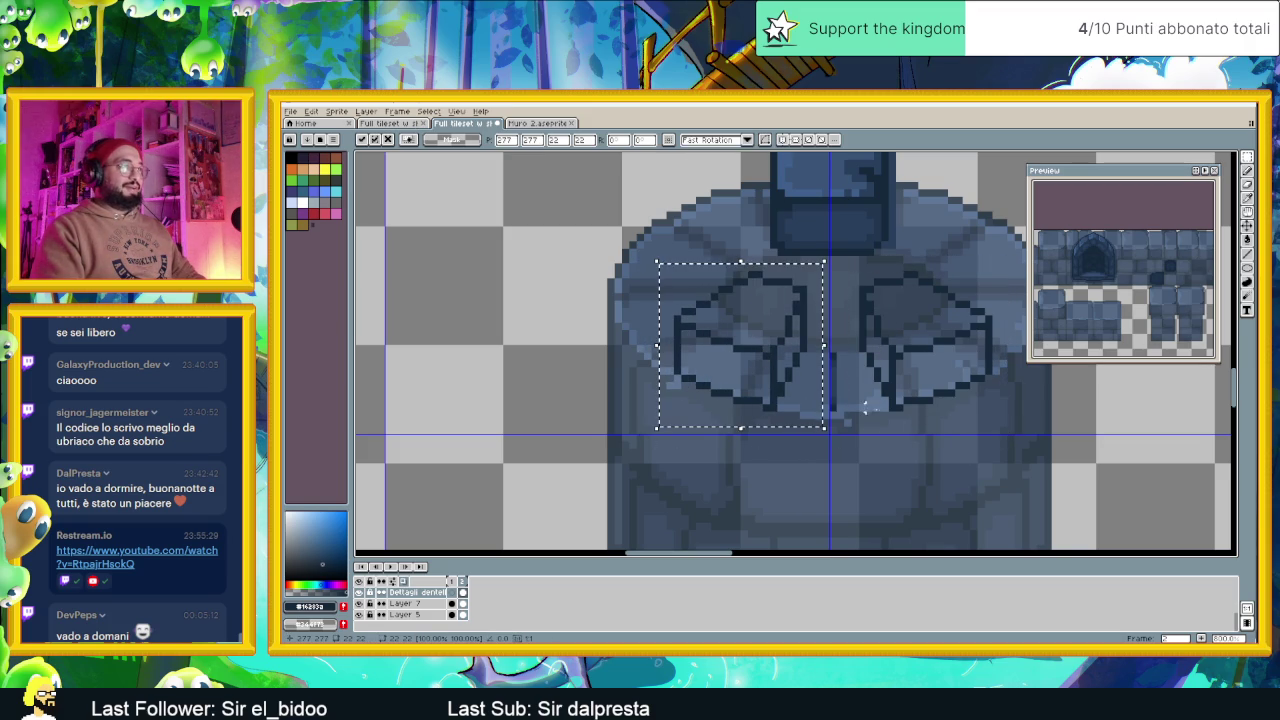
{"action": "left_click", "coordinate": [936, 452]}
Shift a small strip of pixels at the tower's left edge
{"action": "scroll", "coordinate": [936, 445], "scroll_direction": "down", "scroll_amount": 1}
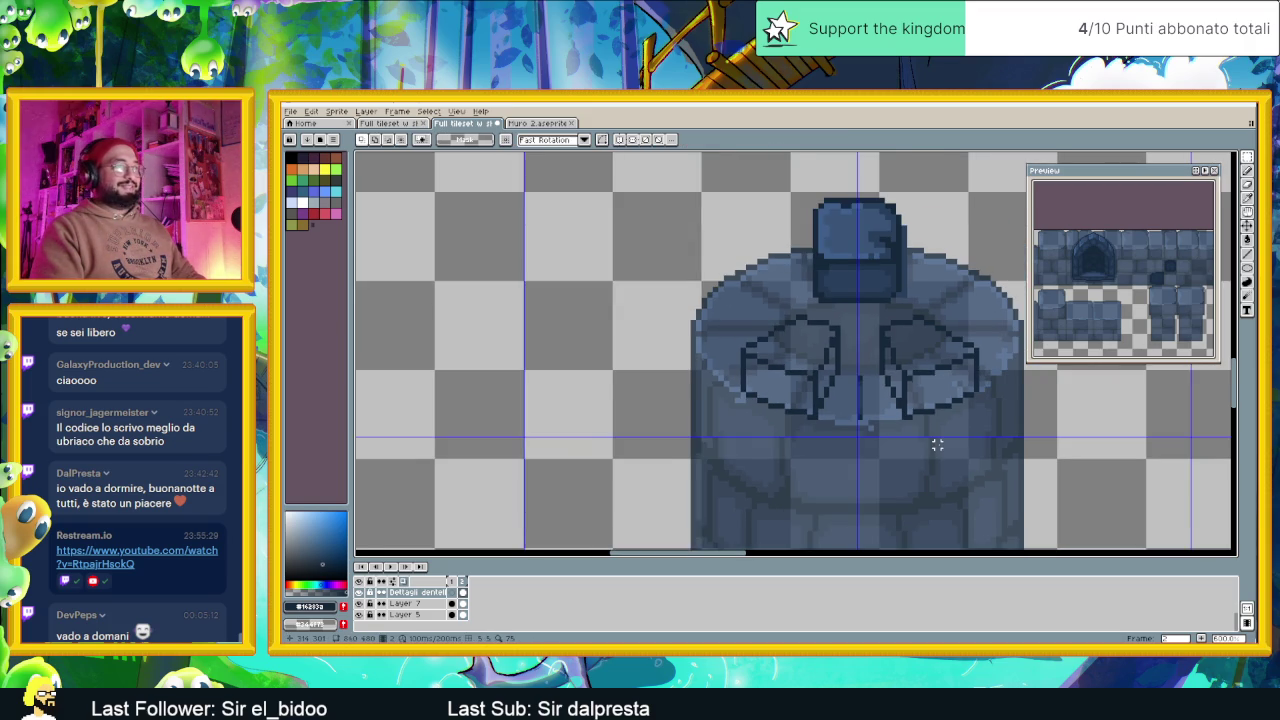
{"action": "scroll", "coordinate": [935, 443], "scroll_direction": "down", "scroll_amount": 2}
{"action": "scroll", "coordinate": [922, 418], "scroll_direction": "up", "scroll_amount": 1}
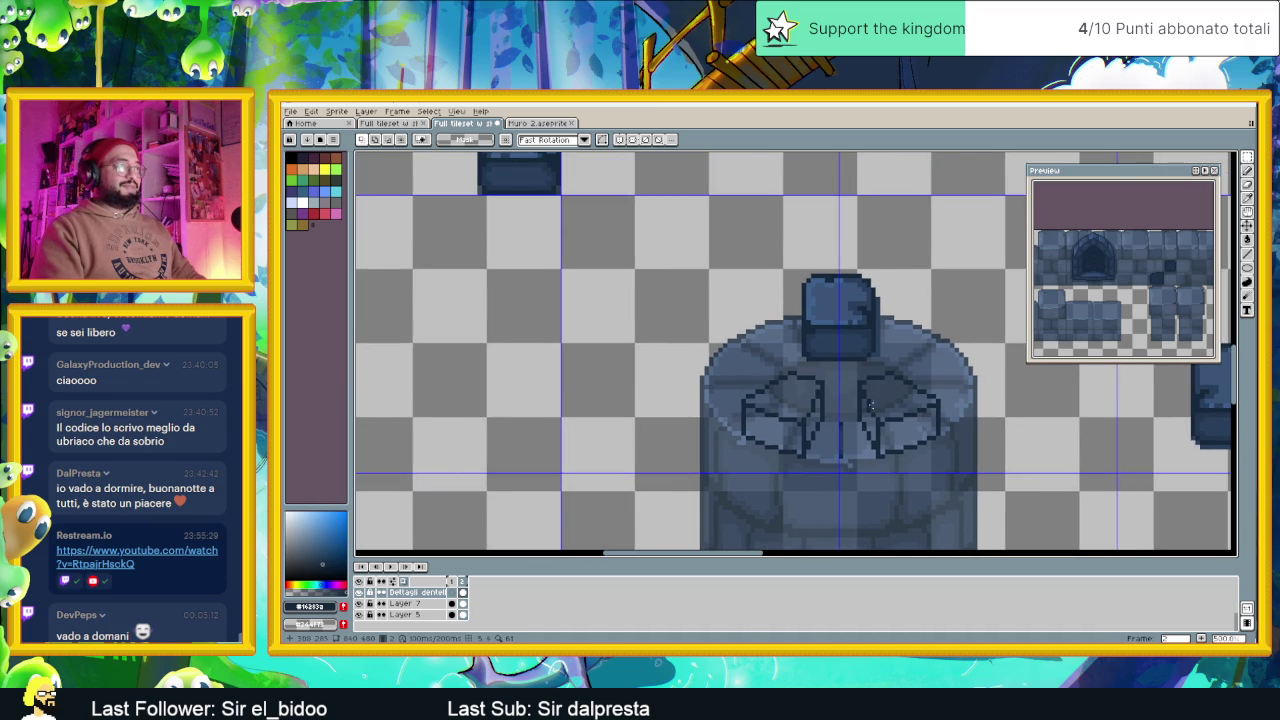
{"action": "scroll", "coordinate": [879, 404], "scroll_direction": "up", "scroll_amount": 1}
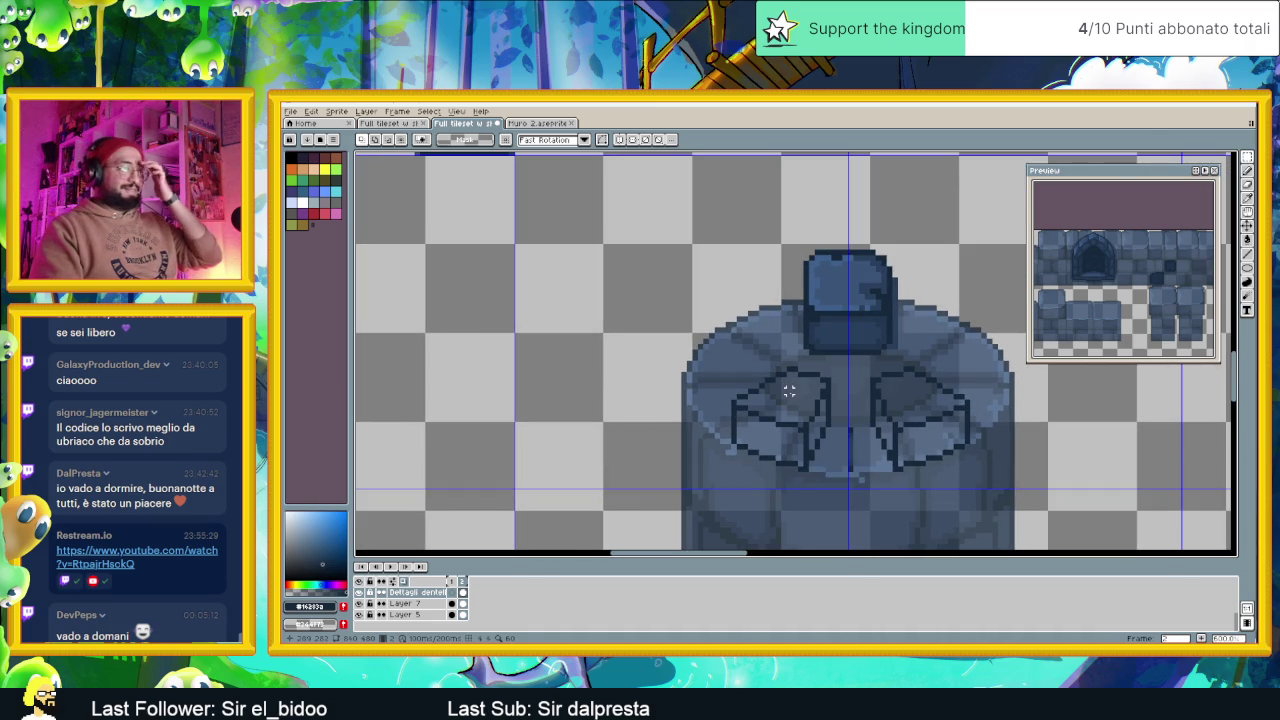
{"action": "mouse_move", "coordinate": [861, 419]}
{"action": "left_mouse_down"}
{"action": "mouse_move", "coordinate": [845, 470]}
{"action": "mouse_move", "coordinate": [694, 404]}
{"action": "left_mouse_up"}
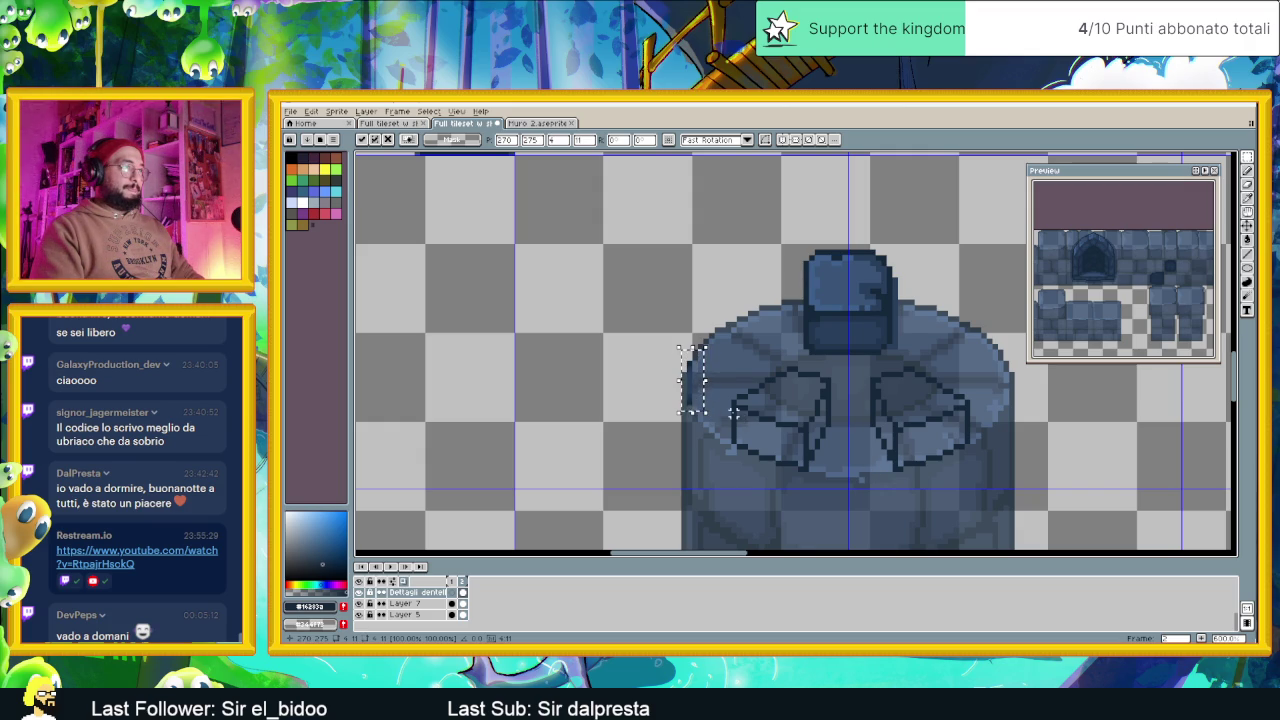
Trace dark straight-line edges along the tower's upper-left rim for a new block
{"action": "left_click", "coordinate": [866, 476]}
{"action": "scroll", "coordinate": [728, 392], "scroll_direction": "up", "scroll_amount": 1}
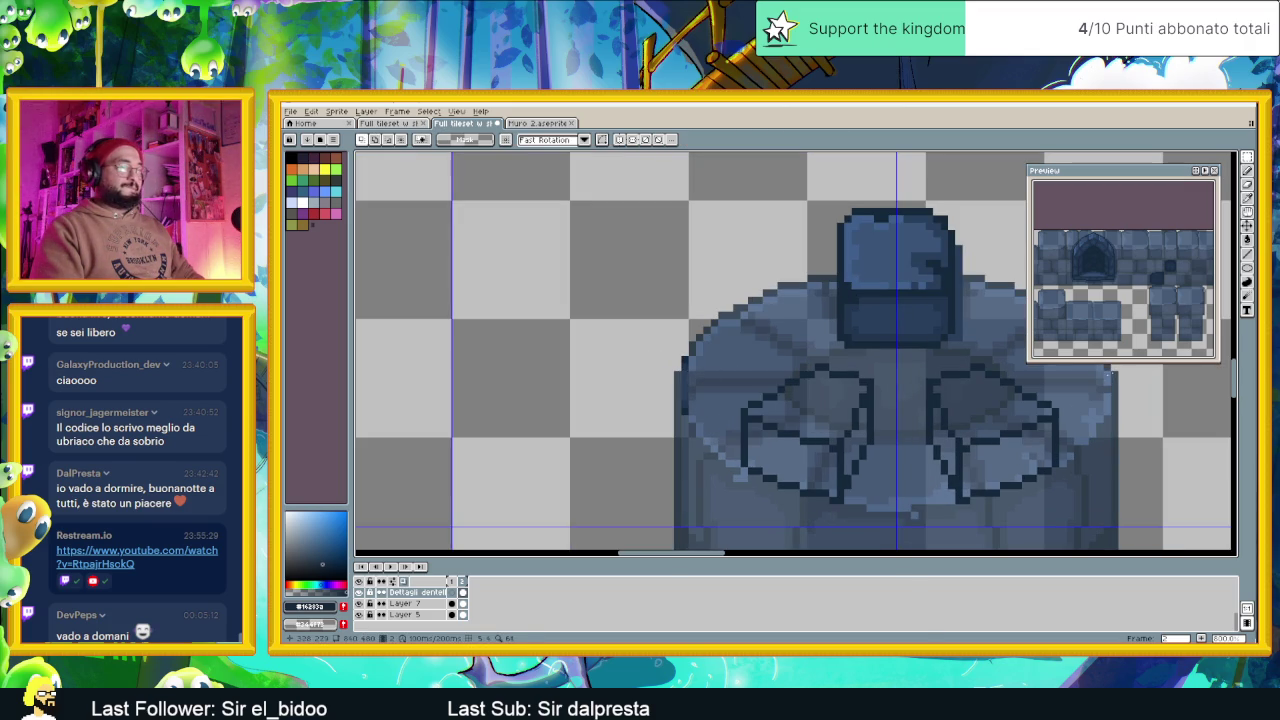
{"action": "left_click", "coordinate": [1247, 254]}
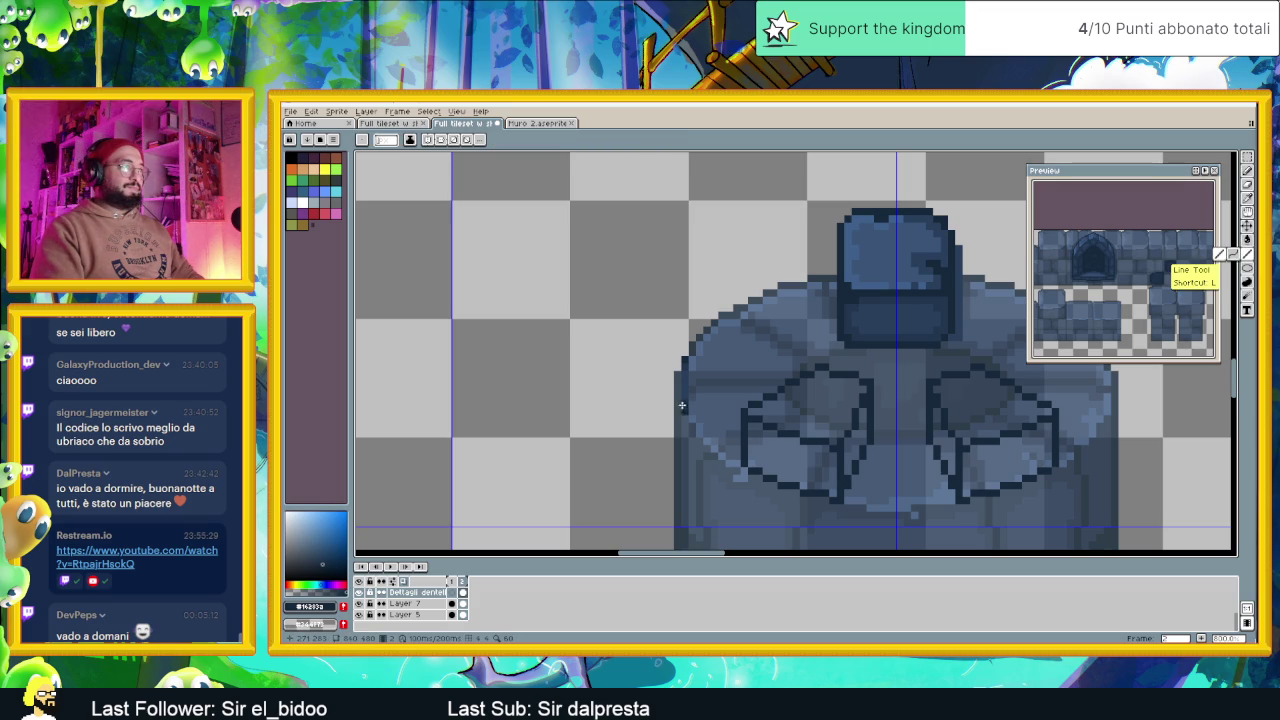
{"action": "left_click_drag", "start_coordinate": [684, 412], "coordinate": [732, 410]}
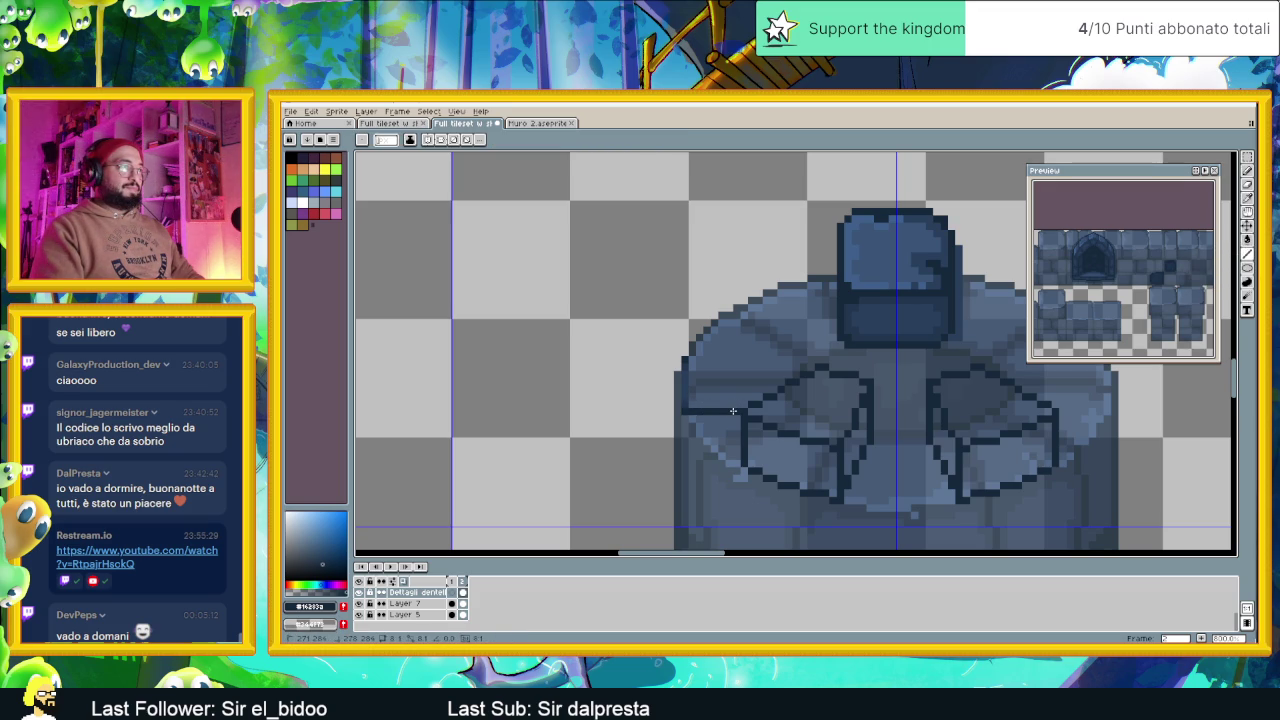
{"action": "left_click_drag", "start_coordinate": [686, 360], "coordinate": [787, 359]}
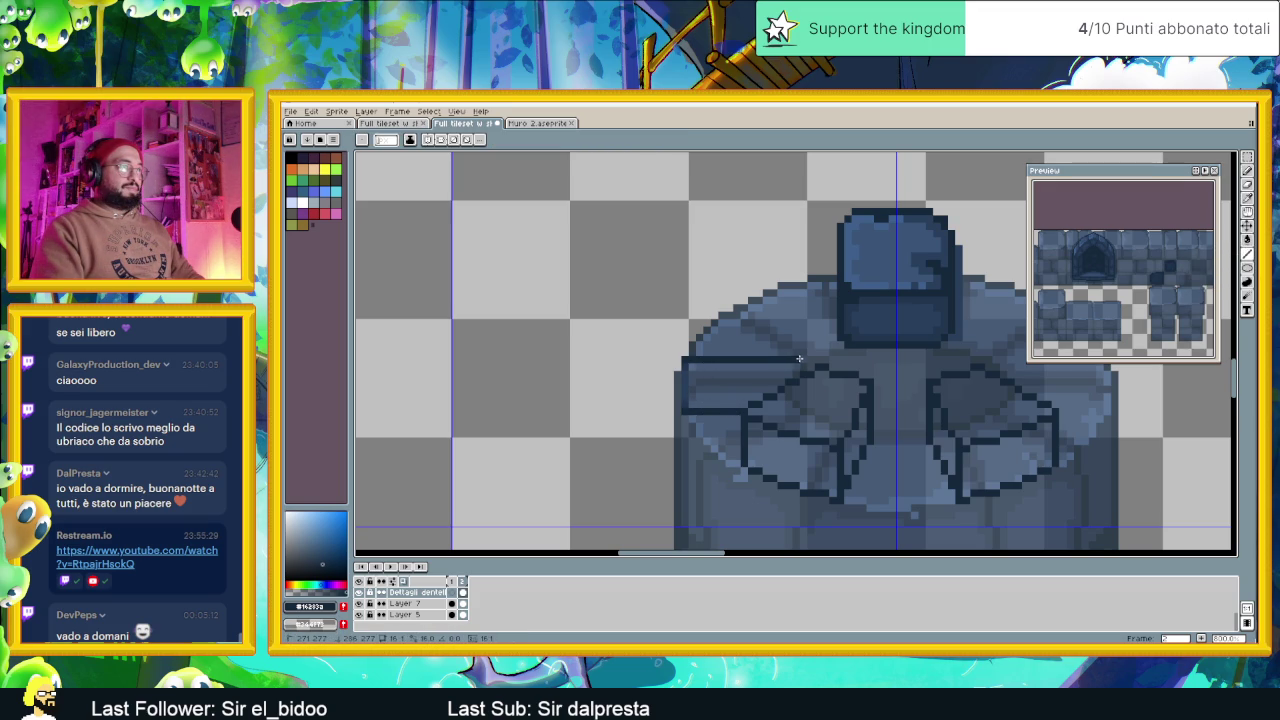
{"action": "left_click_drag", "start_coordinate": [801, 358], "coordinate": [801, 358]}
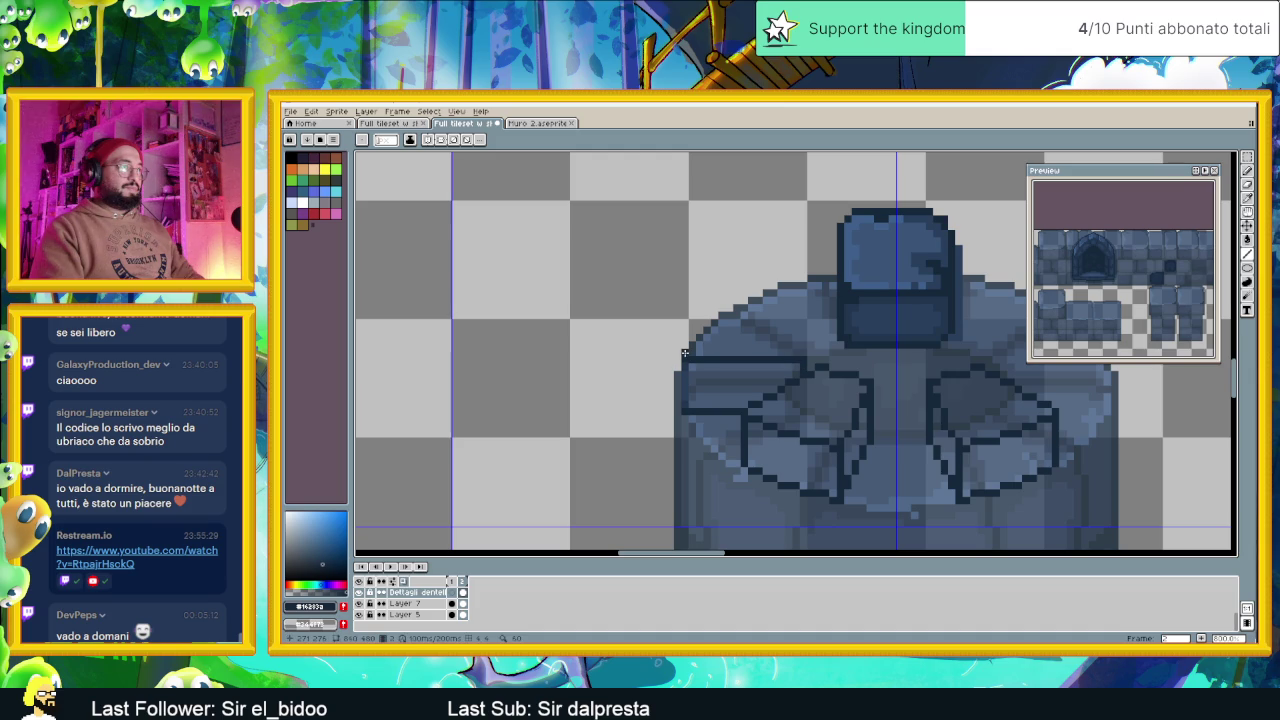
{"action": "left_click_drag", "start_coordinate": [688, 340], "coordinate": [705, 328]}
{"action": "mouse_move", "coordinate": [712, 322]}
{"action": "left_mouse_down"}
{"action": "mouse_move", "coordinate": [785, 321]}
{"action": "mouse_move", "coordinate": [803, 349]}
{"action": "left_mouse_up"}
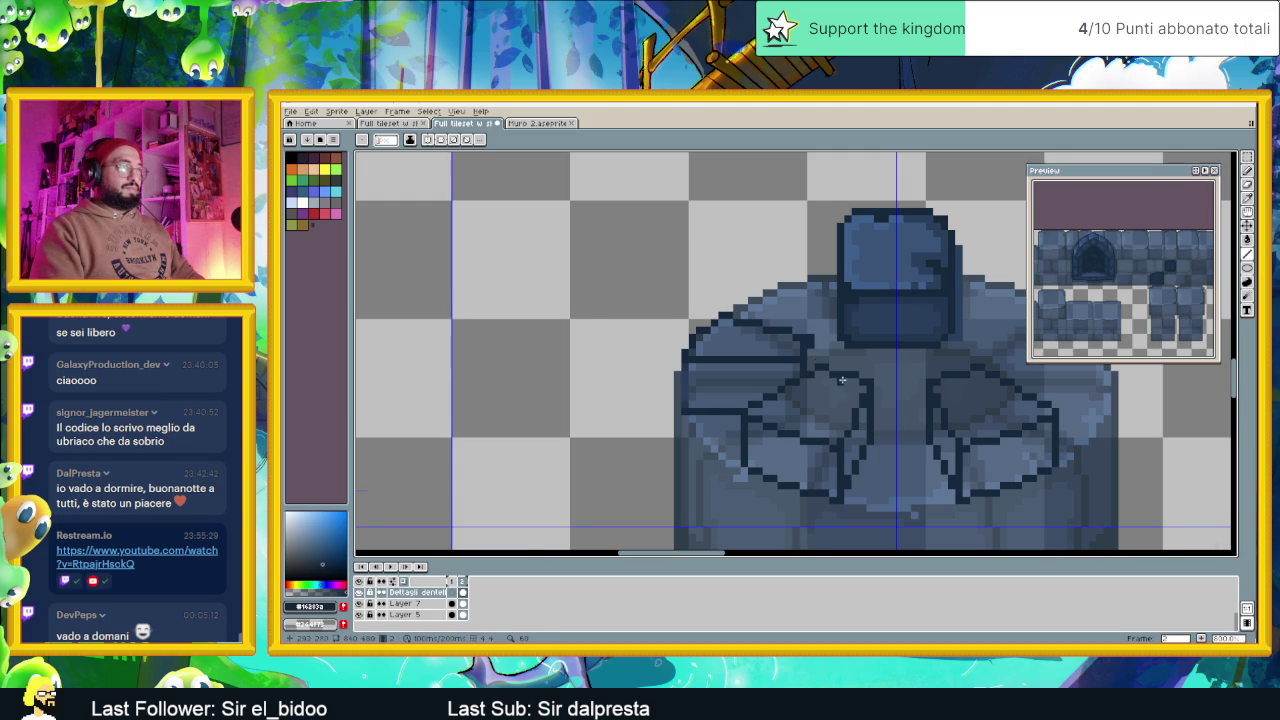
Undo the last dark line drawn on the tower's left side
{"action": "scroll", "coordinate": [929, 398], "scroll_direction": "down", "scroll_amount": 2}
{"action": "scroll", "coordinate": [929, 398], "scroll_direction": "right", "scroll_amount": 3}
{"action": "scroll", "coordinate": [757, 400], "scroll_direction": "down", "scroll_amount": 1}
{"action": "scroll", "coordinate": [757, 400], "scroll_direction": "down", "scroll_amount": 1}
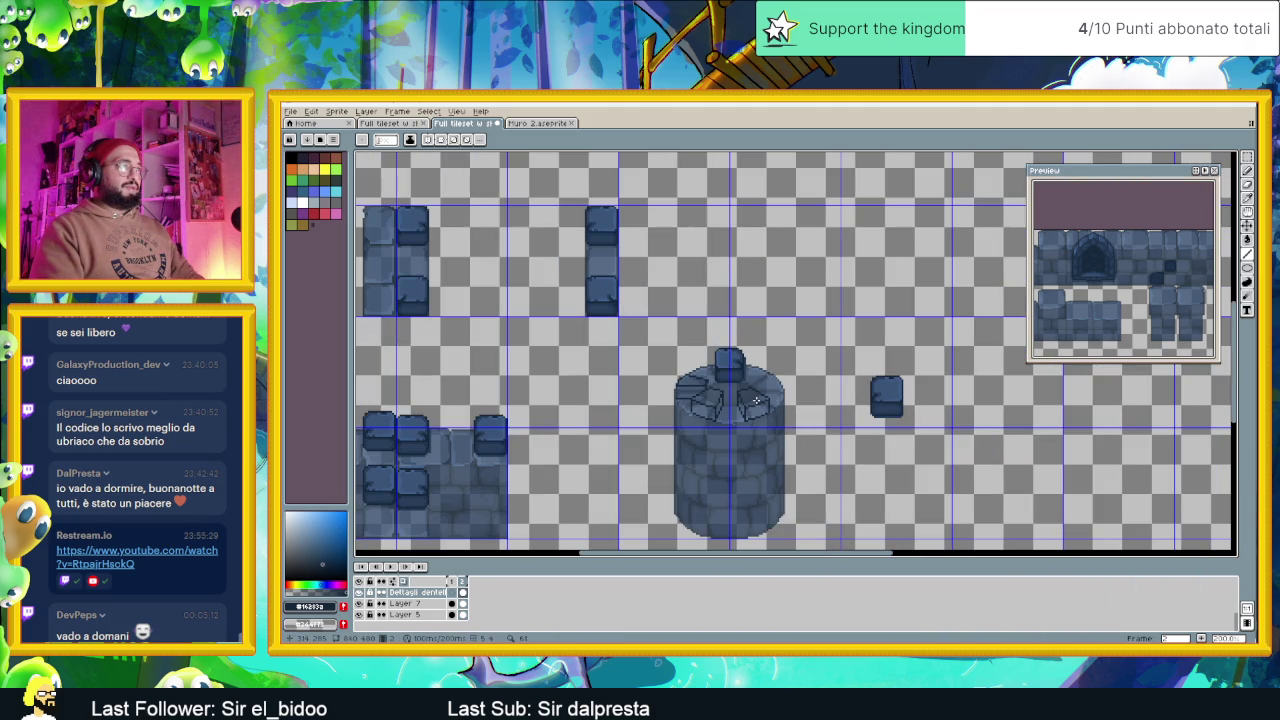
{"action": "scroll", "coordinate": [757, 400], "scroll_direction": "down", "scroll_amount": 1}
{"action": "scroll", "coordinate": [757, 400], "scroll_direction": "up", "scroll_amount": 1}
{"action": "scroll", "coordinate": [757, 400], "scroll_direction": "up", "scroll_amount": 2}
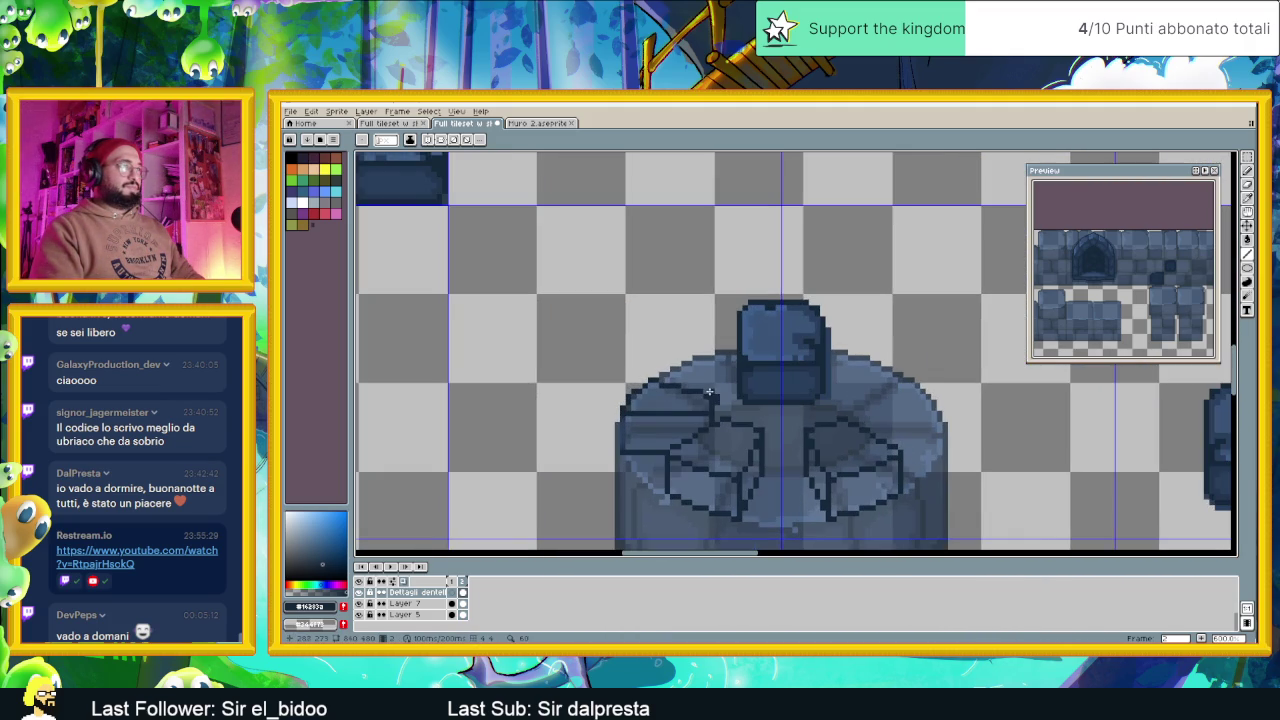
{"action": "key", "text": "v"}
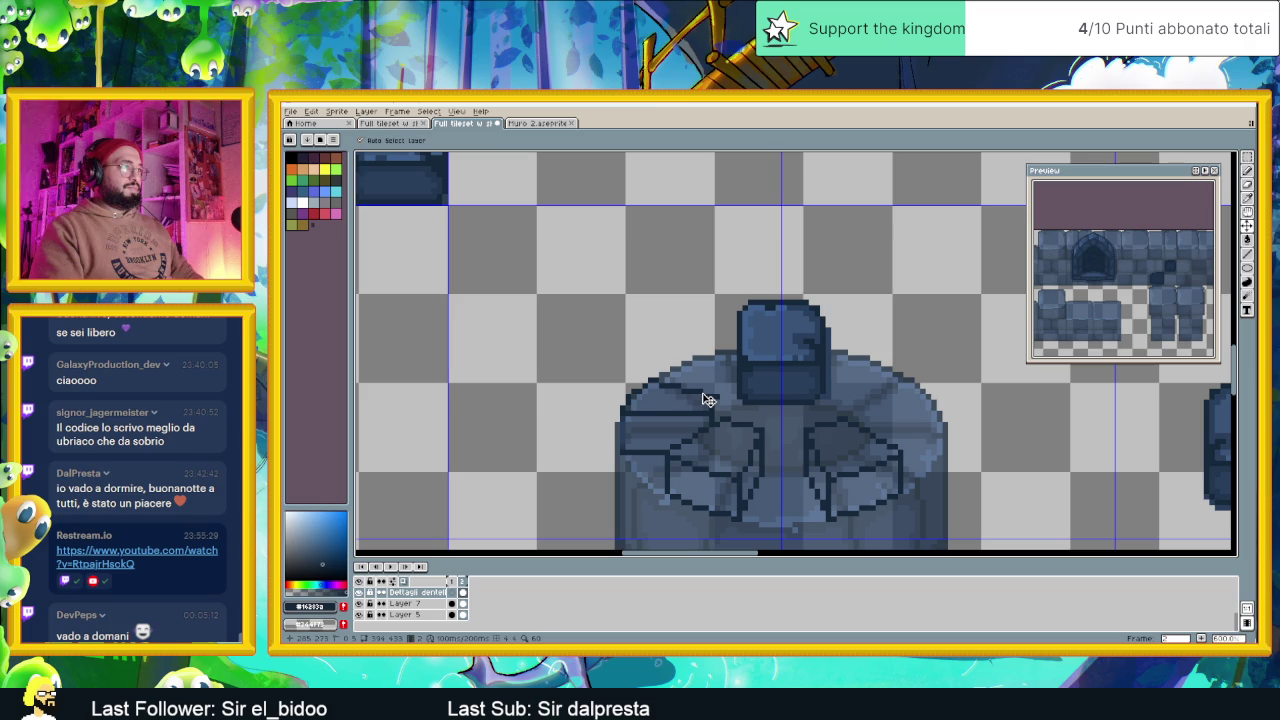
{"action": "key", "text": "ctrl+z"}
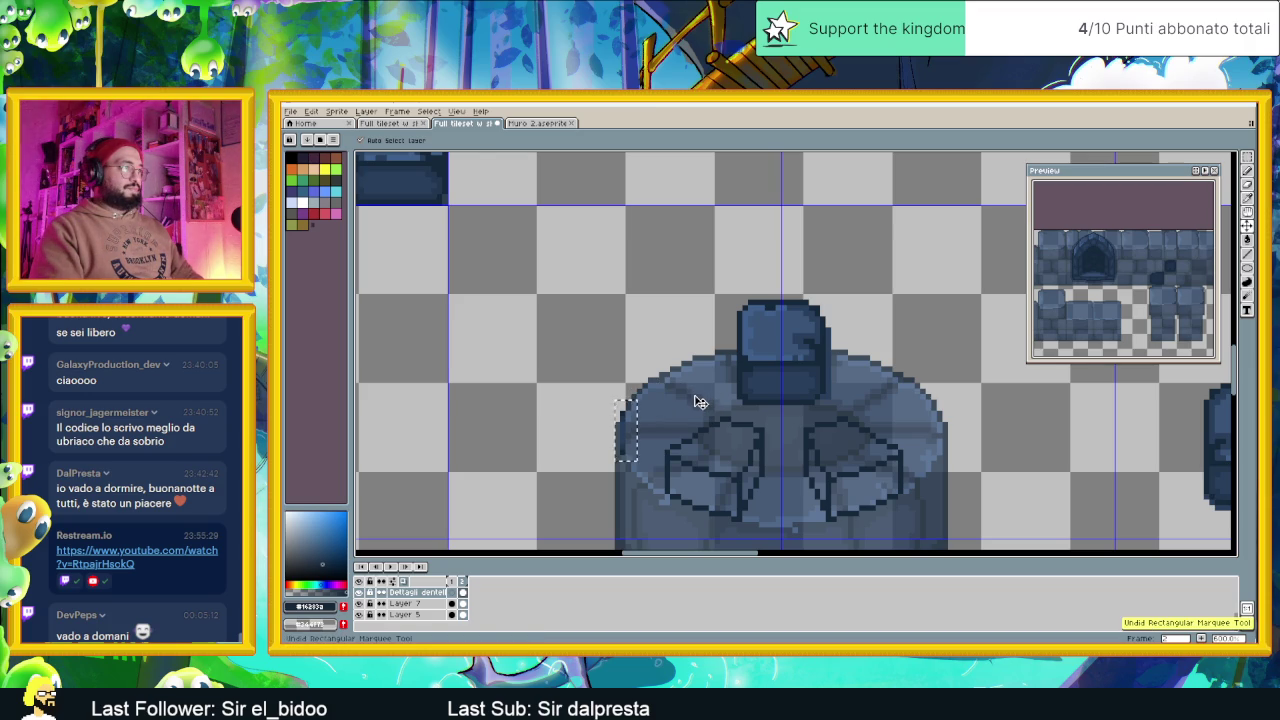
Remove stray pixels from a thin strip on the tower's left edge and save
{"action": "key", "text": "m"}
{"action": "left_click_drag", "start_coordinate": [615, 399], "coordinate": [638, 459]}
{"action": "scroll", "coordinate": [632, 424], "scroll_direction": "up", "scroll_amount": 1}
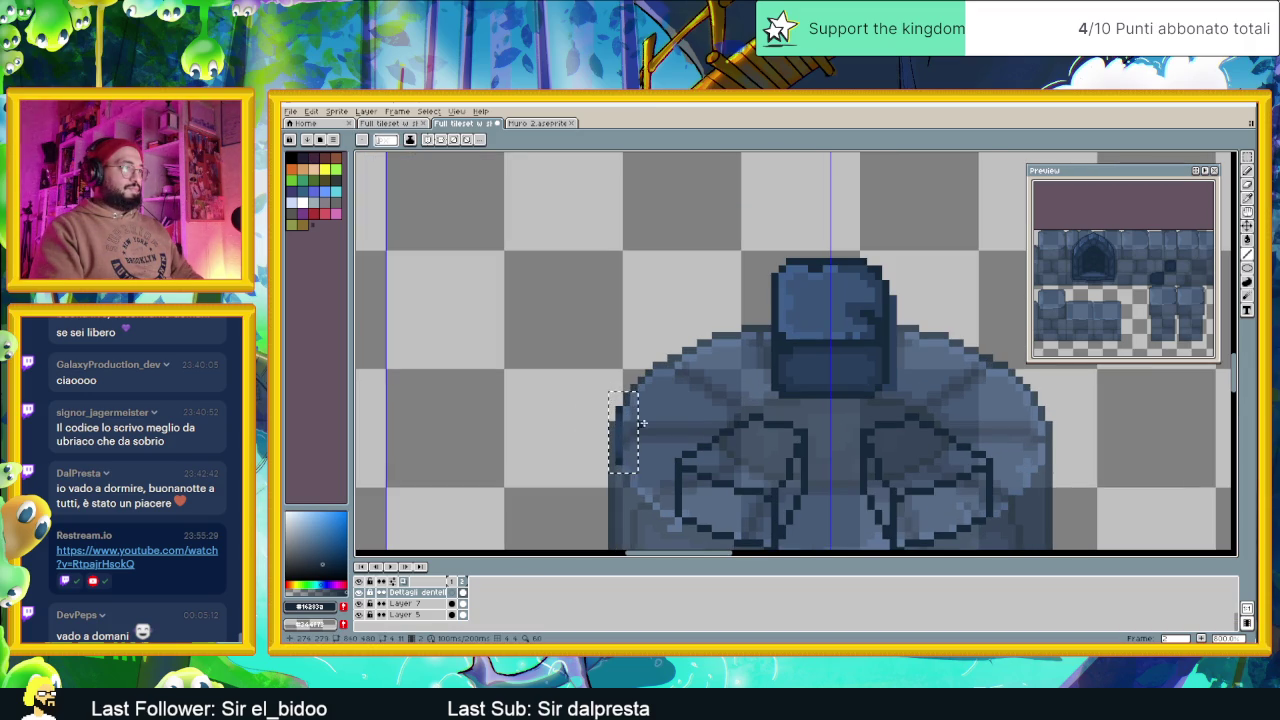
{"action": "key", "text": "ctrl+s"}
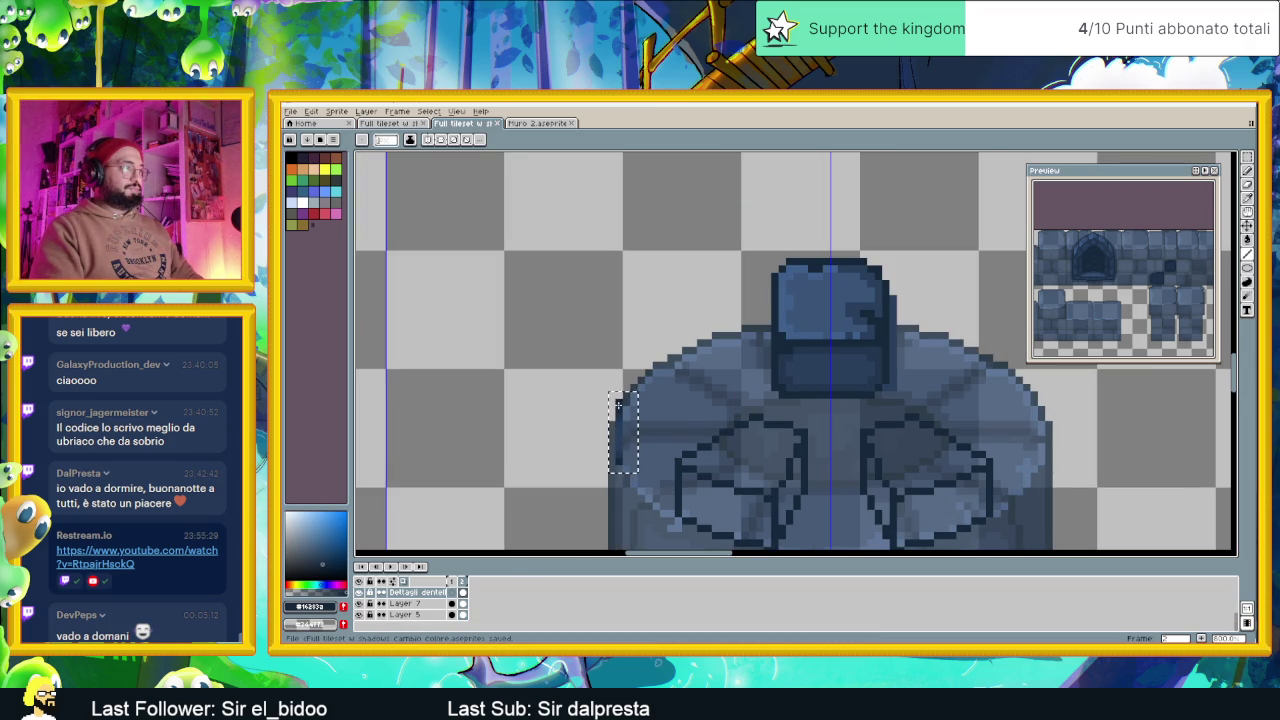
{"action": "key", "text": "ctrl+z"}
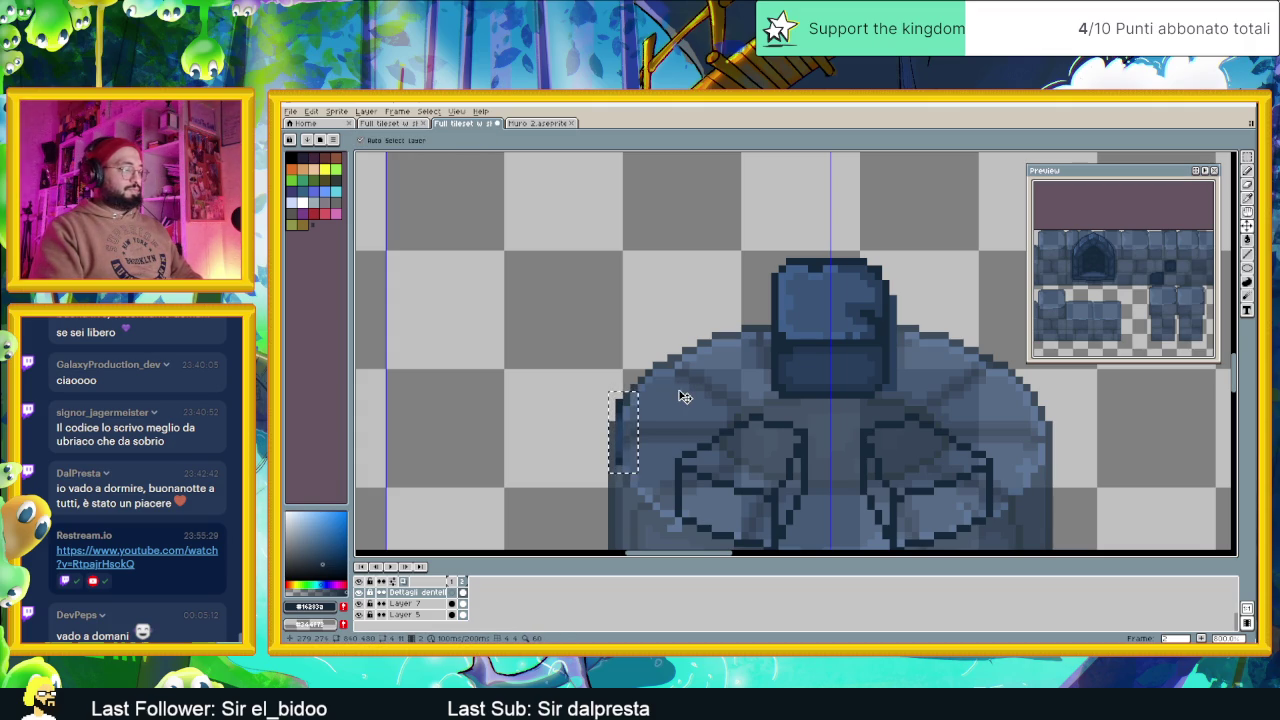
{"action": "key", "text": "ctrl+d"}
Redraw the upper-left block outline with slanted, horizontal and vertical dark edges
{"action": "left_click_drag", "start_coordinate": [630, 395], "coordinate": [632, 386]}
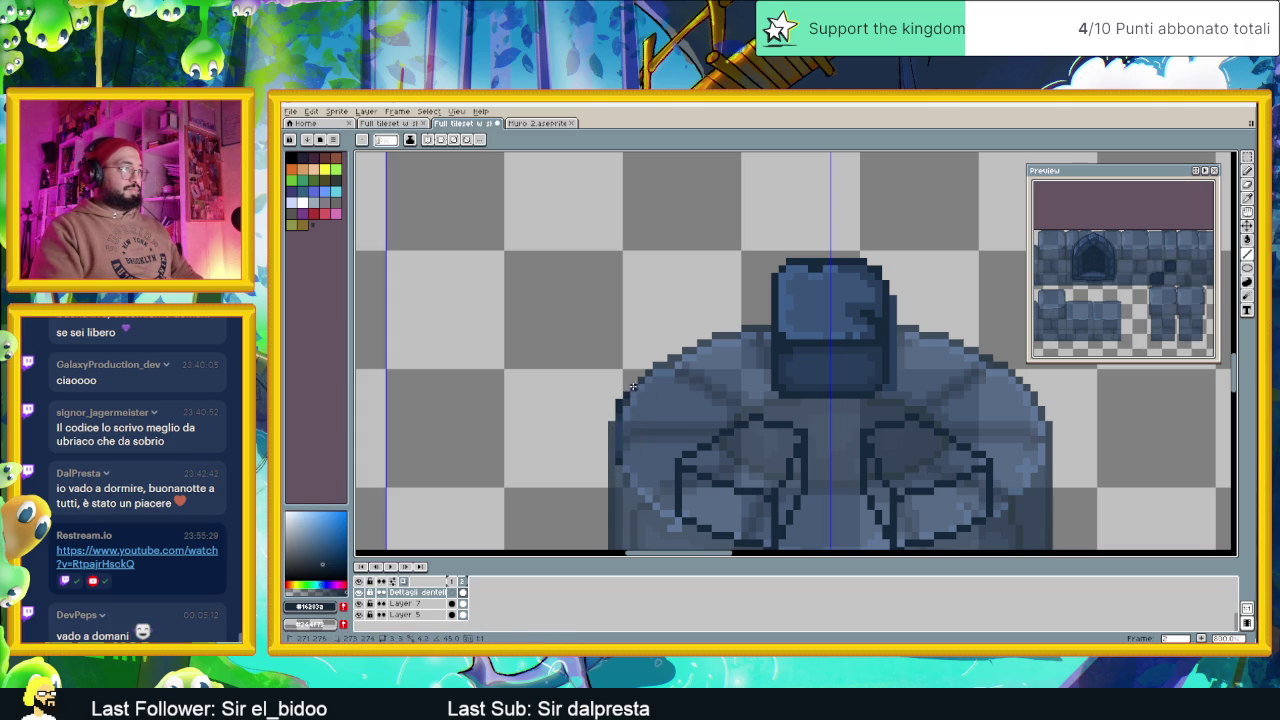
{"action": "left_click", "coordinate": [638, 379], "text": "shift"}
{"action": "mouse_move", "coordinate": [671, 359]}
{"action": "left_mouse_down"}
{"action": "mouse_move", "coordinate": [736, 380]}
{"action": "mouse_move", "coordinate": [714, 406]}
{"action": "left_mouse_up"}
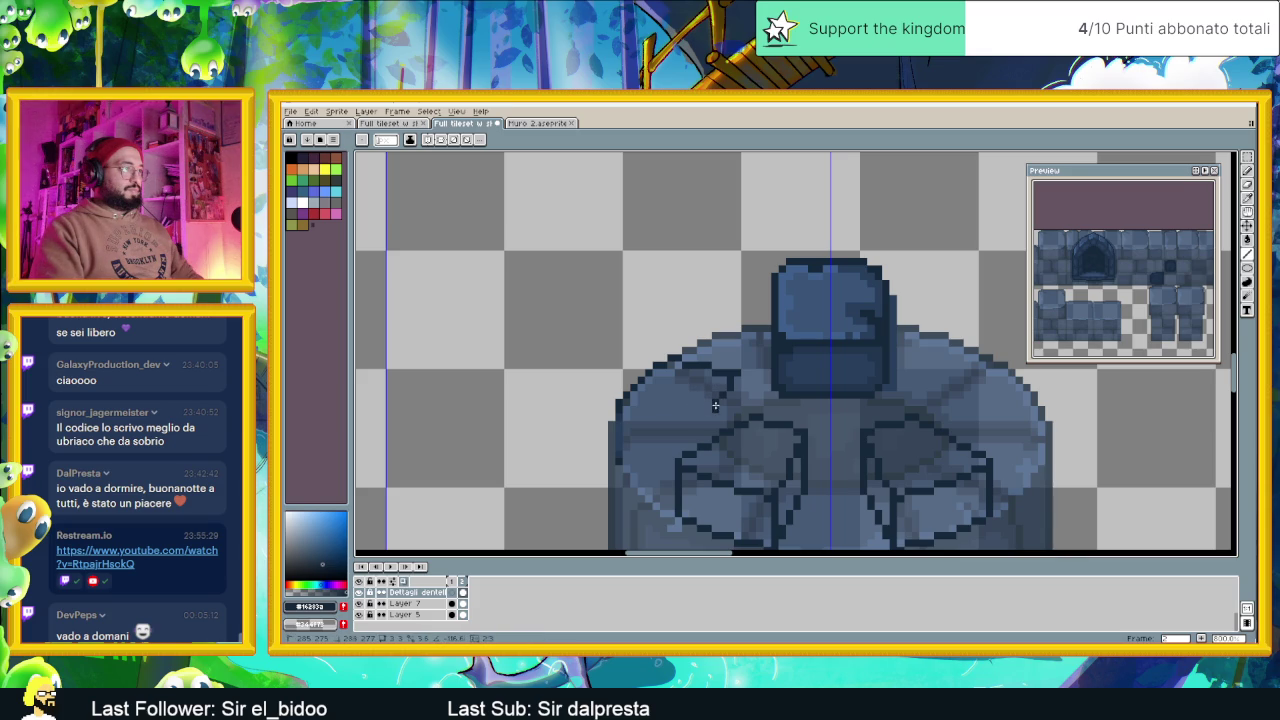
{"action": "left_click_drag", "start_coordinate": [716, 404], "coordinate": [619, 406]}
{"action": "left_click_drag", "start_coordinate": [620, 461], "coordinate": [671, 462]}
{"action": "mouse_move", "coordinate": [738, 378]}
{"action": "left_mouse_down"}
{"action": "mouse_move", "coordinate": [736, 410]}
{"action": "mouse_move", "coordinate": [714, 411]}
{"action": "left_mouse_up"}
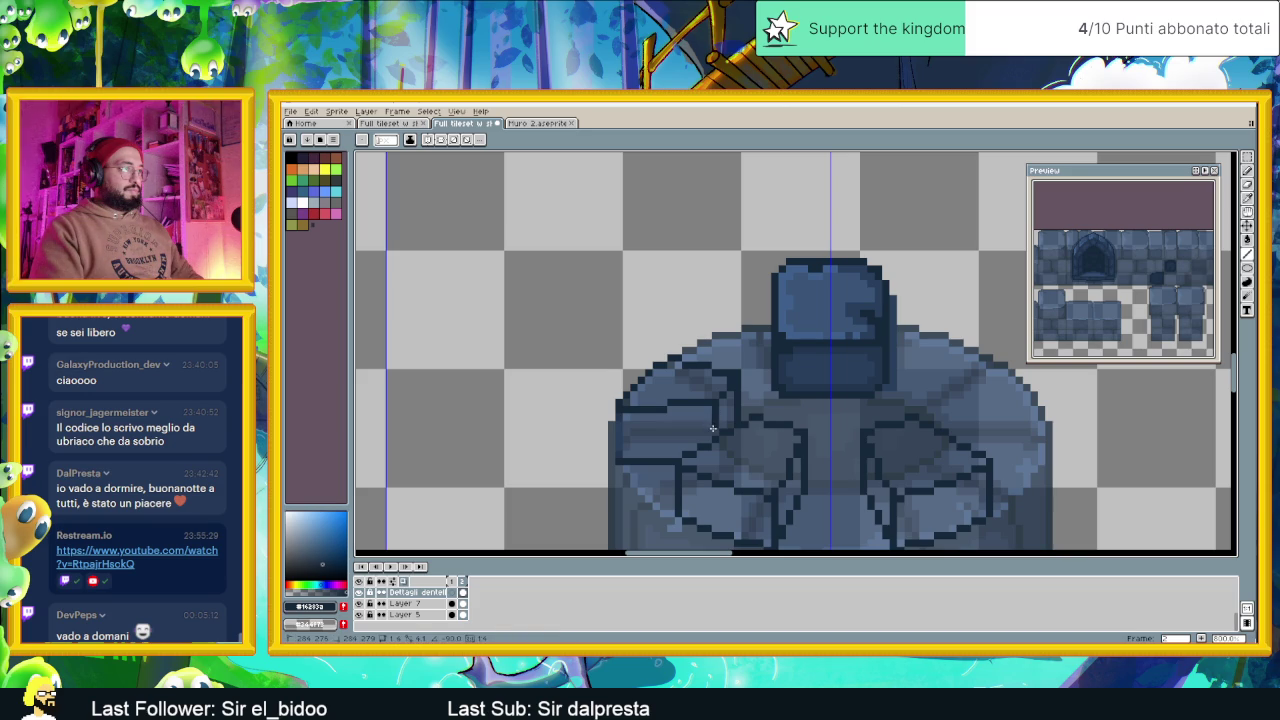
{"action": "scroll", "coordinate": [712, 431], "scroll_direction": "down", "scroll_amount": 1}
{"action": "scroll", "coordinate": [720, 431], "scroll_direction": "down", "scroll_amount": 2}
{"action": "scroll", "coordinate": [730, 432], "scroll_direction": "down", "scroll_amount": 1}
{"action": "scroll", "coordinate": [735, 432], "scroll_direction": "down", "scroll_amount": 2}
{"action": "scroll", "coordinate": [735, 432], "scroll_direction": "down", "scroll_amount": 2}
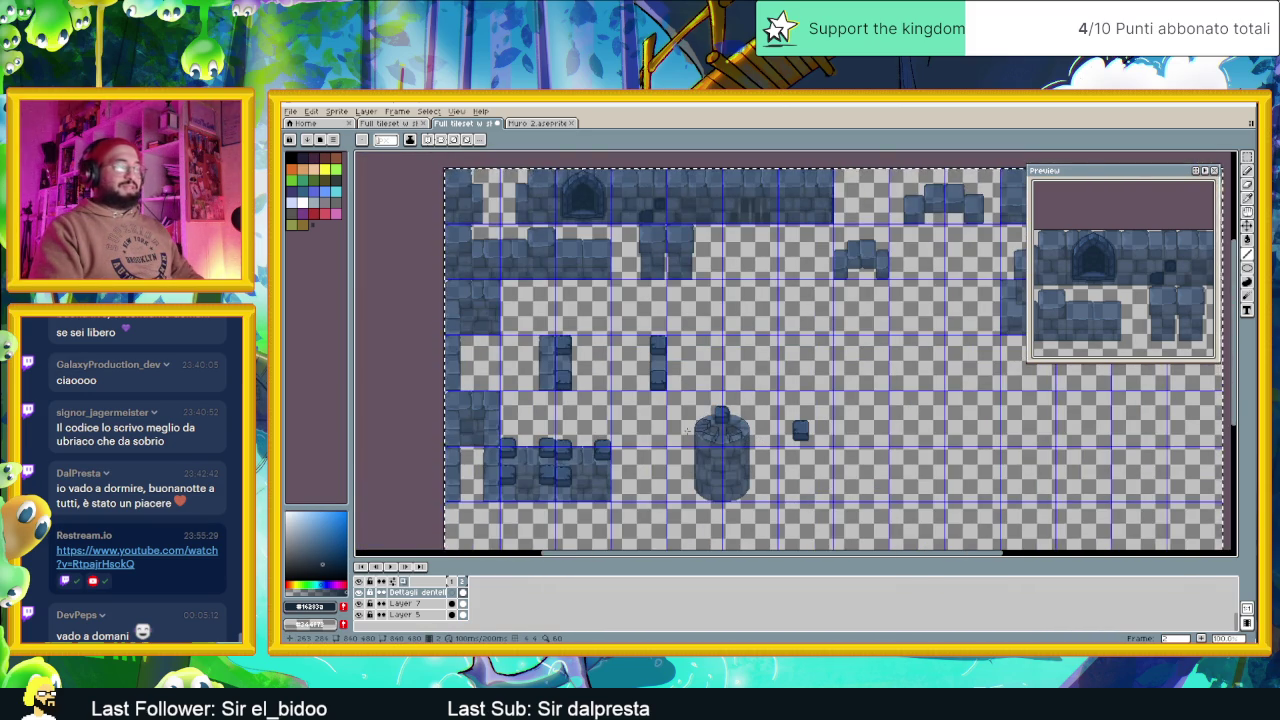
Undo the two newest outline lines on the tower top
{"action": "scroll", "coordinate": [685, 431], "scroll_direction": "up", "scroll_amount": 3}
{"action": "scroll", "coordinate": [750, 407], "scroll_direction": "up", "scroll_amount": 1}
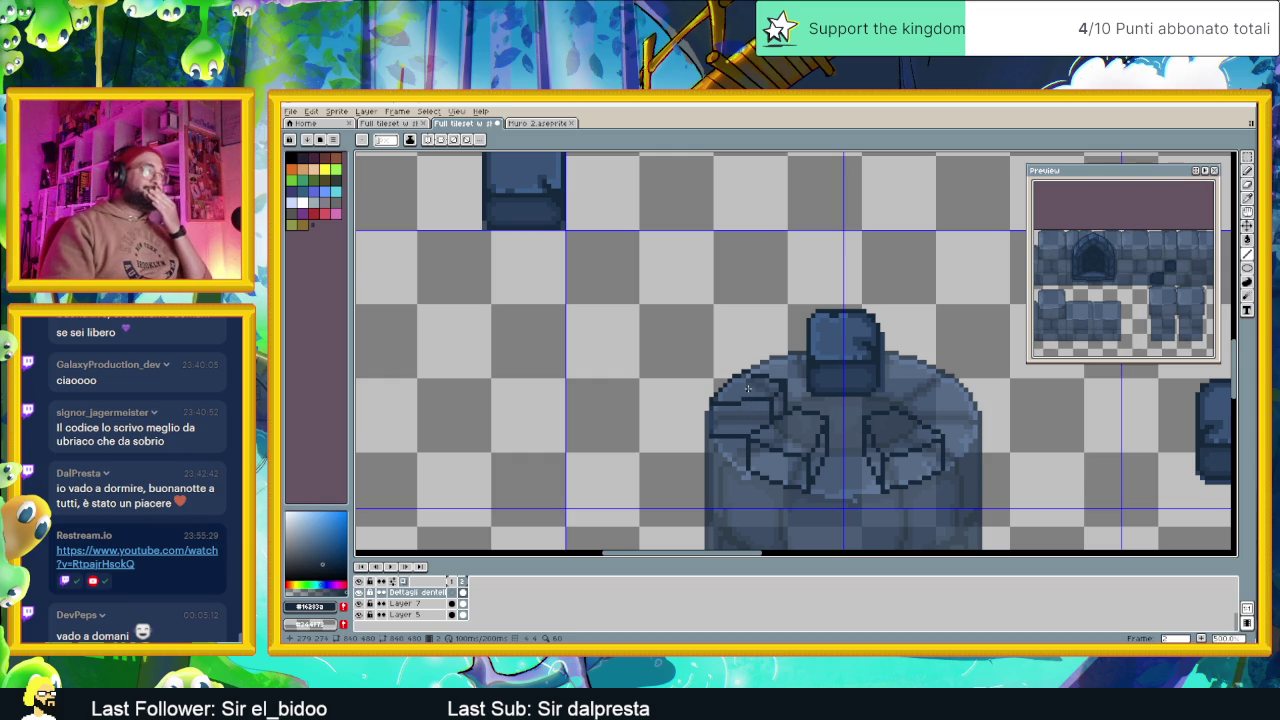
{"action": "key", "text": "ctrl+z"}
{"action": "key", "text": "ctrl+z"}
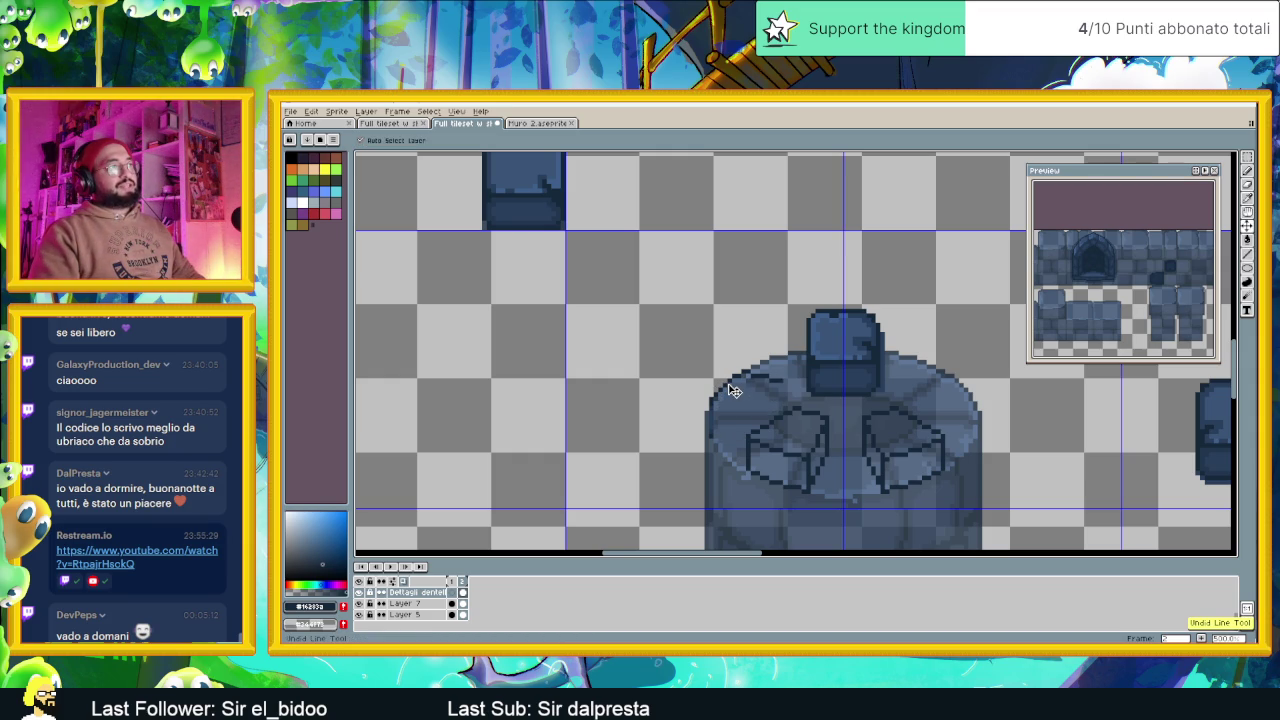
{"action": "key", "text": "ctrl+z"}
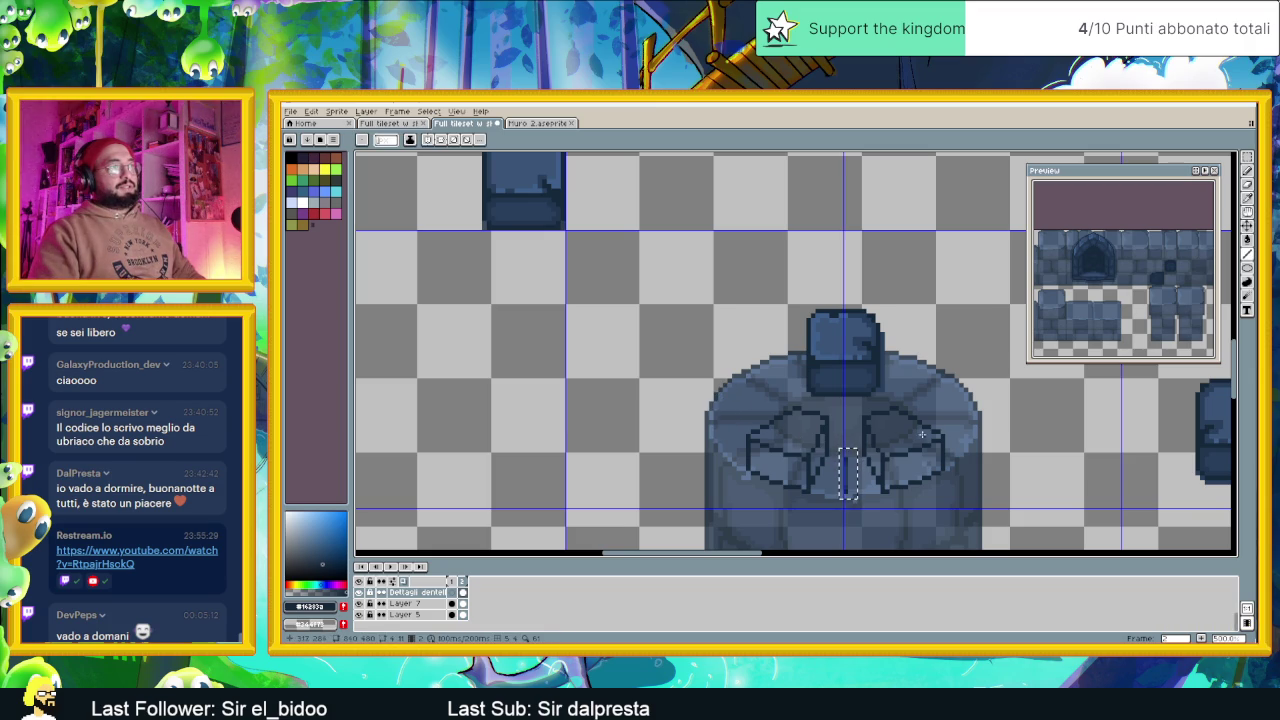
Add empty Layer 9, deselect, return to the Pencil and save the tileset
{"action": "right_click", "coordinate": [404, 601]}
{"action": "mouse_move", "coordinate": [430, 572]}
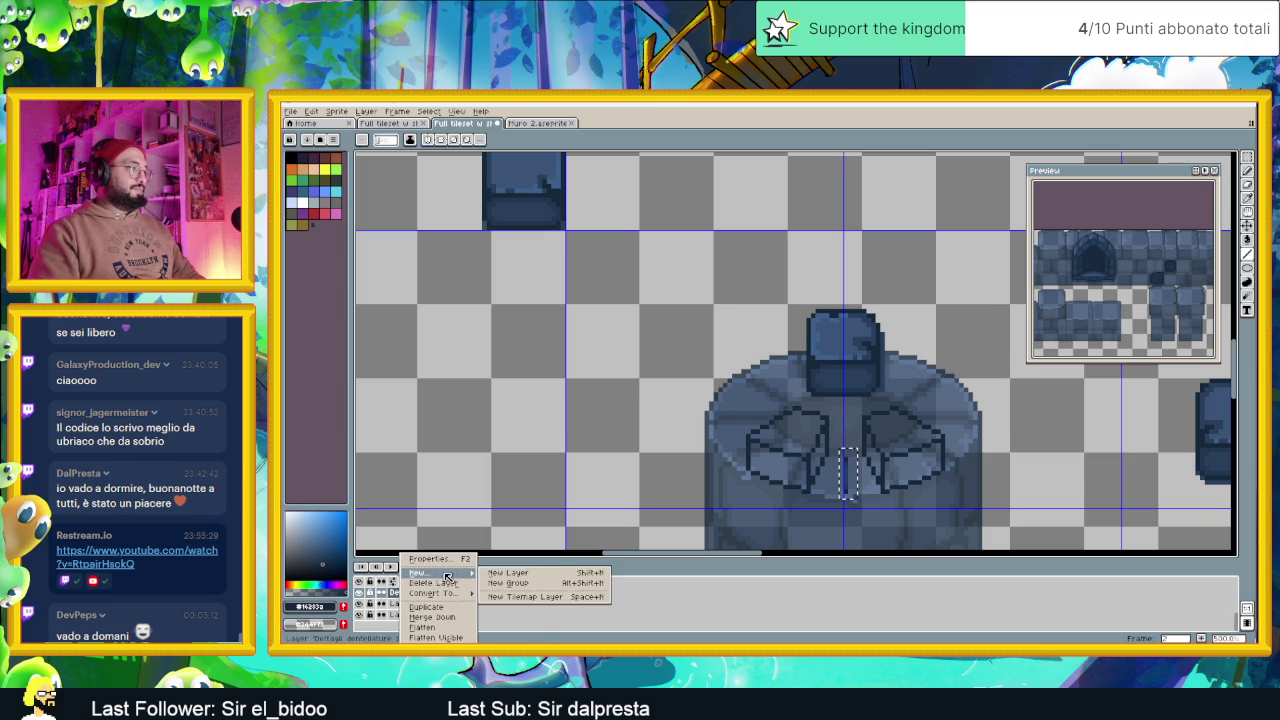
{"action": "left_click", "coordinate": [520, 576]}
{"action": "scroll", "coordinate": [710, 450], "scroll_direction": "down", "scroll_amount": 1}
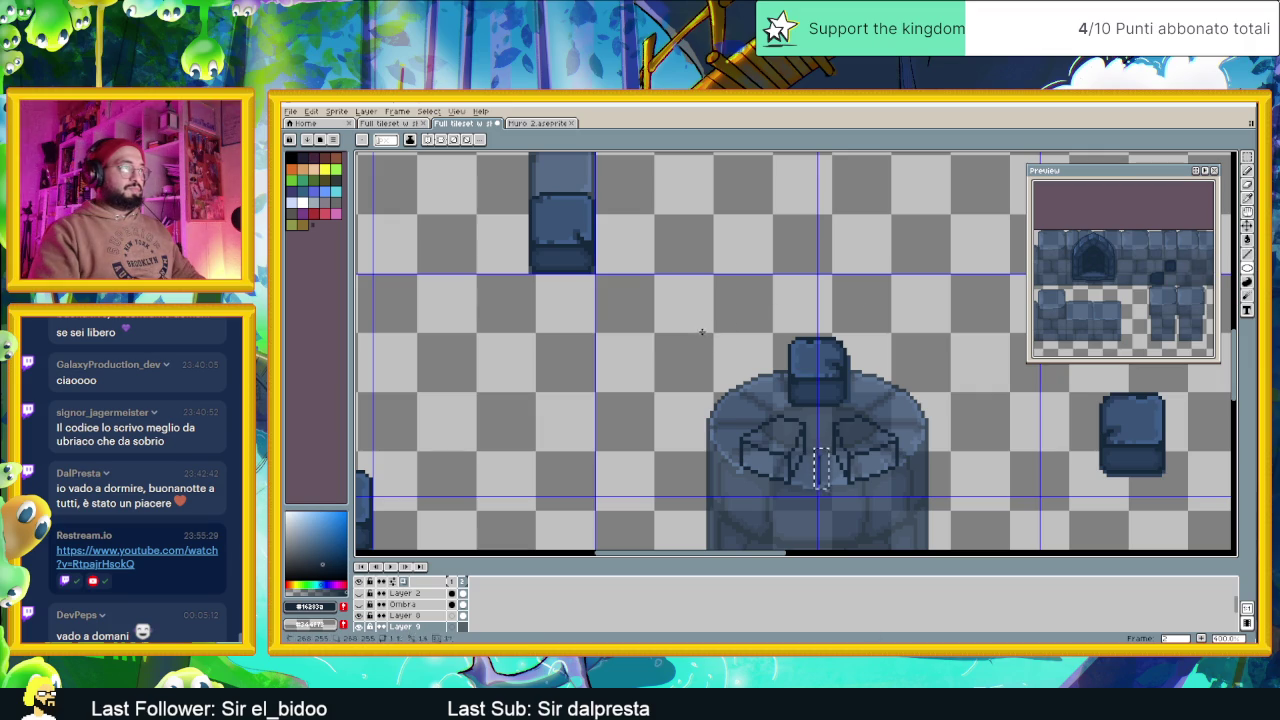
{"action": "key", "text": "v"}
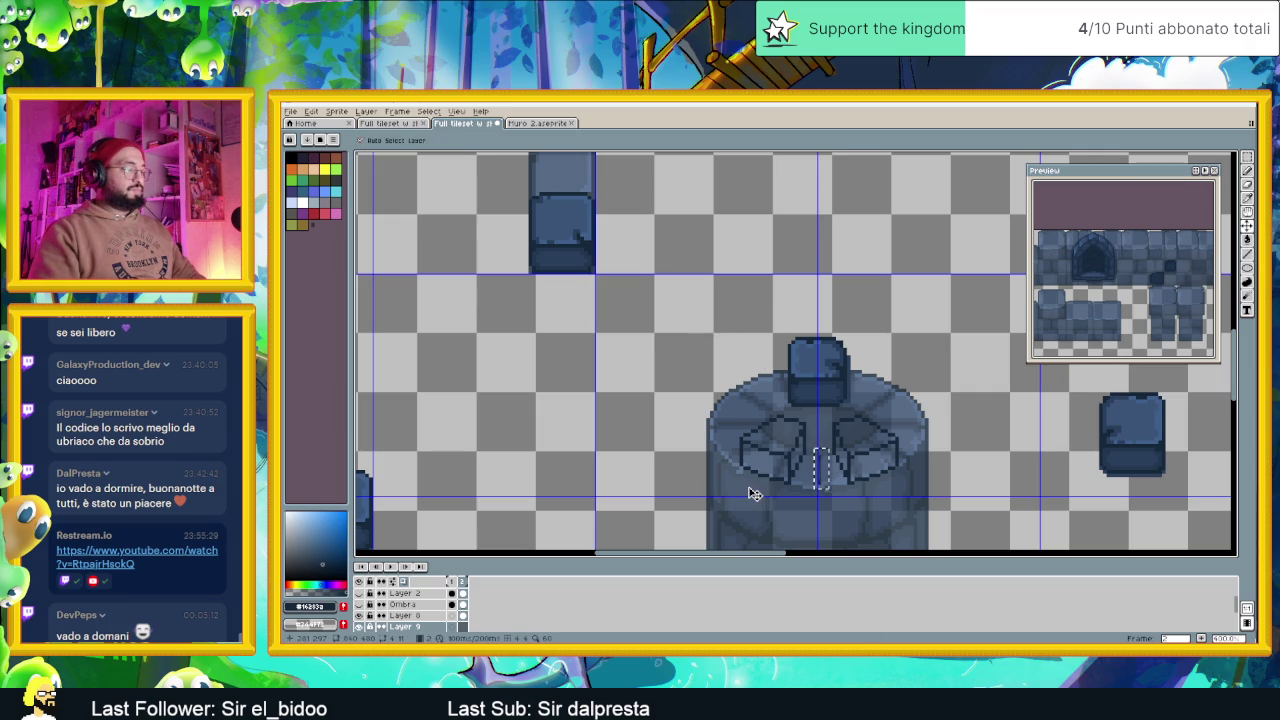
{"action": "key", "text": "ctrl+d"}
{"action": "key", "text": "b"}
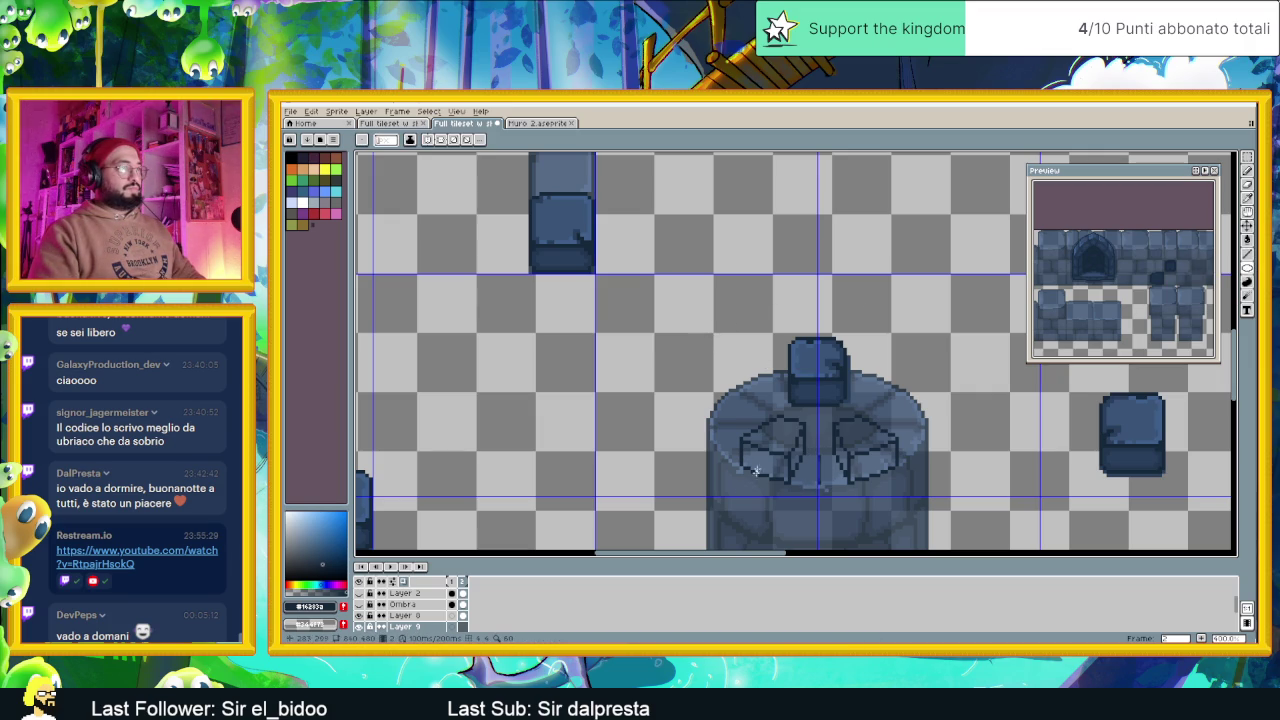
{"action": "key", "text": "ctrl+s"}
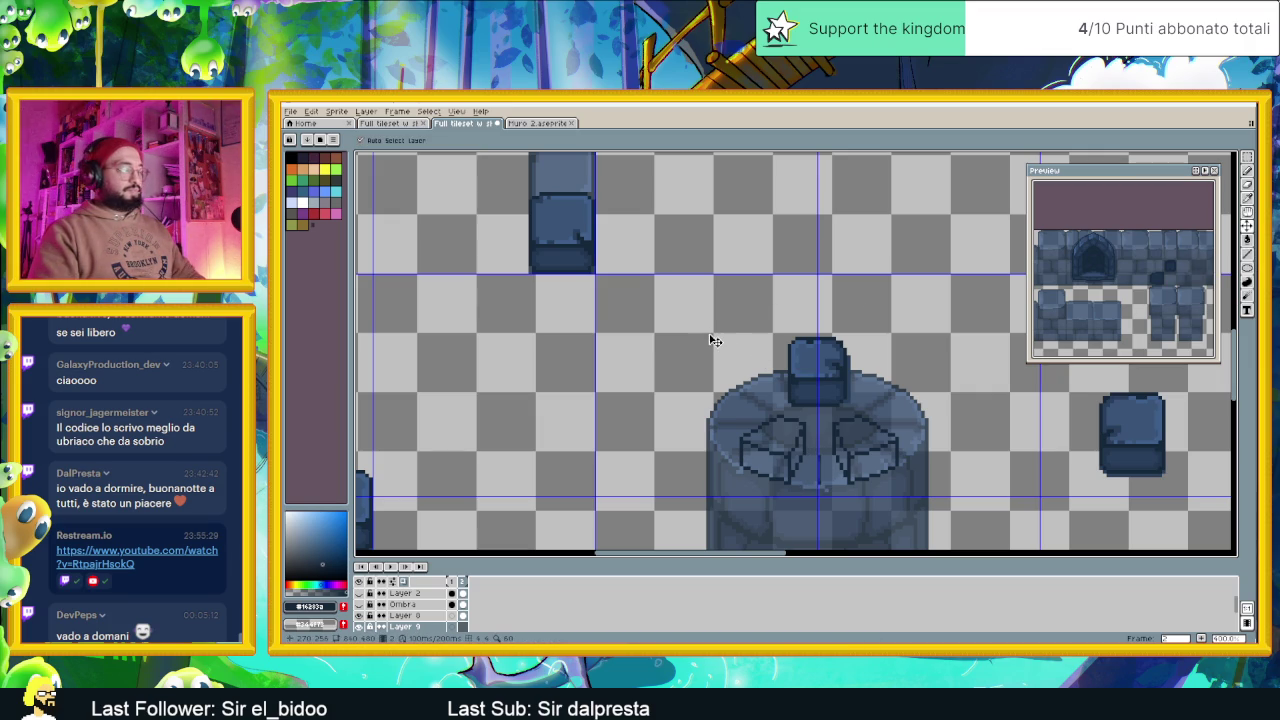
Draw an ellipse outline around the tower top and a short line at its left edge
{"action": "left_click_drag", "start_coordinate": [708, 335], "coordinate": [926, 459]}
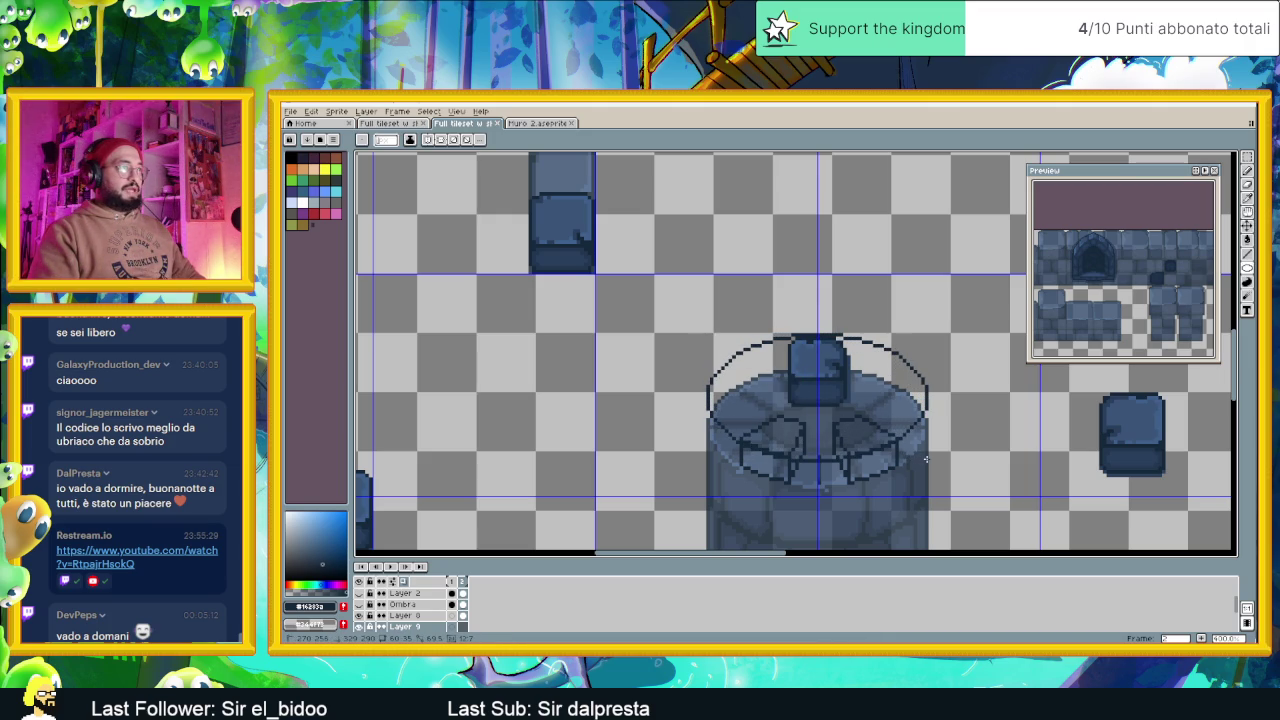
{"action": "scroll", "coordinate": [784, 425], "scroll_direction": "up", "scroll_amount": 1}
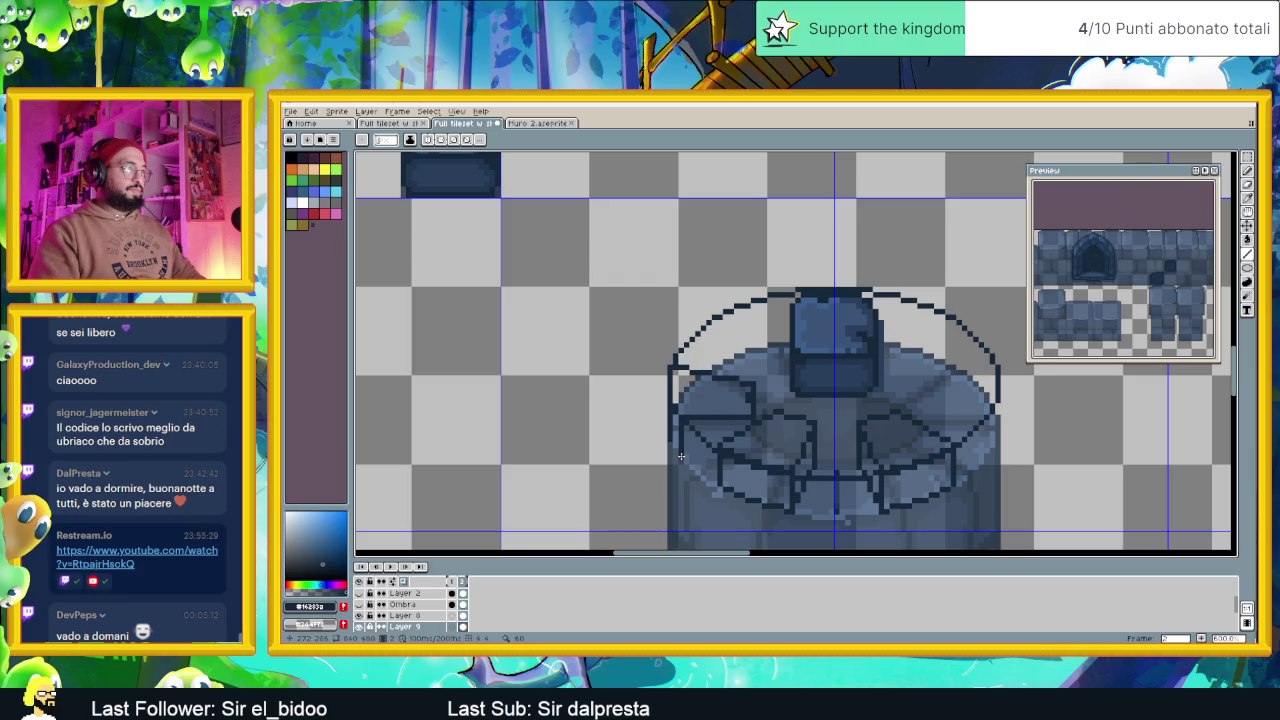
{"action": "mouse_move", "coordinate": [715, 457]}
{"action": "left_mouse_down"}
{"action": "mouse_move", "coordinate": [690, 428]}
{"action": "mouse_move", "coordinate": [665, 440]}
{"action": "left_mouse_up"}
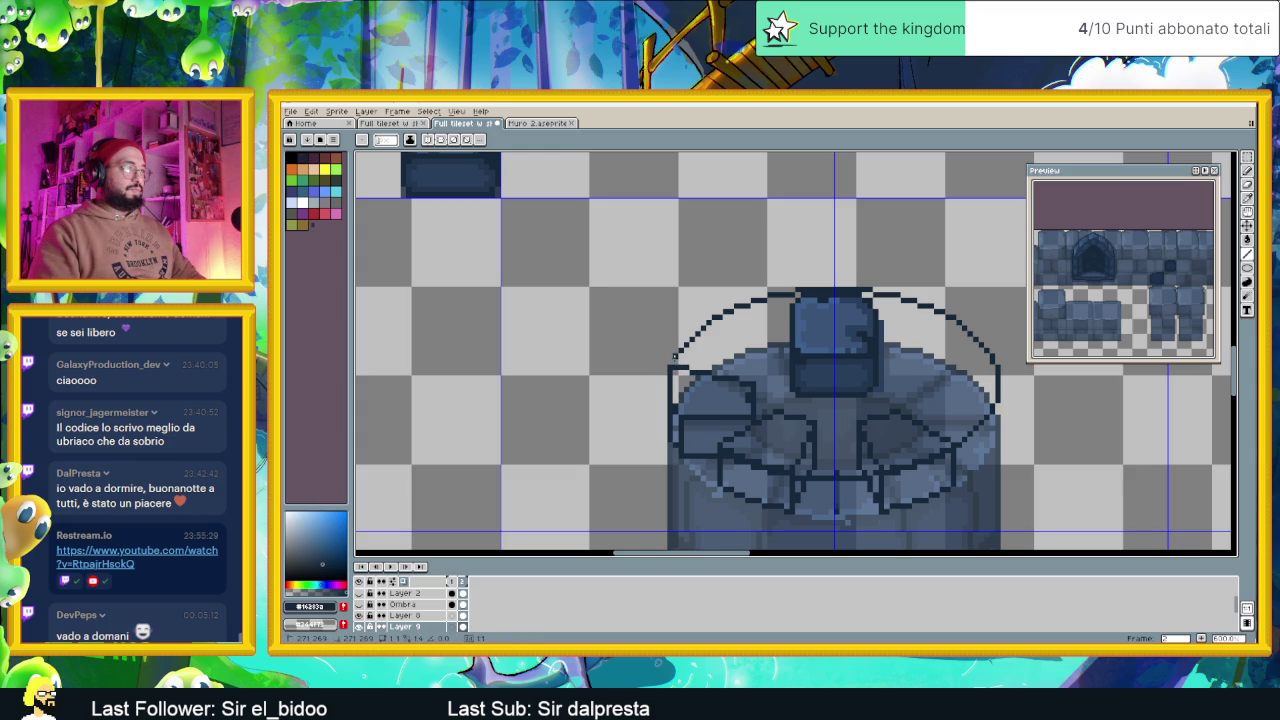
{"action": "left_click_drag", "start_coordinate": [685, 345], "coordinate": [685, 345]}
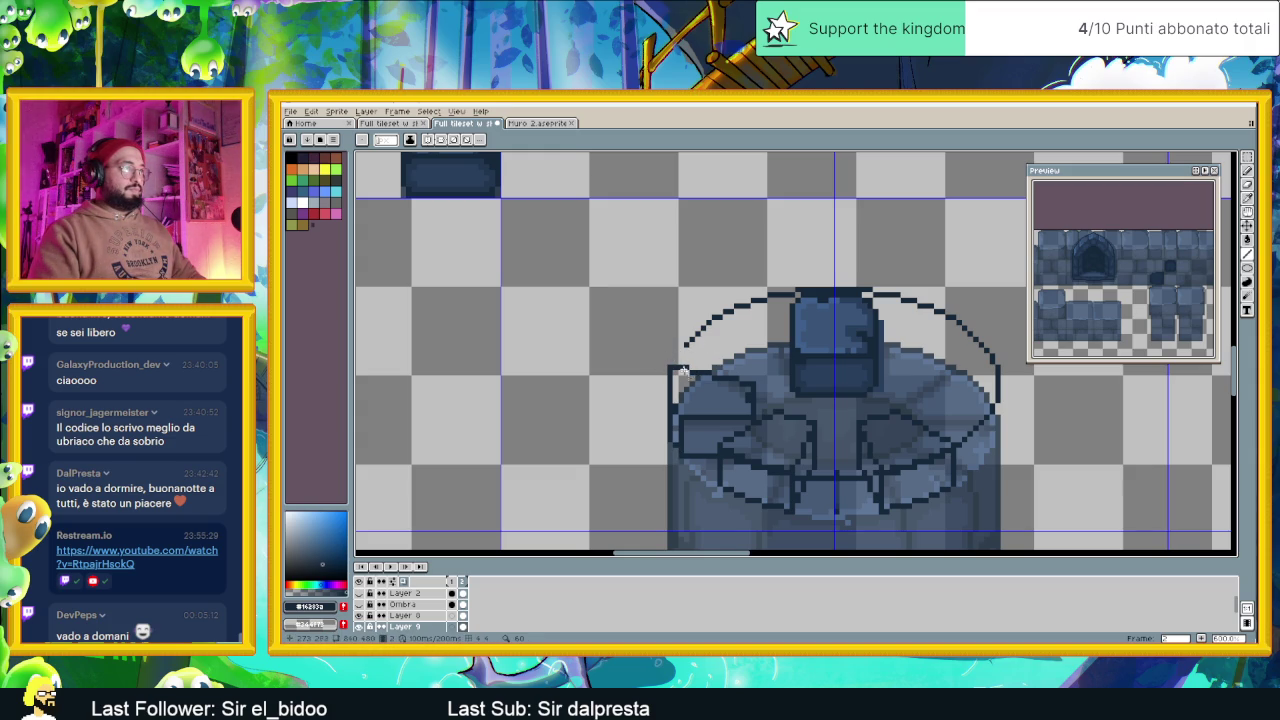
{"action": "scroll", "coordinate": [820, 418], "scroll_direction": "down", "scroll_amount": 2}
{"action": "scroll", "coordinate": [820, 418], "scroll_direction": "down", "scroll_amount": 1}
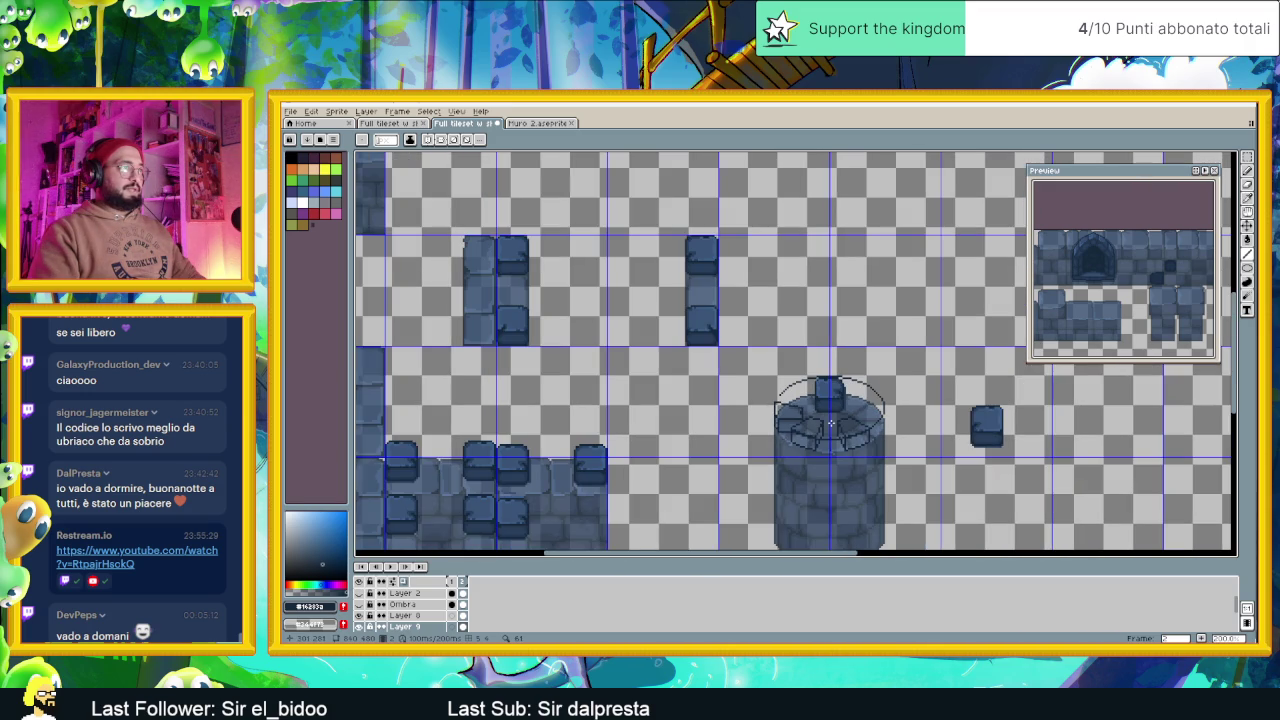
Undo the short line added at the outline's left edge
{"action": "scroll", "coordinate": [830, 423], "scroll_direction": "down", "scroll_amount": 2}
{"action": "scroll", "coordinate": [800, 424], "scroll_direction": "up", "scroll_amount": 1}
{"action": "scroll", "coordinate": [781, 424], "scroll_direction": "up", "scroll_amount": 1}
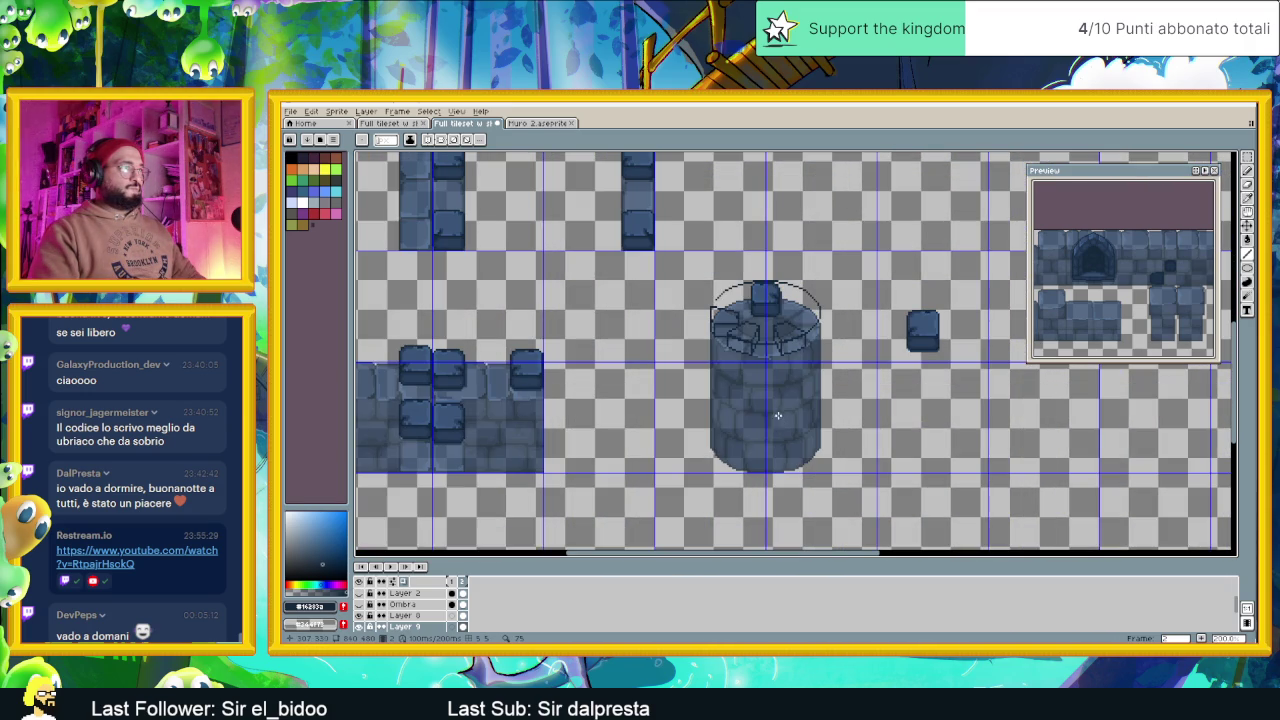
{"action": "scroll", "coordinate": [724, 297], "scroll_direction": "up", "scroll_amount": 2}
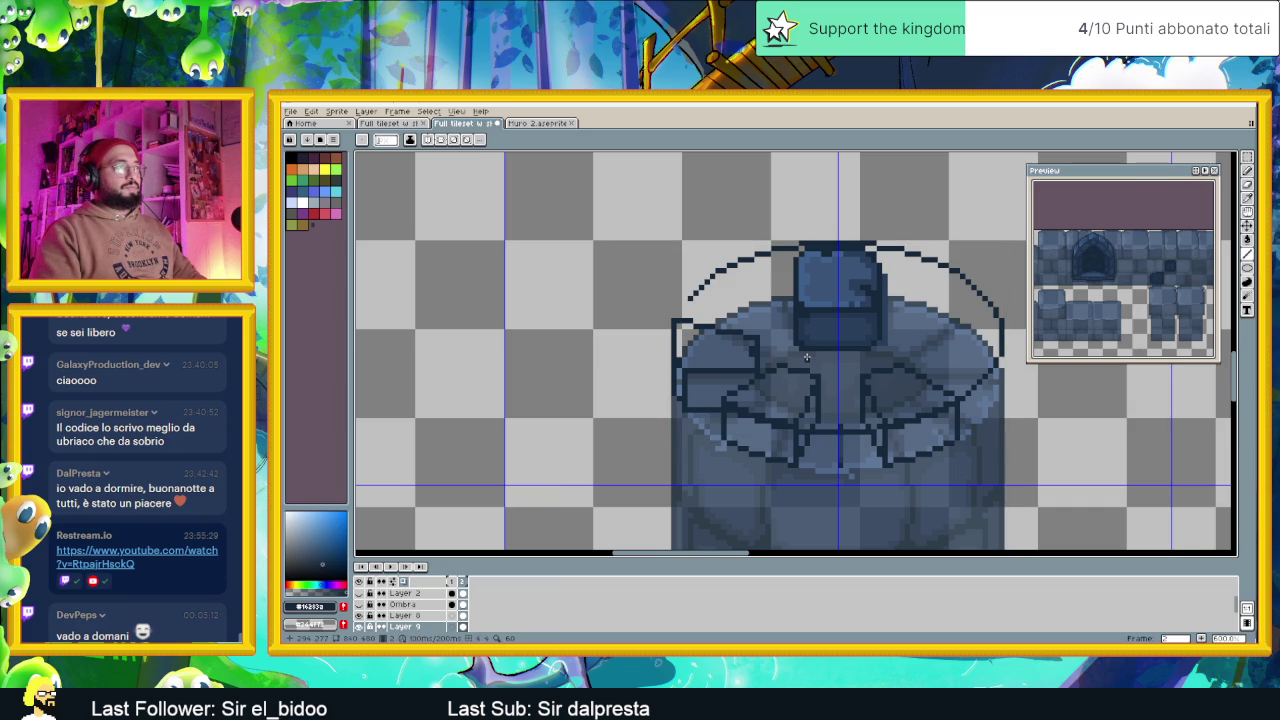
{"action": "key", "text": "ctrl+z"}
{"action": "key", "text": "ctrl+z"}
{"action": "key", "text": "ctrl+z"}
{"action": "key", "text": "ctrl+z"}
{"action": "key", "text": "ctrl+z"}
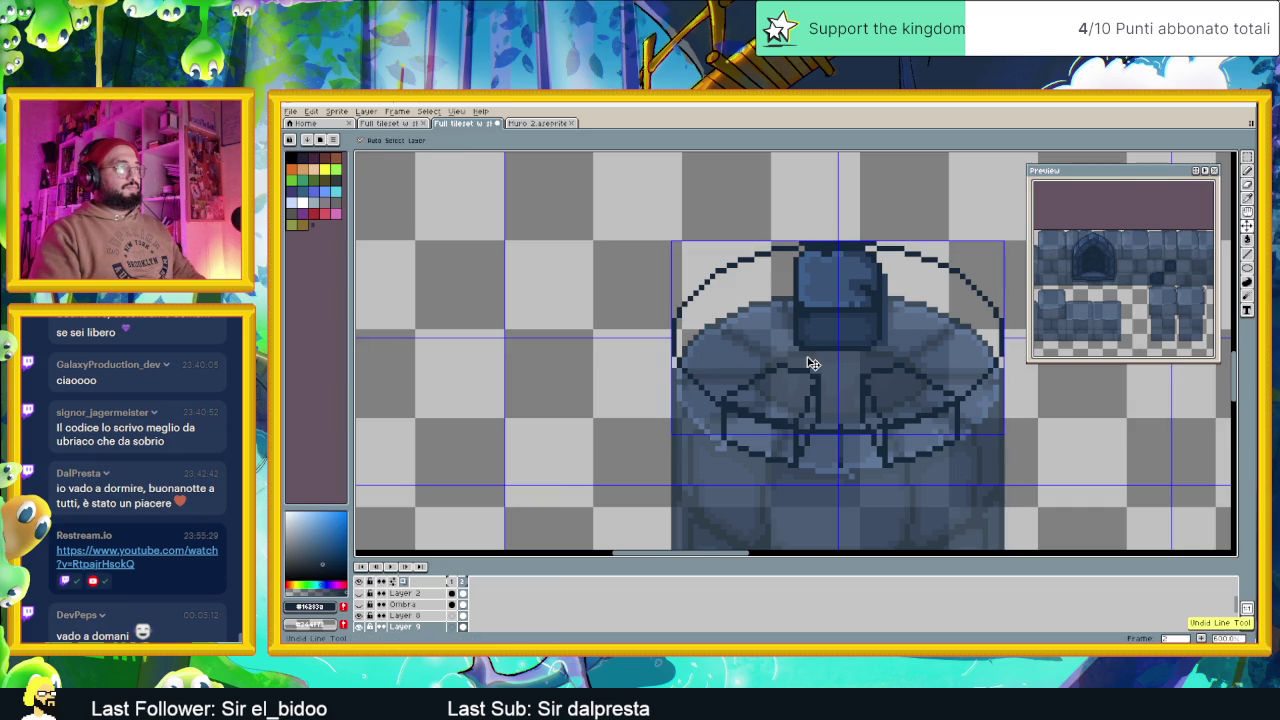
Make Dettagli dentellature the active layer
{"action": "scroll", "coordinate": [680, 350], "scroll_direction": "up", "scroll_amount": 1}
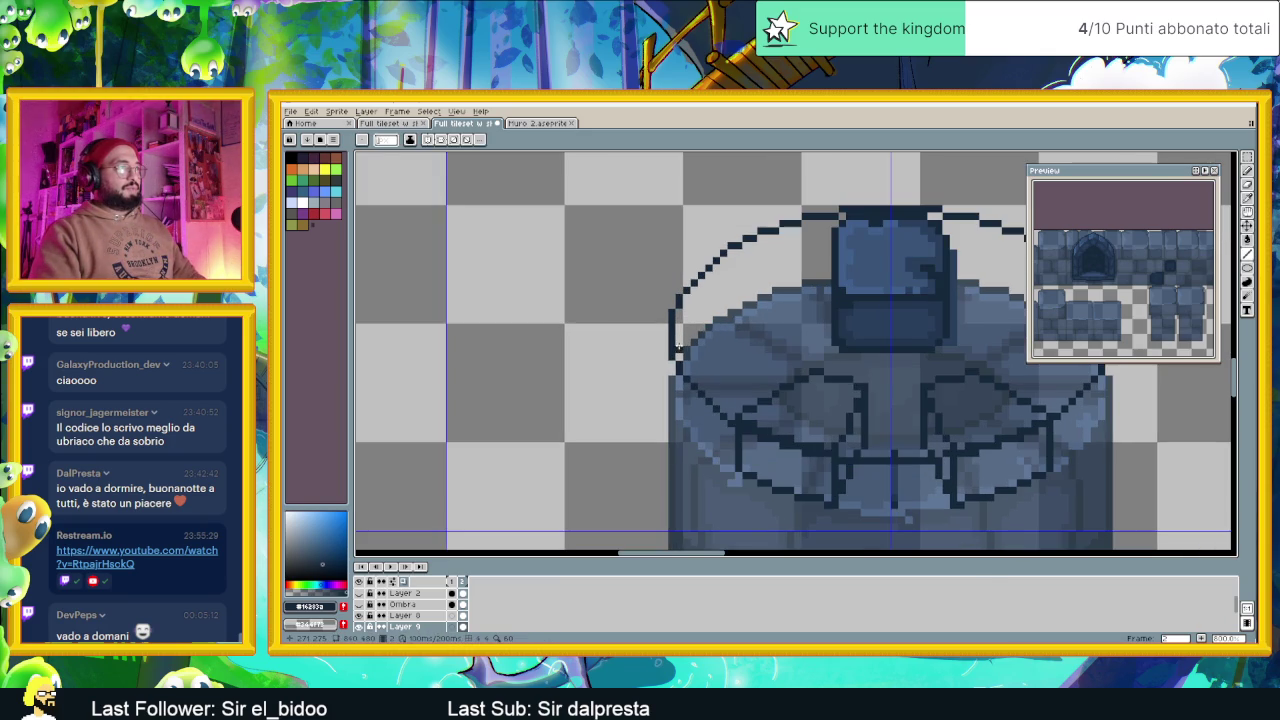
{"action": "scroll", "coordinate": [421, 610], "scroll_direction": "down", "scroll_amount": 2}
{"action": "left_click", "coordinate": [424, 616]}
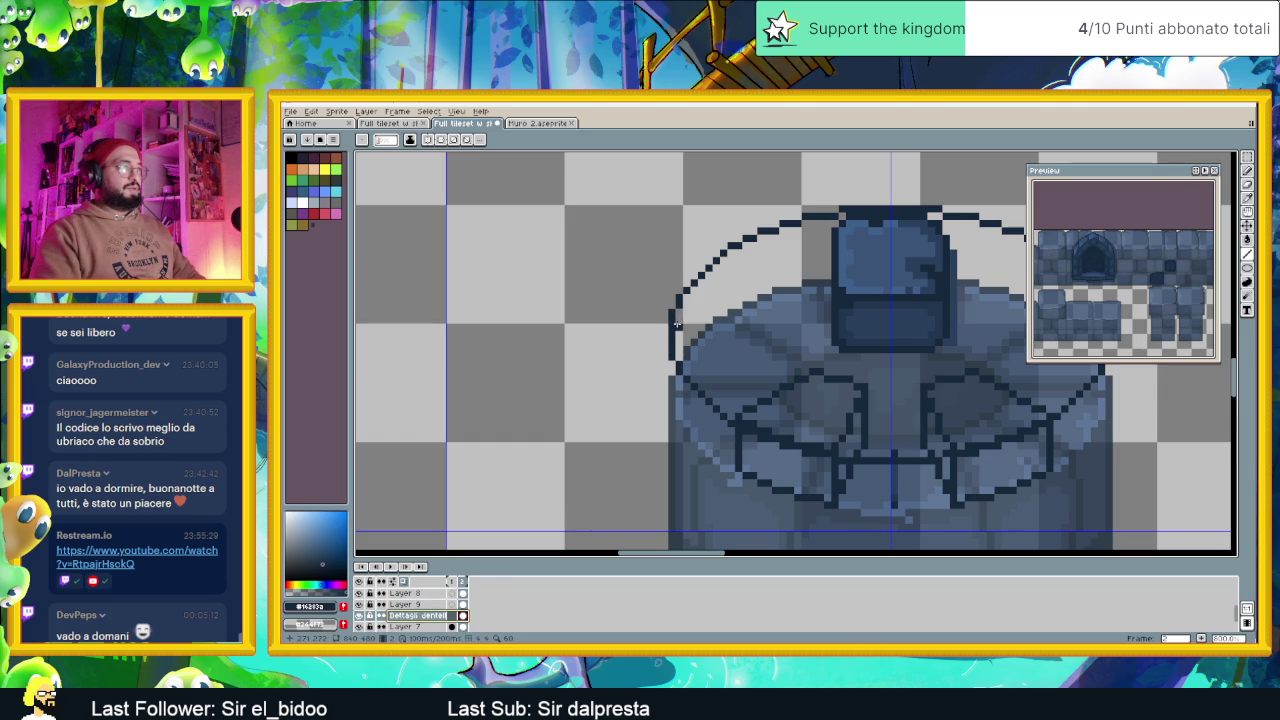
Draw the left block's horizontal, vertical and lower edges from the ellipse's left side
{"action": "mouse_move", "coordinate": [675, 325]}
{"action": "left_mouse_down"}
{"action": "mouse_move", "coordinate": [785, 343]}
{"action": "mouse_move", "coordinate": [787, 377]}
{"action": "left_mouse_up"}
{"action": "left_click_drag", "start_coordinate": [672, 328], "coordinate": [672, 340]}
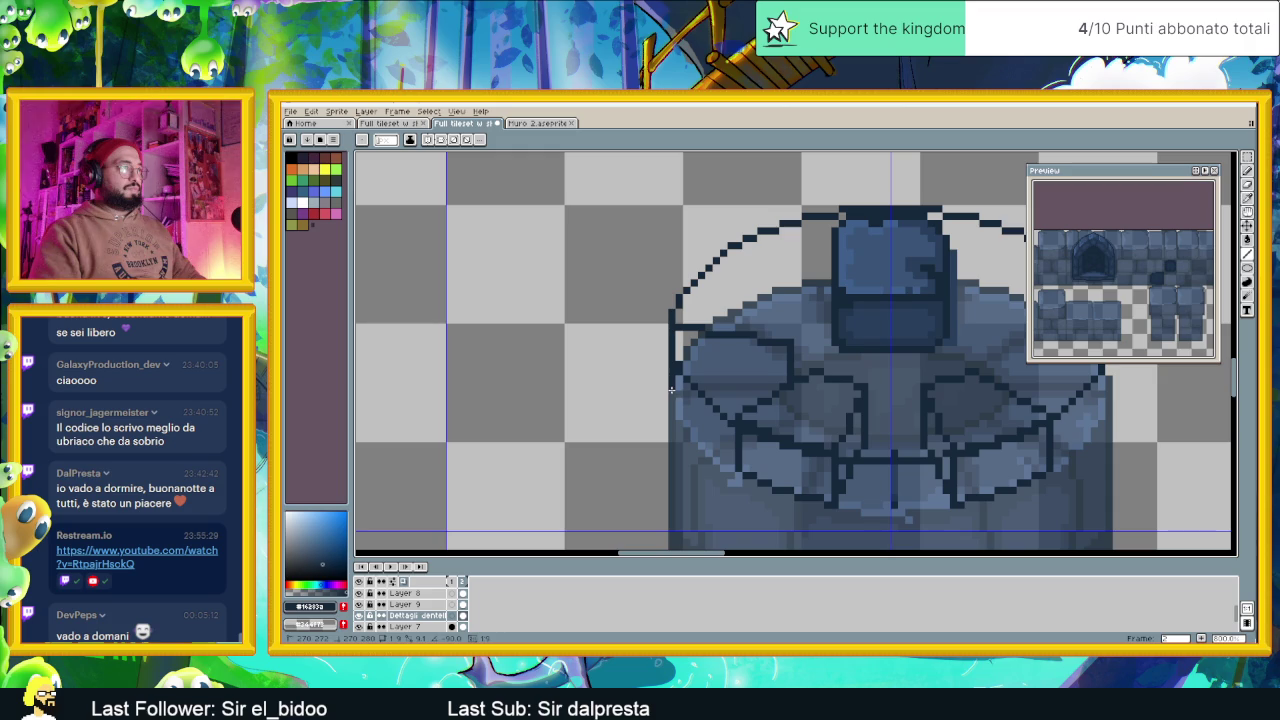
{"action": "left_click_drag", "start_coordinate": [671, 389], "coordinate": [767, 393]}
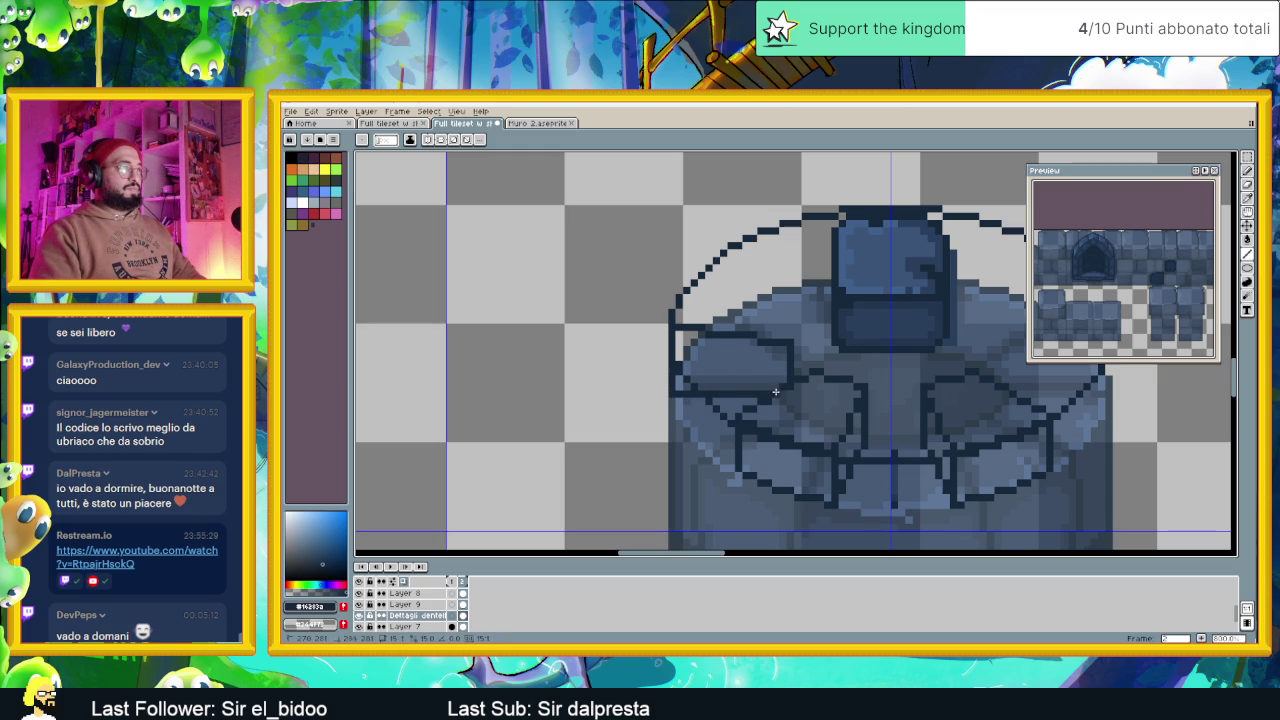
{"action": "left_click_drag", "start_coordinate": [767, 390], "coordinate": [767, 390]}
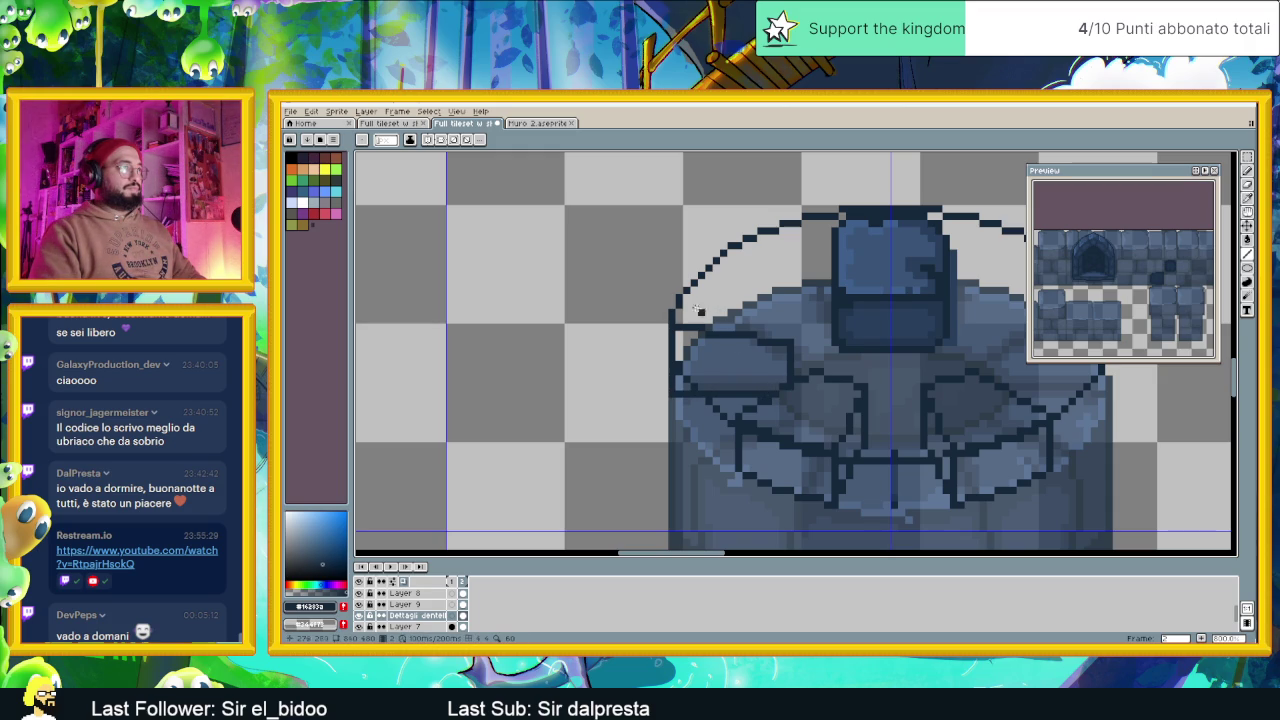
{"action": "left_click_drag", "start_coordinate": [684, 294], "coordinate": [794, 311]}
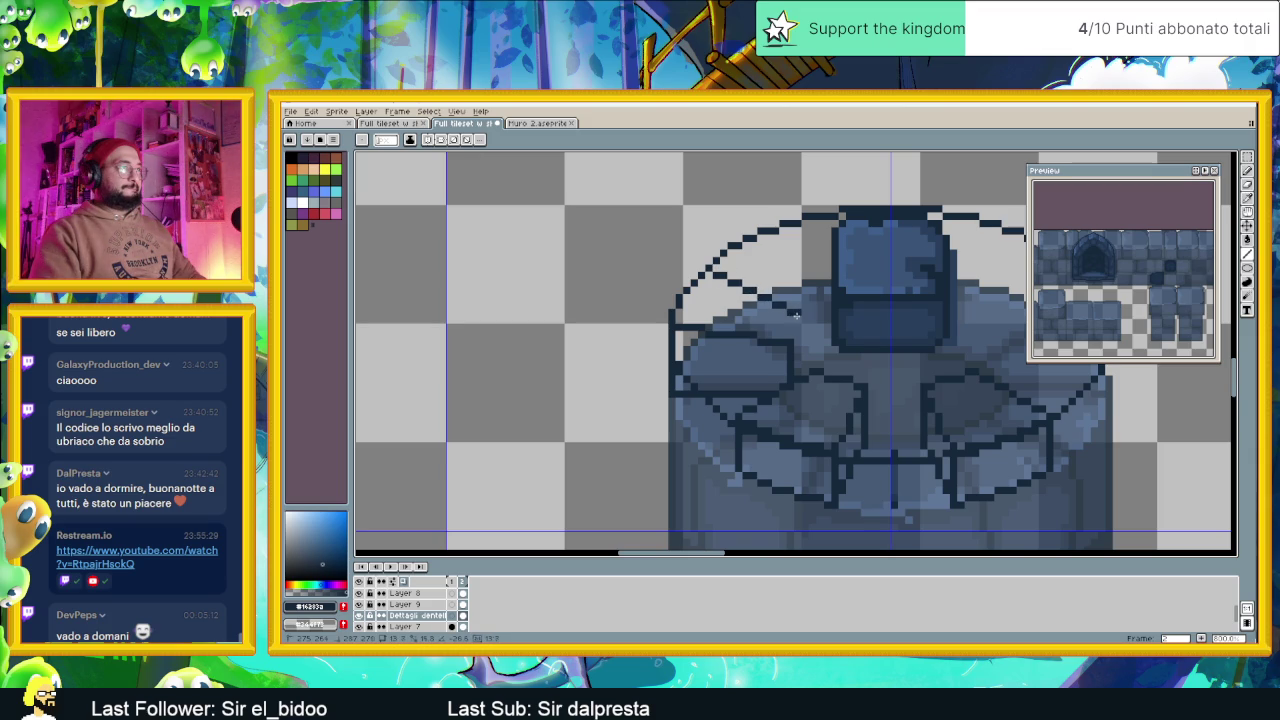
{"action": "left_click_drag", "start_coordinate": [795, 314], "coordinate": [807, 369]}
Hide the layer holding the ellipse guide
{"action": "scroll", "coordinate": [830, 356], "scroll_direction": "down", "scroll_amount": 1}
{"action": "scroll", "coordinate": [829, 354], "scroll_direction": "down", "scroll_amount": 1}
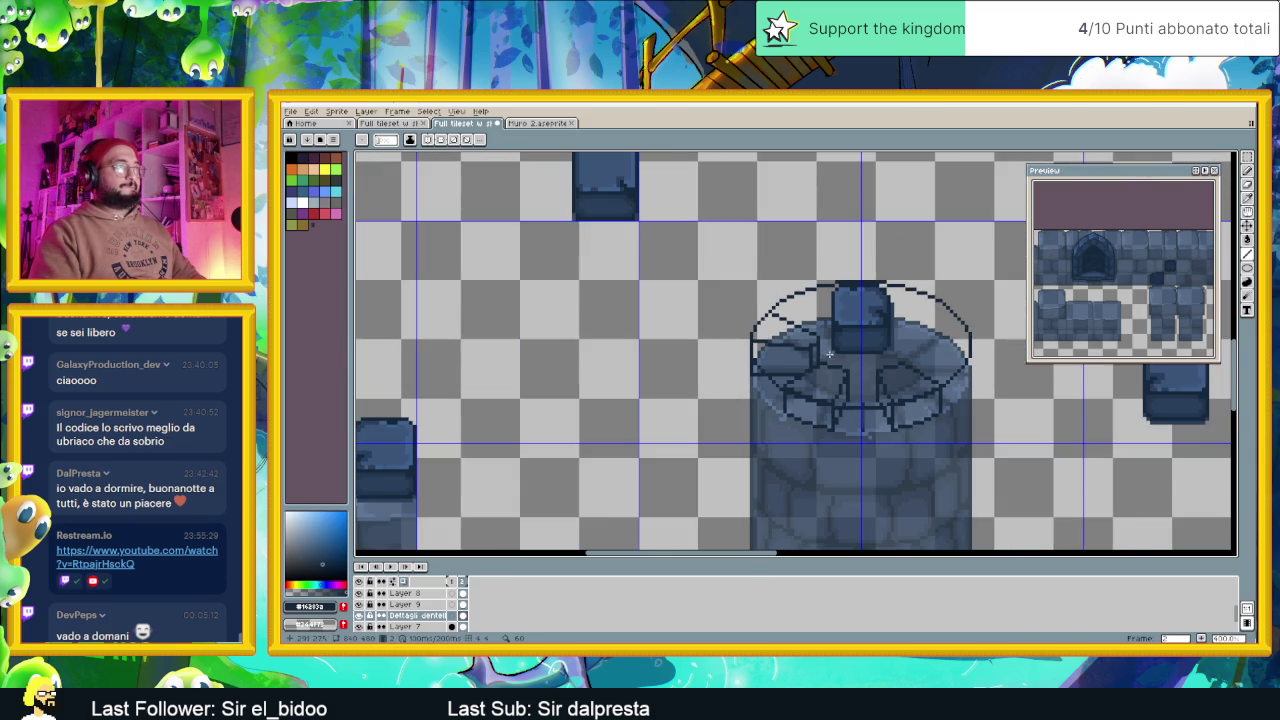
{"action": "scroll", "coordinate": [808, 337], "scroll_direction": "up", "scroll_amount": 1}
{"action": "scroll", "coordinate": [772, 305], "scroll_direction": "up", "scroll_amount": 1}
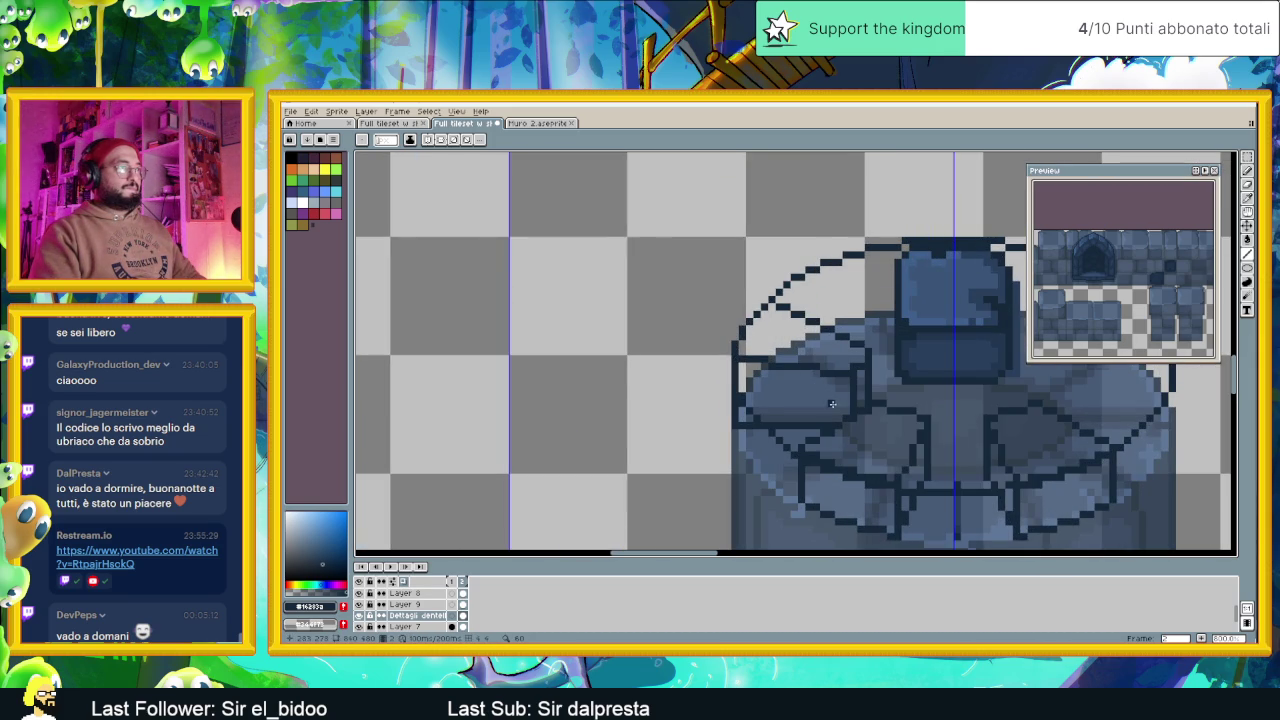
{"action": "scroll", "coordinate": [832, 403], "scroll_direction": "right", "scroll_amount": 3}
{"action": "left_click", "coordinate": [359, 604]}
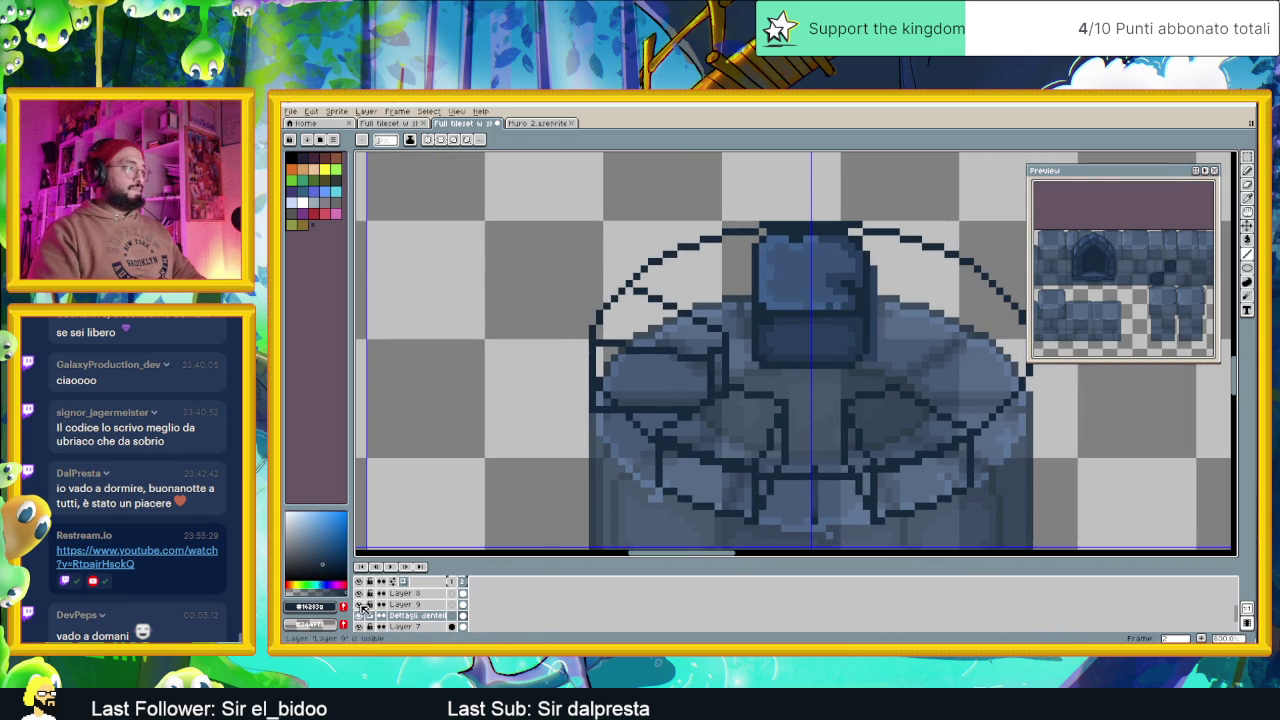
Zoom in and out to inspect the remaining upper-left block outline
{"action": "scroll", "coordinate": [775, 394], "scroll_direction": "down", "scroll_amount": 1}
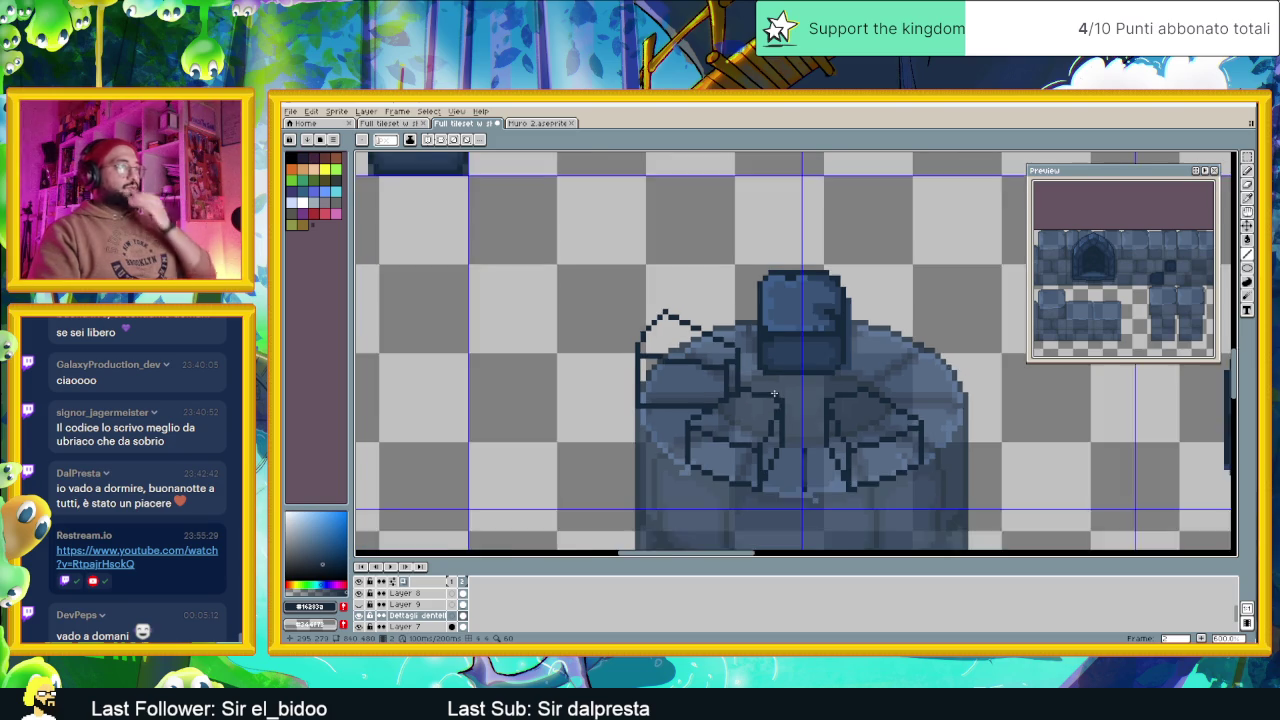
{"action": "scroll", "coordinate": [775, 394], "scroll_direction": "down", "scroll_amount": 1}
{"action": "scroll", "coordinate": [775, 394], "scroll_direction": "down", "scroll_amount": 1}
{"action": "scroll", "coordinate": [772, 395], "scroll_direction": "down", "scroll_amount": 2}
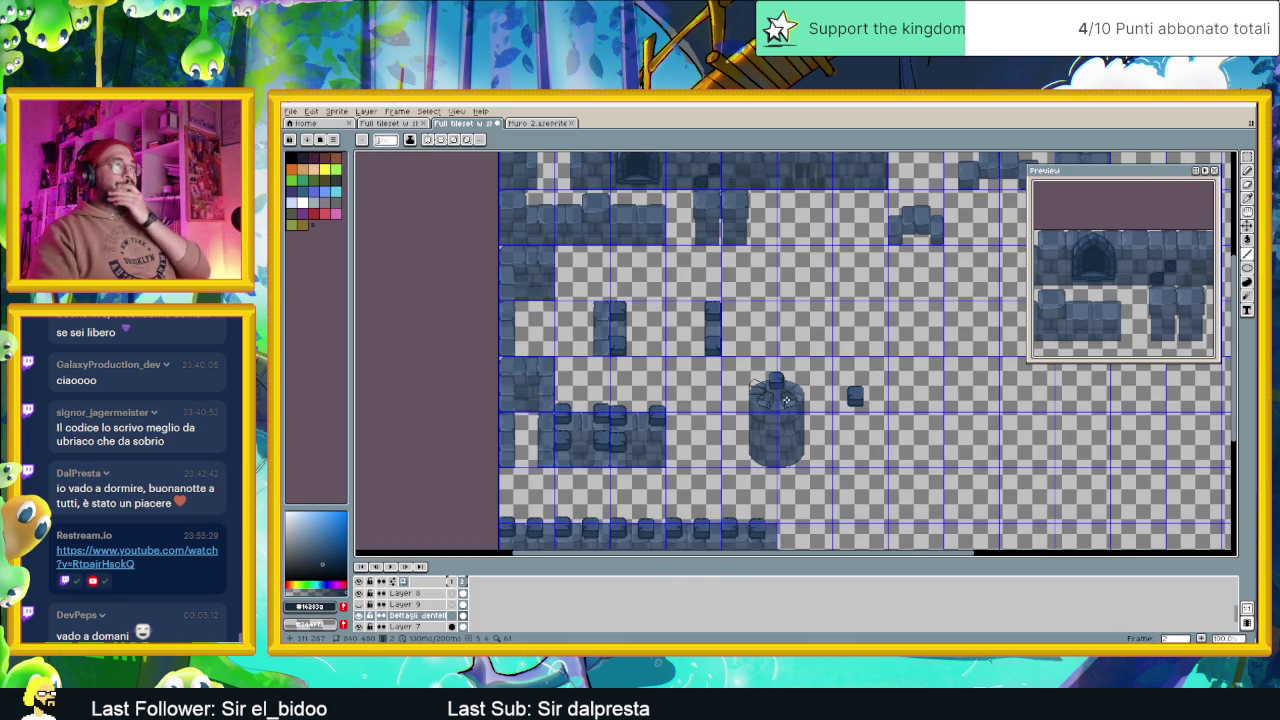
{"action": "scroll", "coordinate": [765, 390], "scroll_direction": "up", "scroll_amount": 3}
{"action": "scroll", "coordinate": [740, 381], "scroll_direction": "down", "scroll_amount": 1}
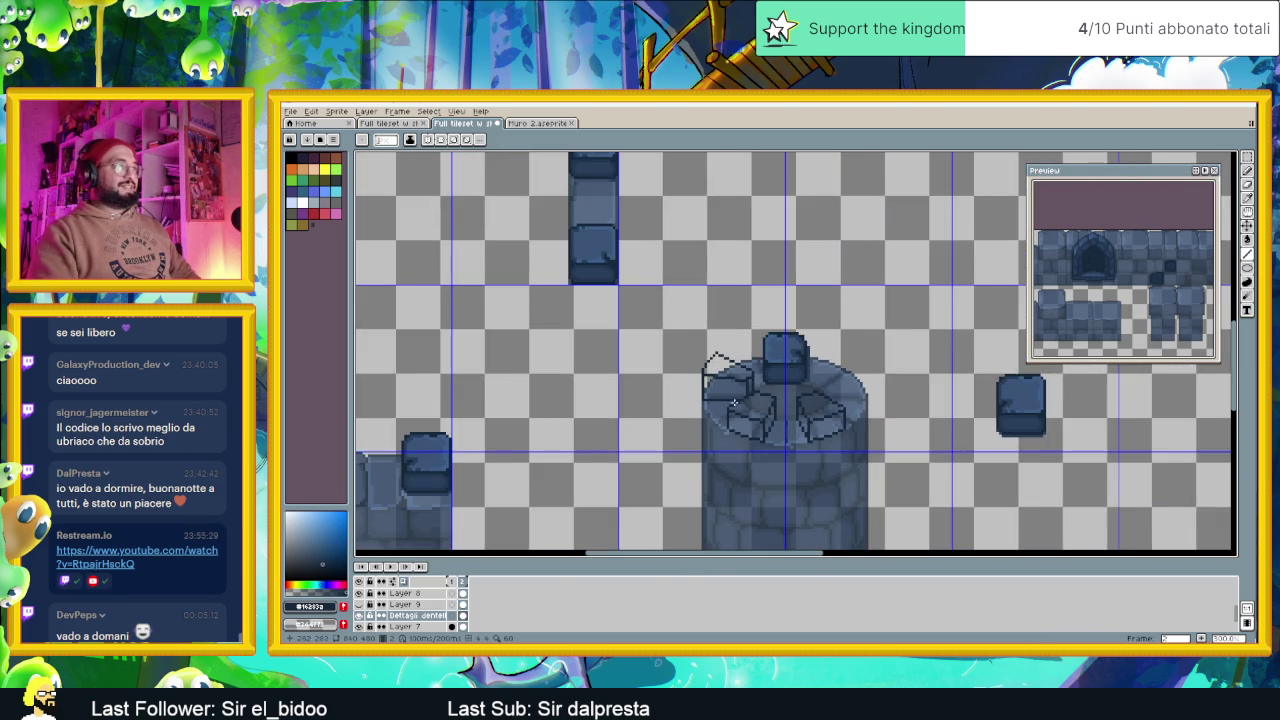
{"action": "scroll", "coordinate": [736, 403], "scroll_direction": "up", "scroll_amount": 2}
{"action": "scroll", "coordinate": [688, 400], "scroll_direction": "up", "scroll_amount": 1}
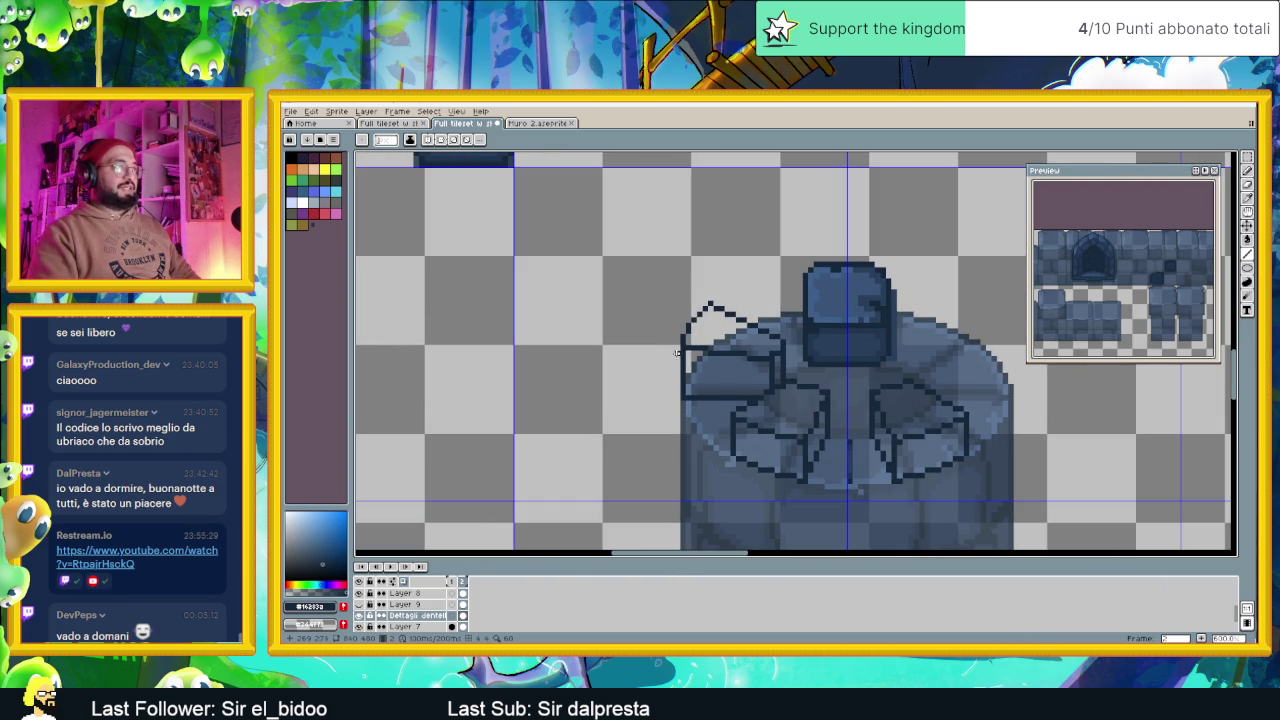
{"action": "scroll", "coordinate": [701, 373], "scroll_direction": "down", "scroll_amount": 1}
{"action": "scroll", "coordinate": [760, 390], "scroll_direction": "down", "scroll_amount": 1}
{"action": "scroll", "coordinate": [813, 403], "scroll_direction": "down", "scroll_amount": 1}
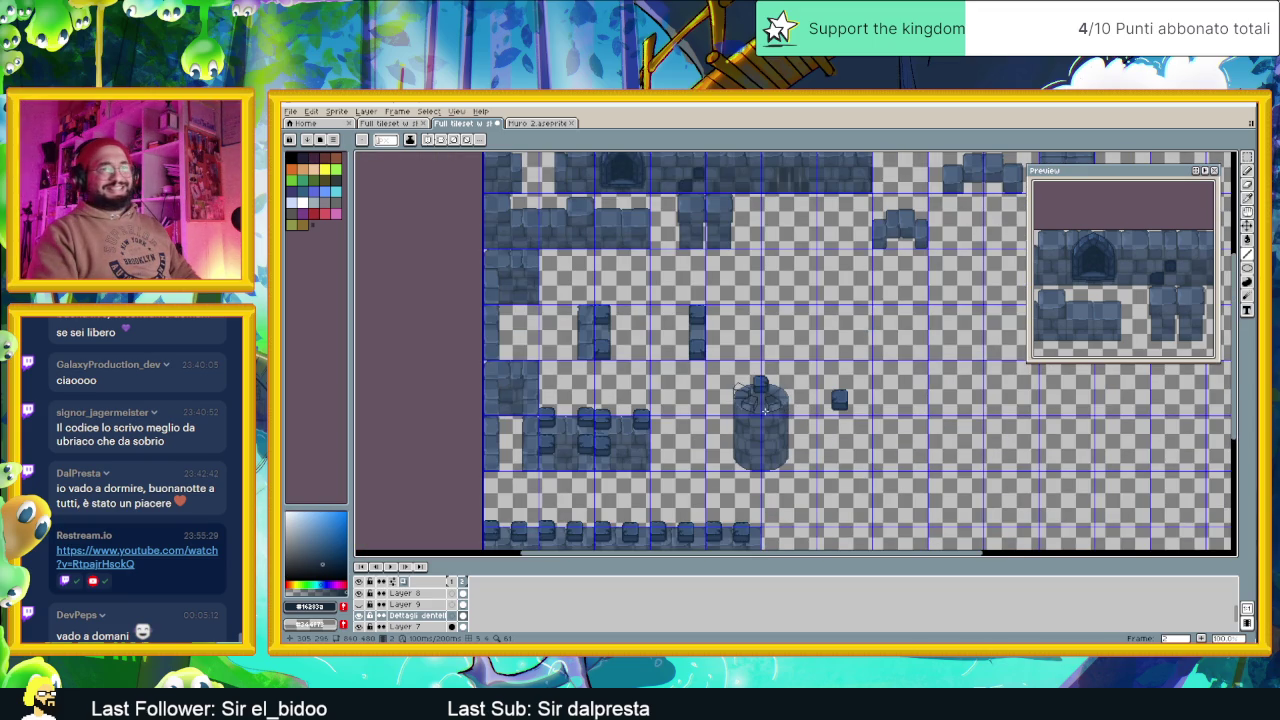
{"action": "scroll", "coordinate": [764, 408], "scroll_direction": "up", "scroll_amount": 3}
{"action": "scroll", "coordinate": [665, 325], "scroll_direction": "up", "scroll_amount": 1}
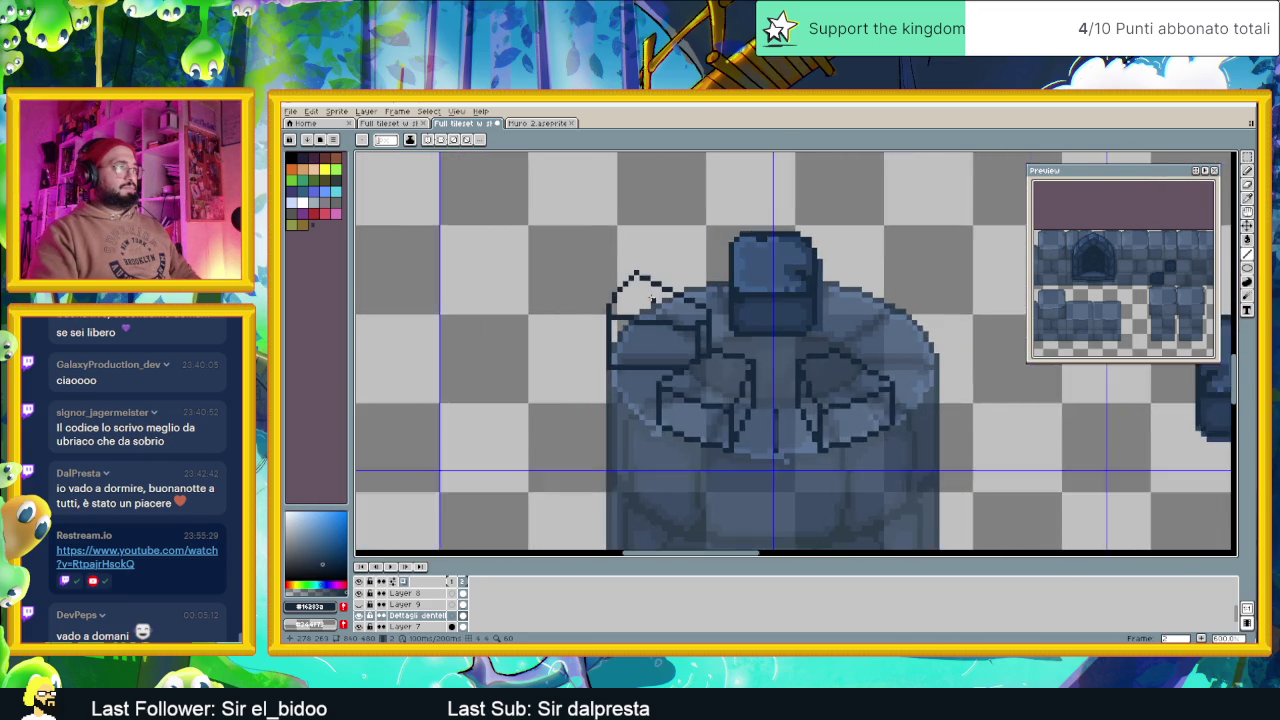
{"action": "scroll", "coordinate": [630, 305], "scroll_direction": "up", "scroll_amount": 1}
{"action": "scroll", "coordinate": [609, 325], "scroll_direction": "down", "scroll_amount": 2}
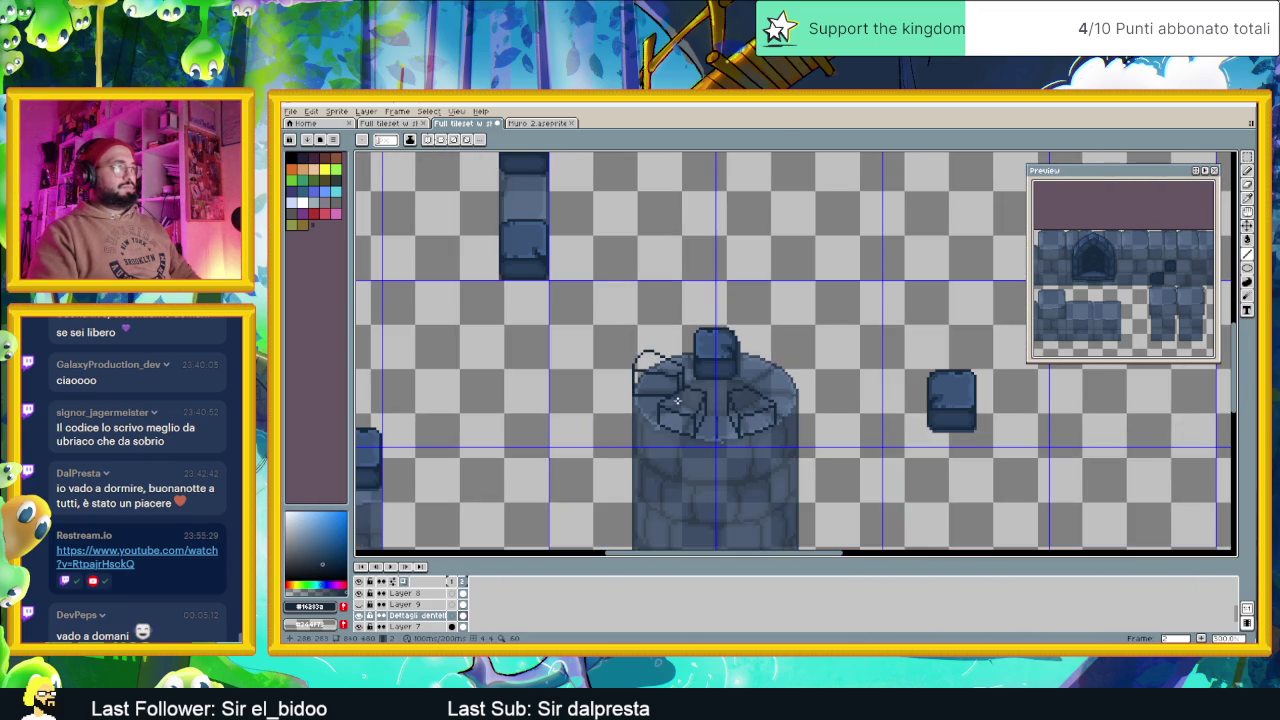
{"action": "scroll", "coordinate": [700, 380], "scroll_direction": "up", "scroll_amount": 1}
{"action": "scroll", "coordinate": [665, 355], "scroll_direction": "up", "scroll_amount": 1}
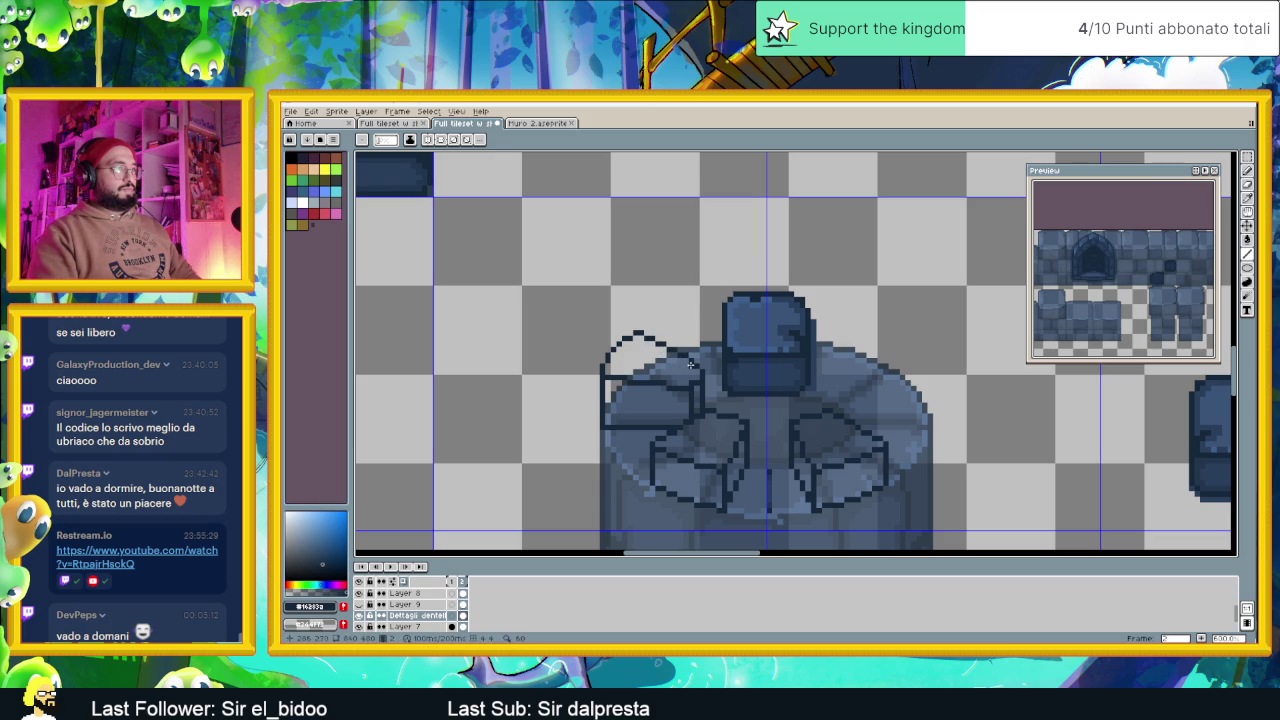
{"action": "scroll", "coordinate": [697, 364], "scroll_direction": "down", "scroll_amount": 3}
{"action": "scroll", "coordinate": [735, 385], "scroll_direction": "up", "scroll_amount": 1}
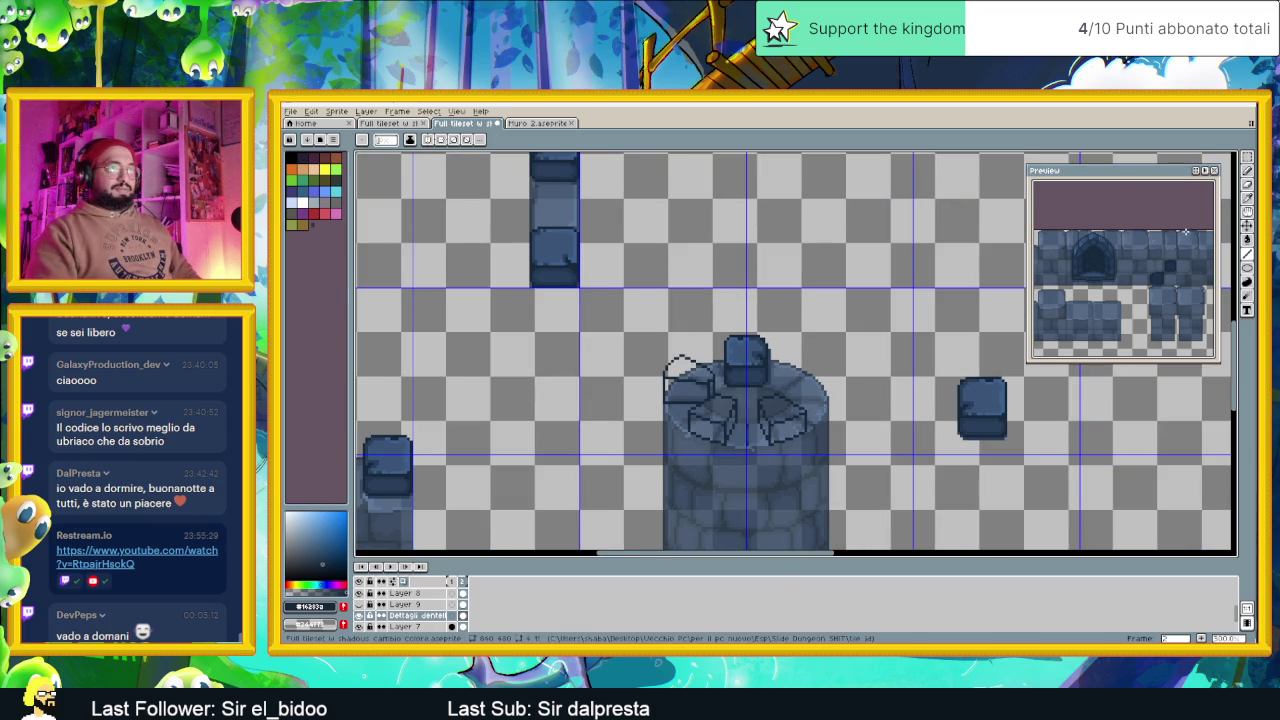
{"action": "scroll", "coordinate": [677, 423], "scroll_direction": "up", "scroll_amount": 1}
{"action": "scroll", "coordinate": [677, 423], "scroll_direction": "up", "scroll_amount": 1}
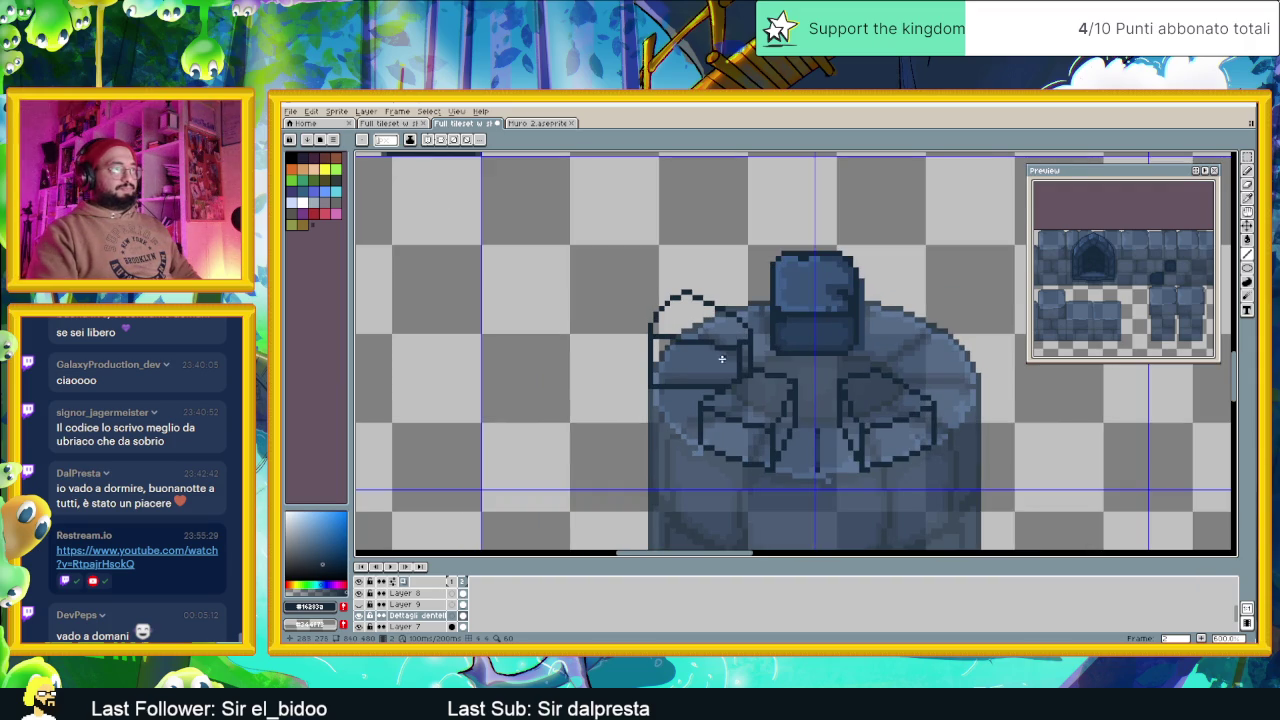
{"action": "scroll", "coordinate": [732, 350], "scroll_direction": "up", "scroll_amount": 1}
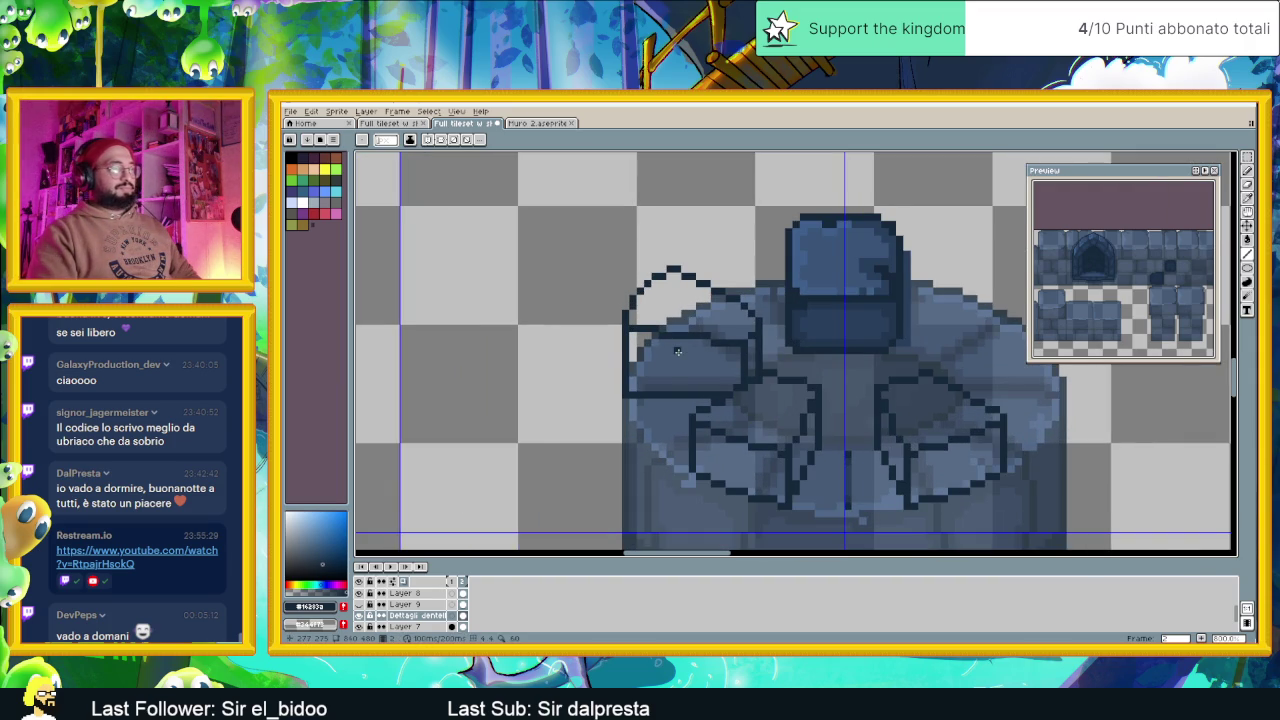
{"action": "scroll", "coordinate": [678, 351], "scroll_direction": "down", "scroll_amount": 2}
{"action": "scroll", "coordinate": [716, 395], "scroll_direction": "down", "scroll_amount": 2}
{"action": "scroll", "coordinate": [745, 395], "scroll_direction": "down", "scroll_amount": 1}
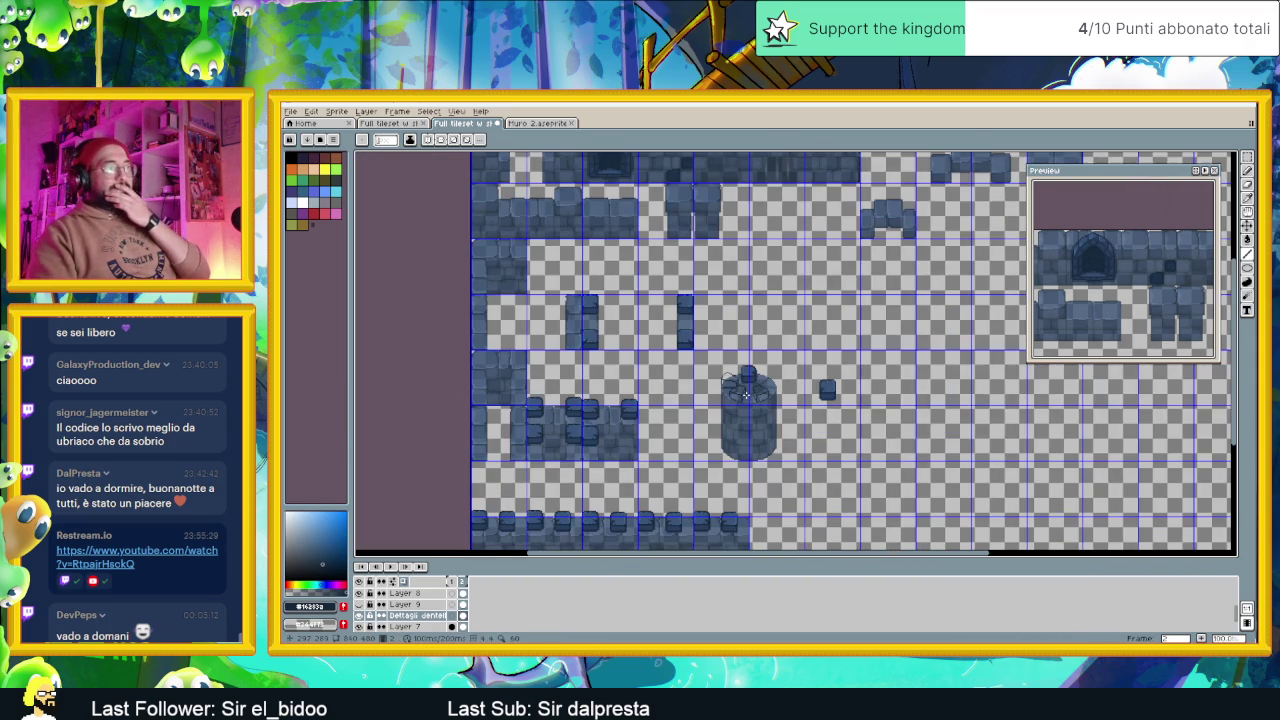
{"action": "scroll", "coordinate": [730, 392], "scroll_direction": "up", "scroll_amount": 1}
{"action": "scroll", "coordinate": [721, 388], "scroll_direction": "up", "scroll_amount": 1}
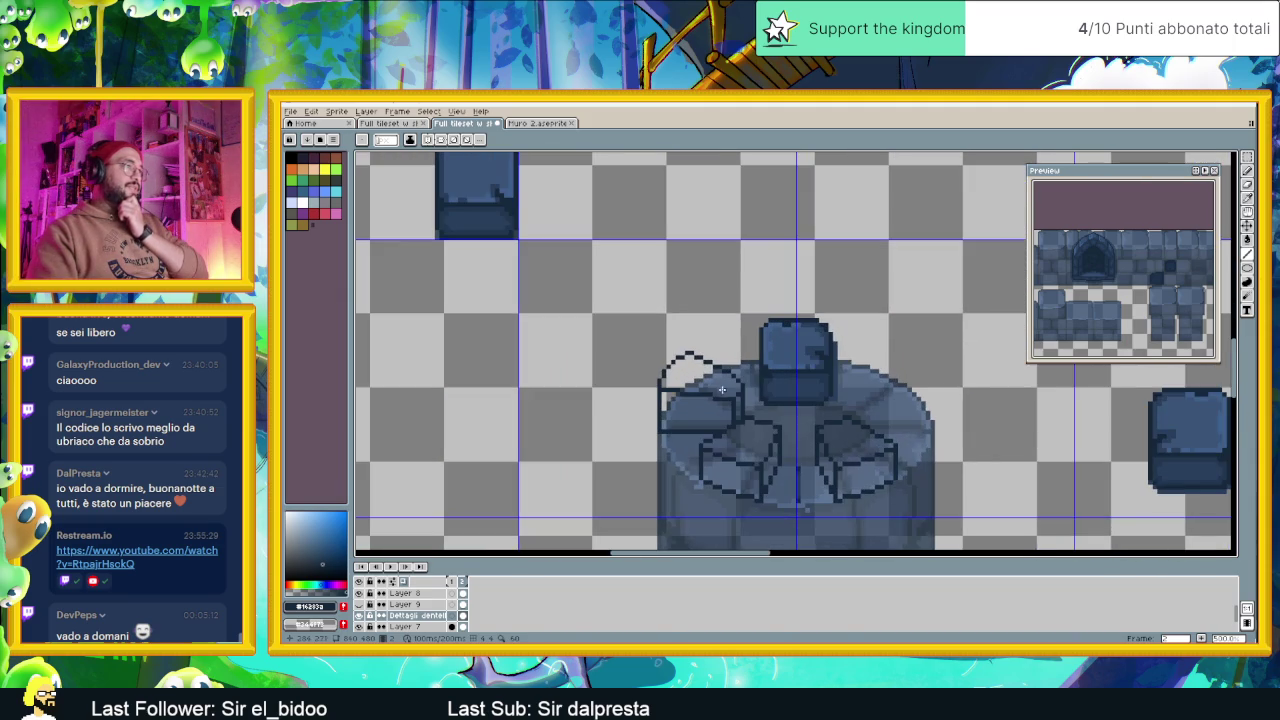
Copy the top-left merlon outline onto the tower's right side
{"action": "key", "text": "w"}
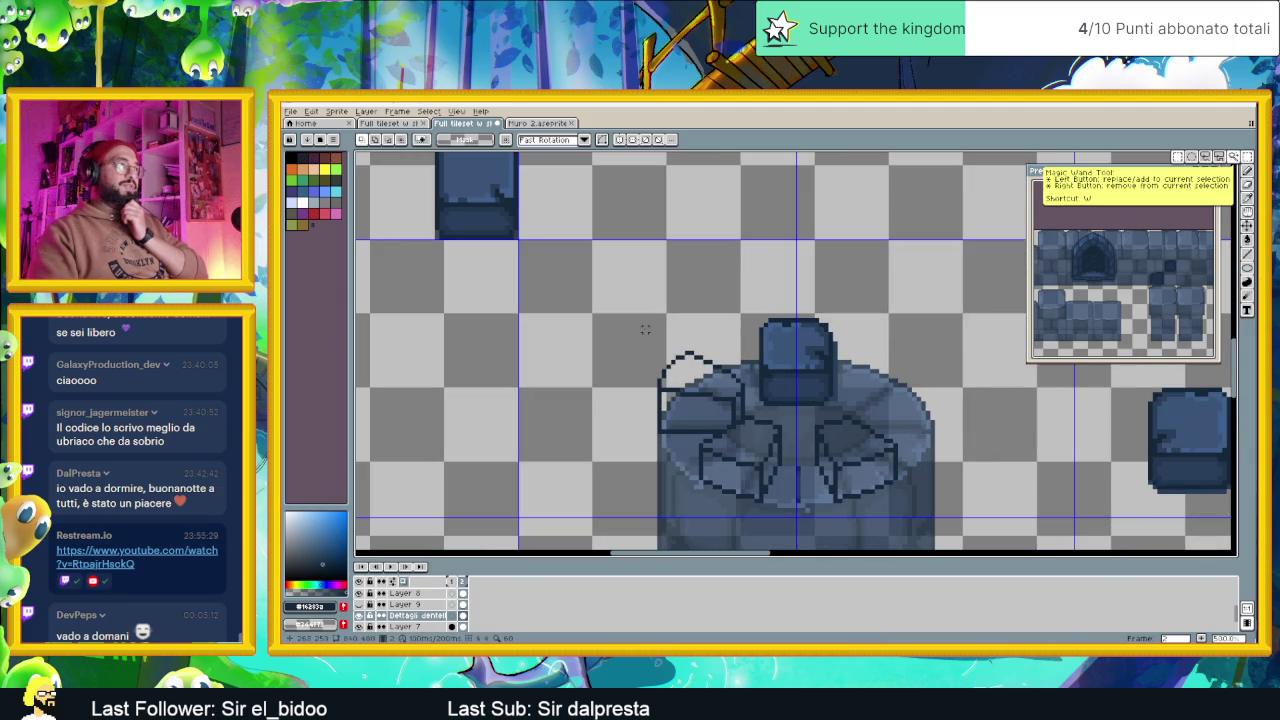
{"action": "left_click_drag", "start_coordinate": [636, 326], "coordinate": [752, 407]}
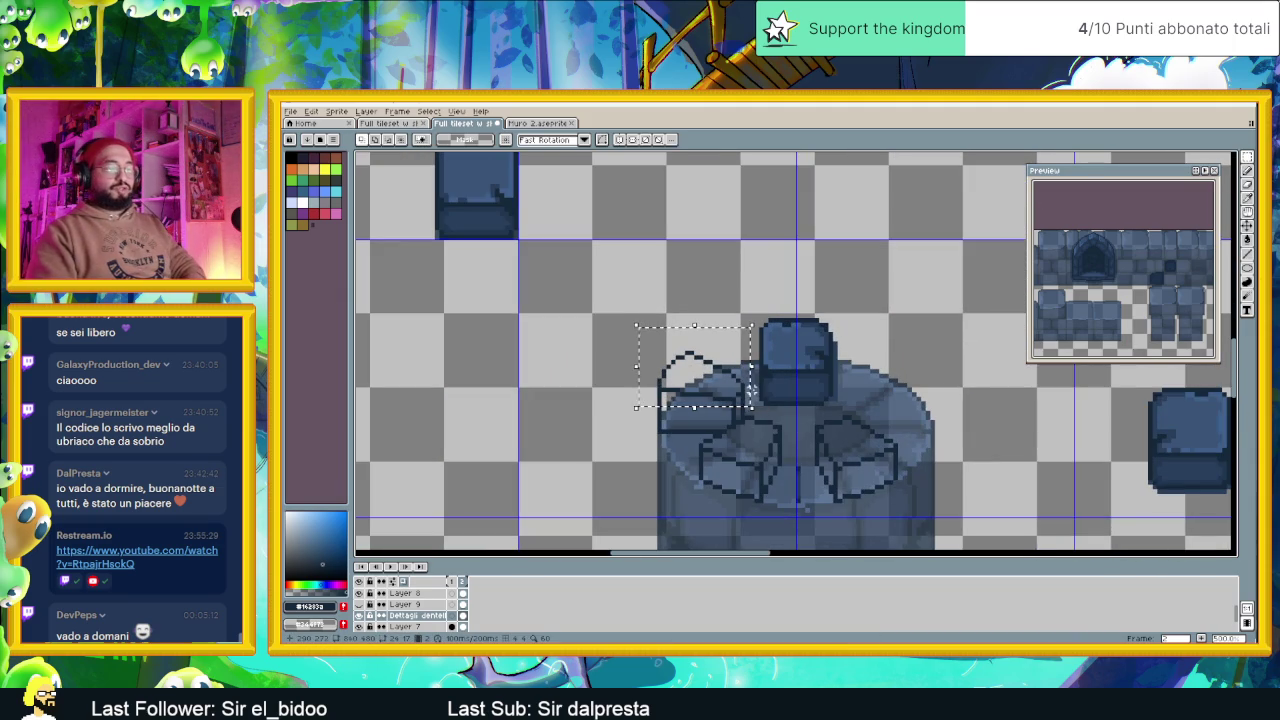
{"action": "key", "text": "ctrl+d"}
{"action": "scroll", "coordinate": [730, 368], "scroll_direction": "right", "scroll_amount": 3}
{"action": "scroll", "coordinate": [730, 368], "scroll_direction": "down", "scroll_amount": 2}
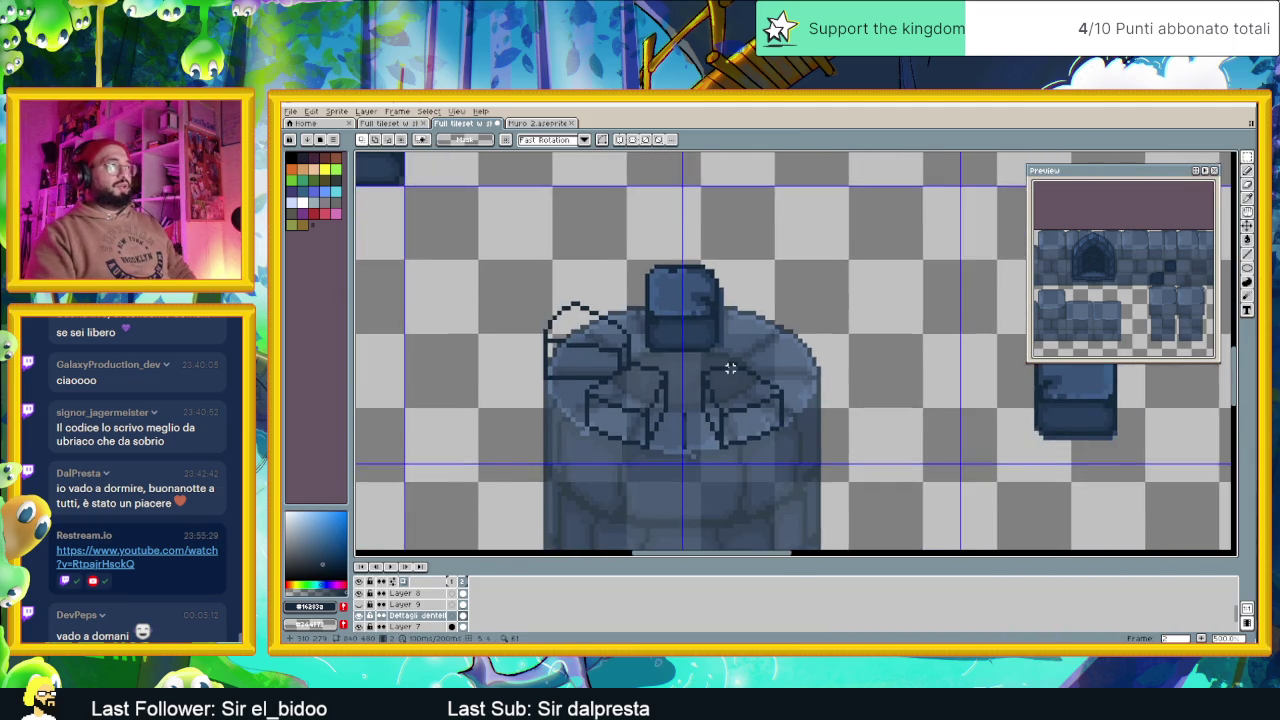
{"action": "scroll", "coordinate": [730, 368], "scroll_direction": "down", "scroll_amount": 1}
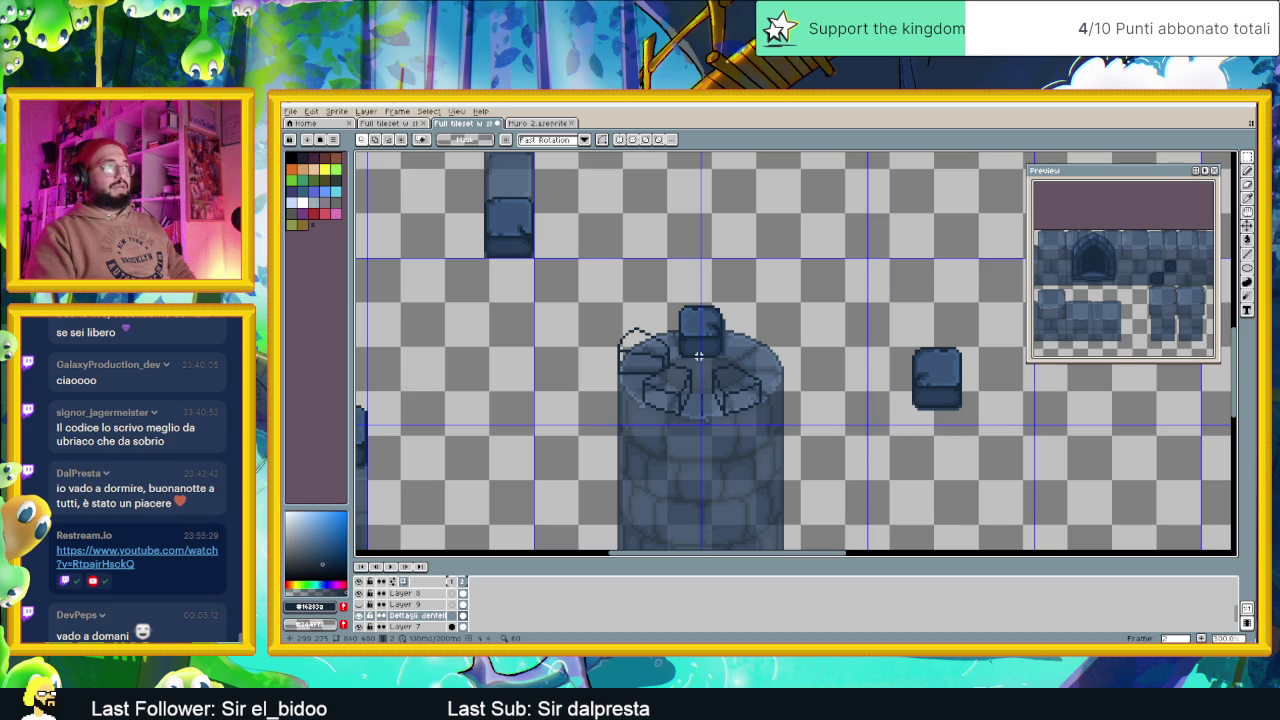
{"action": "scroll", "coordinate": [612, 326], "scroll_direction": "up", "scroll_amount": 1}
{"action": "left_click_drag", "start_coordinate": [609, 315], "coordinate": [695, 393]}
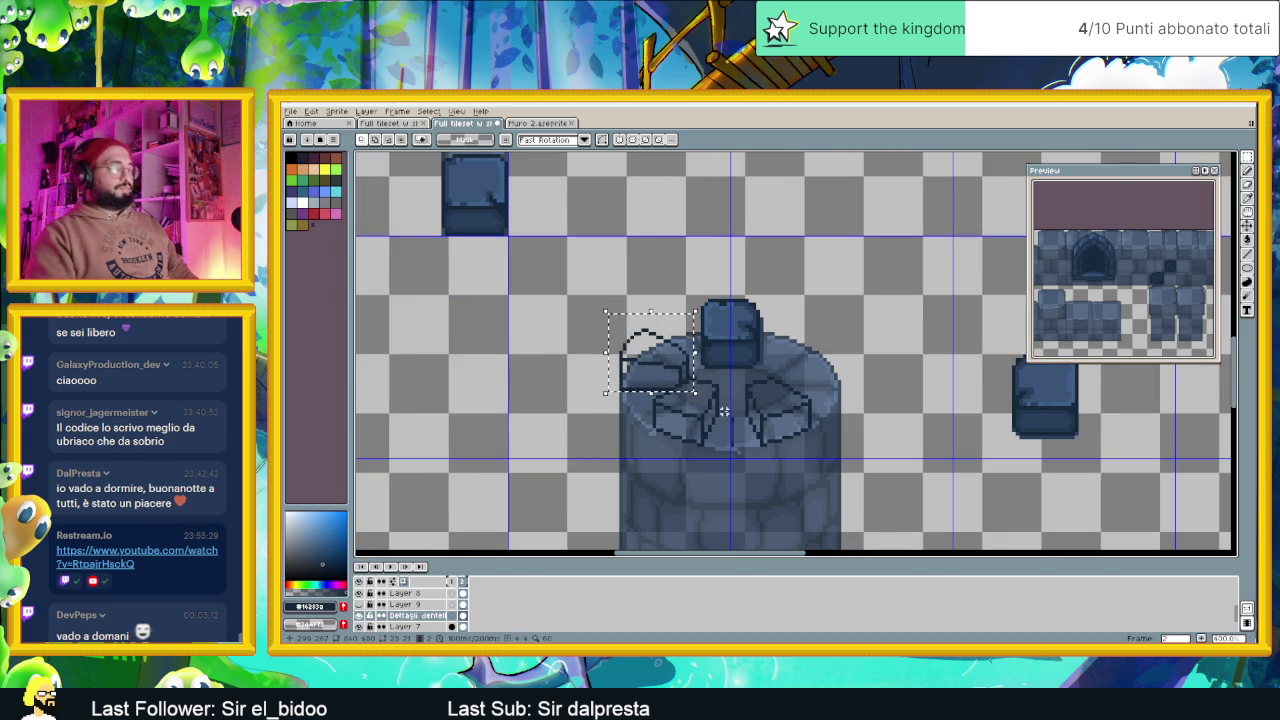
{"action": "left_click", "coordinate": [686, 382]}
{"action": "left_click_drag", "start_coordinate": [643, 357], "coordinate": [808, 362]}
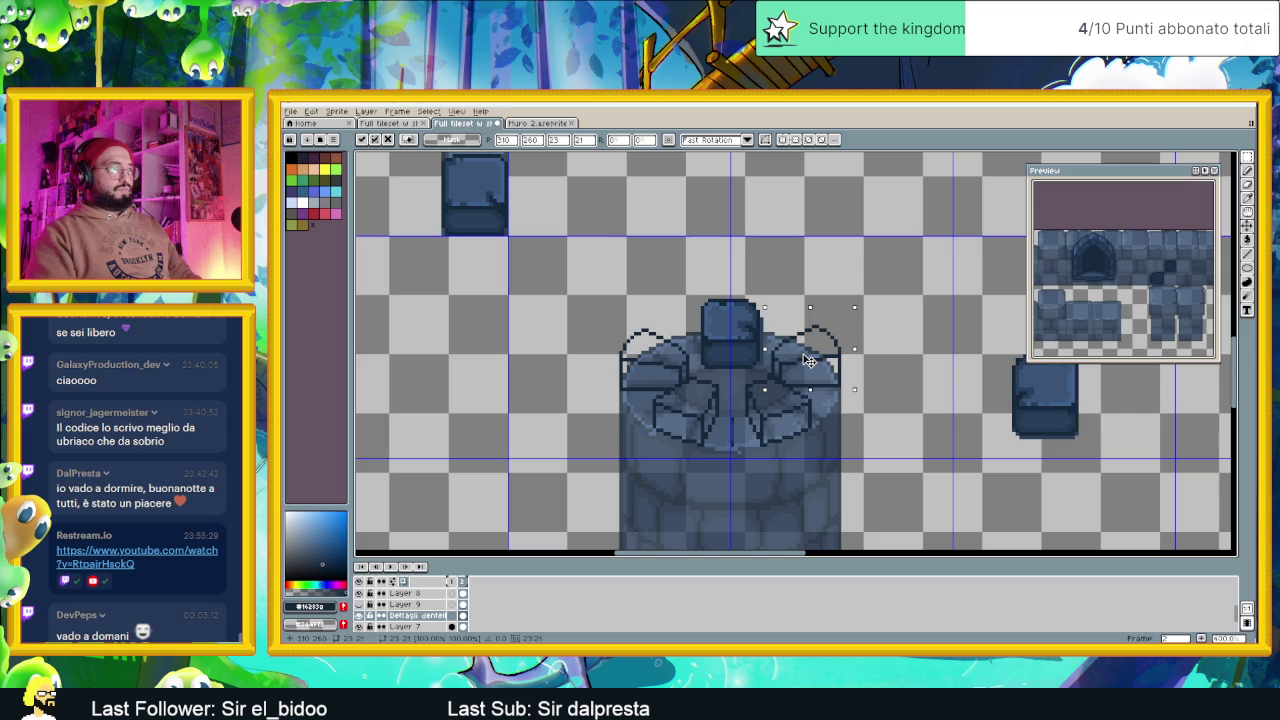
{"action": "left_click_drag", "start_coordinate": [809, 361], "coordinate": [805, 362]}
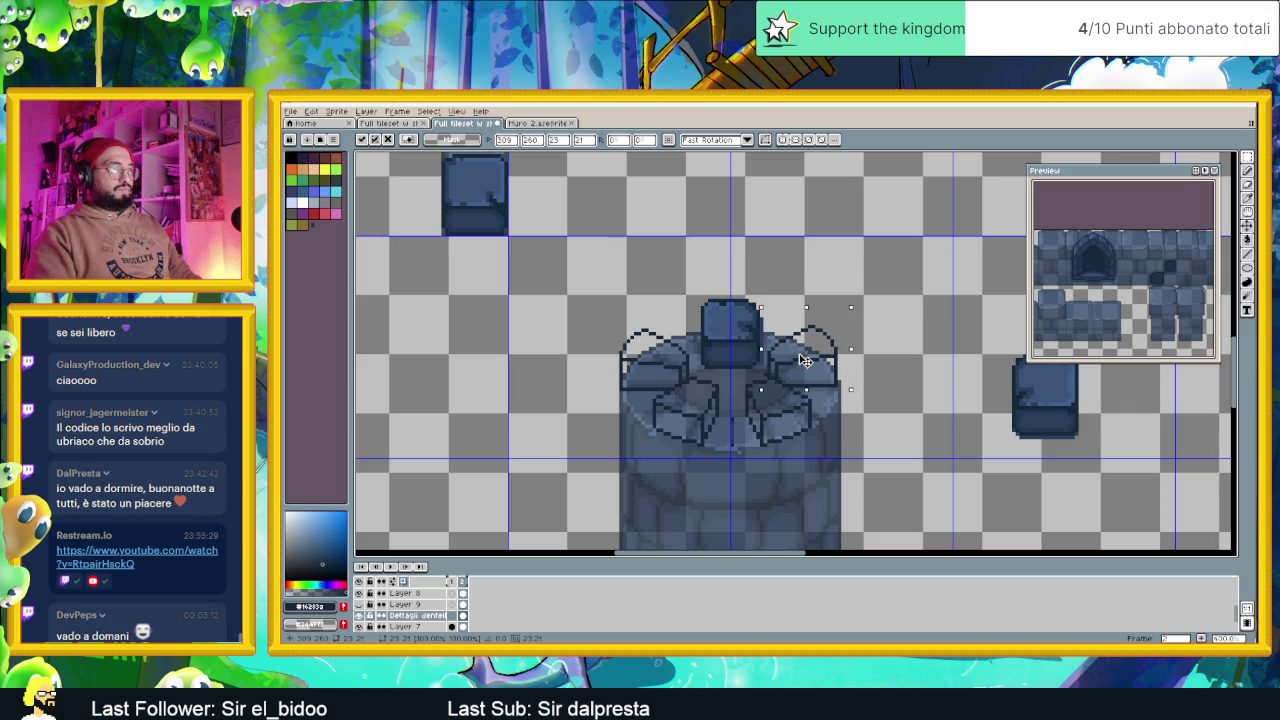
{"action": "left_click", "coordinate": [868, 389]}
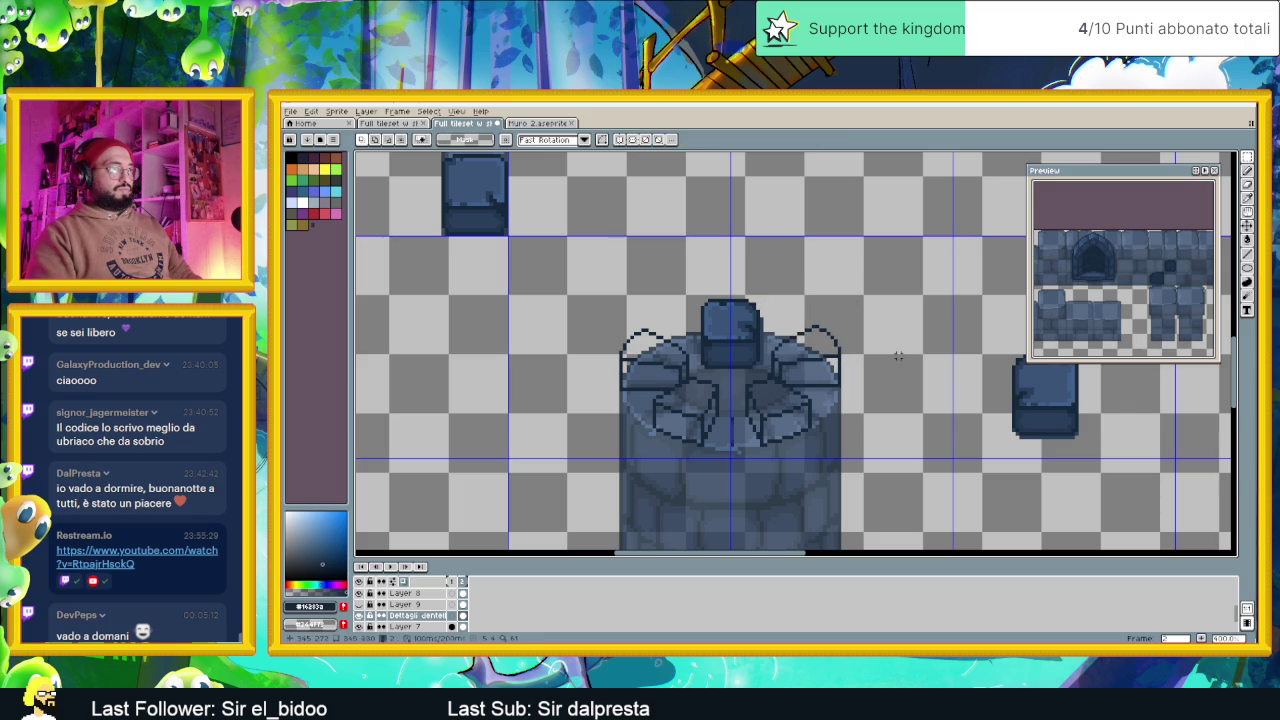
Set Layer 5's opacity to 100% and save the tileset
{"action": "scroll", "coordinate": [868, 389], "scroll_direction": "down", "scroll_amount": 1}
{"action": "scroll", "coordinate": [866, 400], "scroll_direction": "down", "scroll_amount": 2}
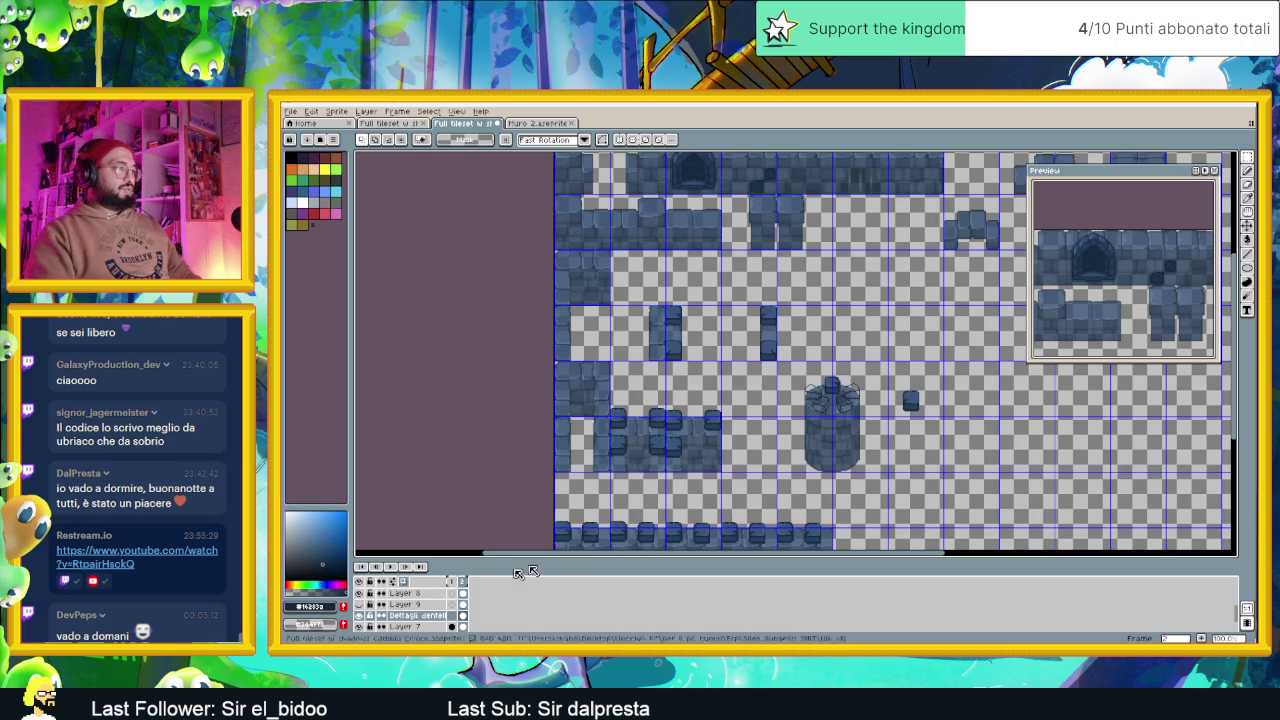
{"action": "scroll", "coordinate": [361, 620], "scroll_direction": "down", "scroll_amount": 2}
{"action": "double_click", "coordinate": [405, 614]}
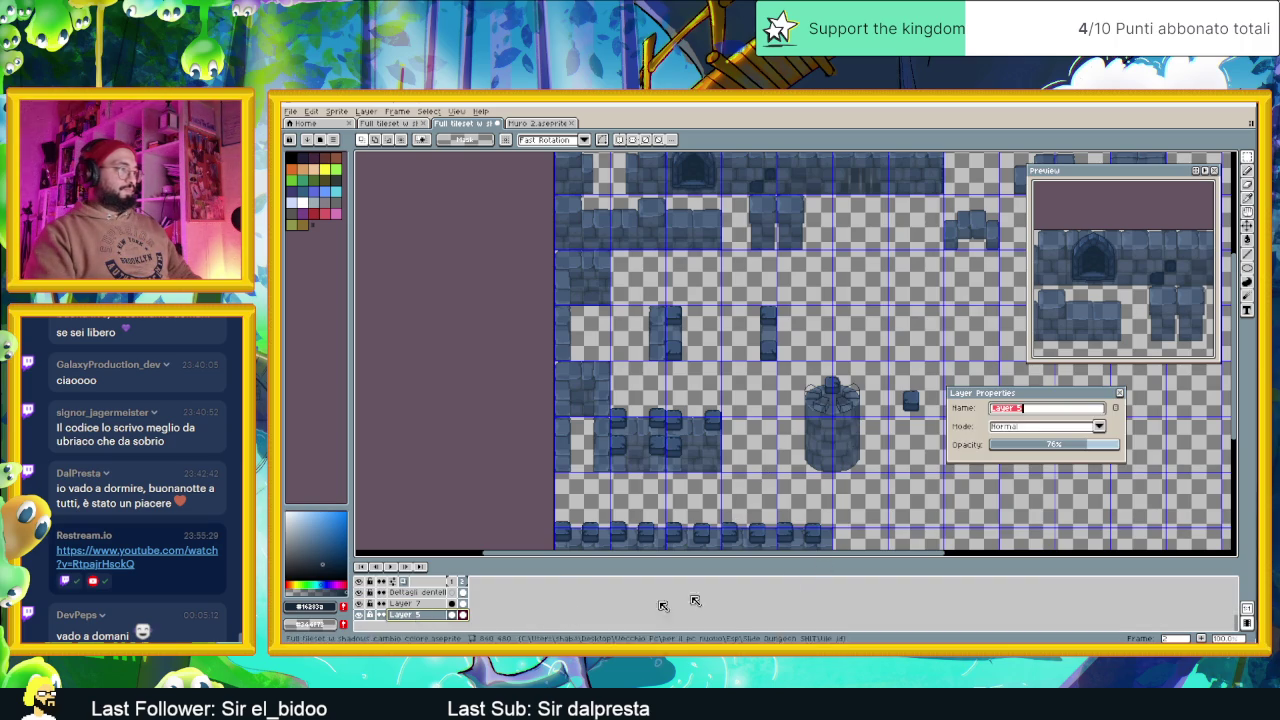
{"action": "left_click", "coordinate": [1120, 446]}
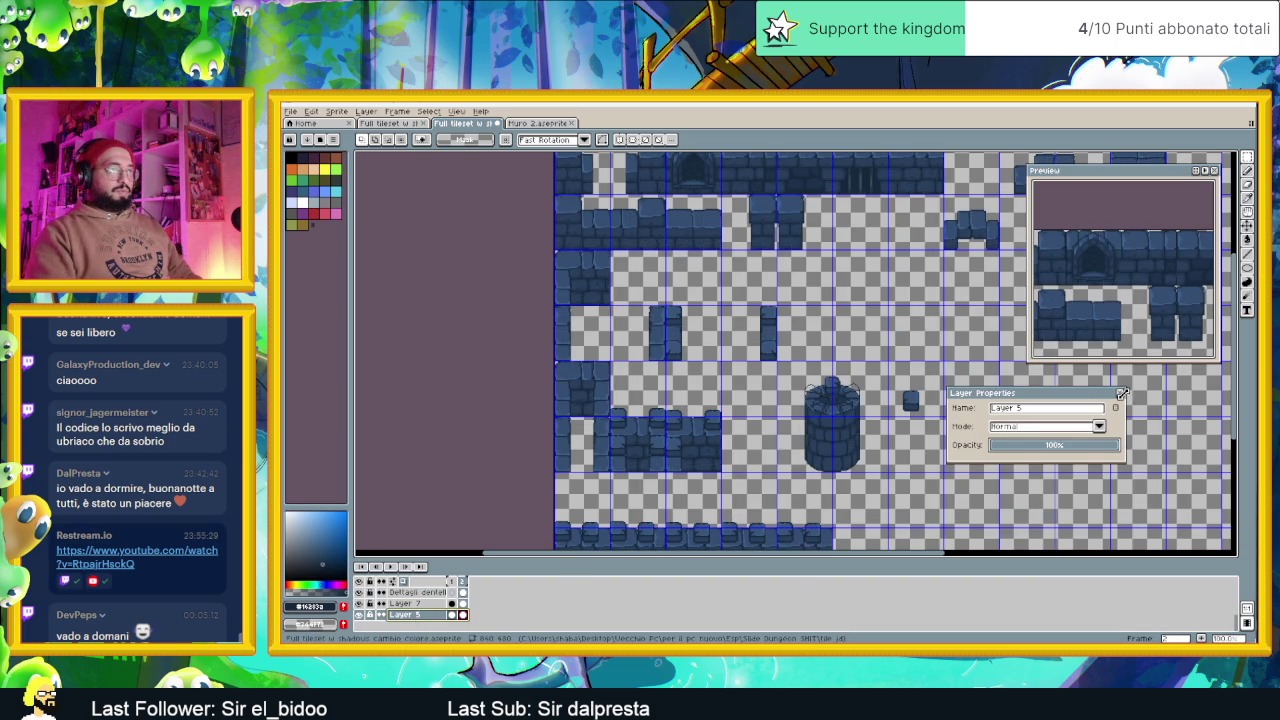
{"action": "left_click", "coordinate": [1120, 393]}
{"action": "key", "text": "ctrl+s"}
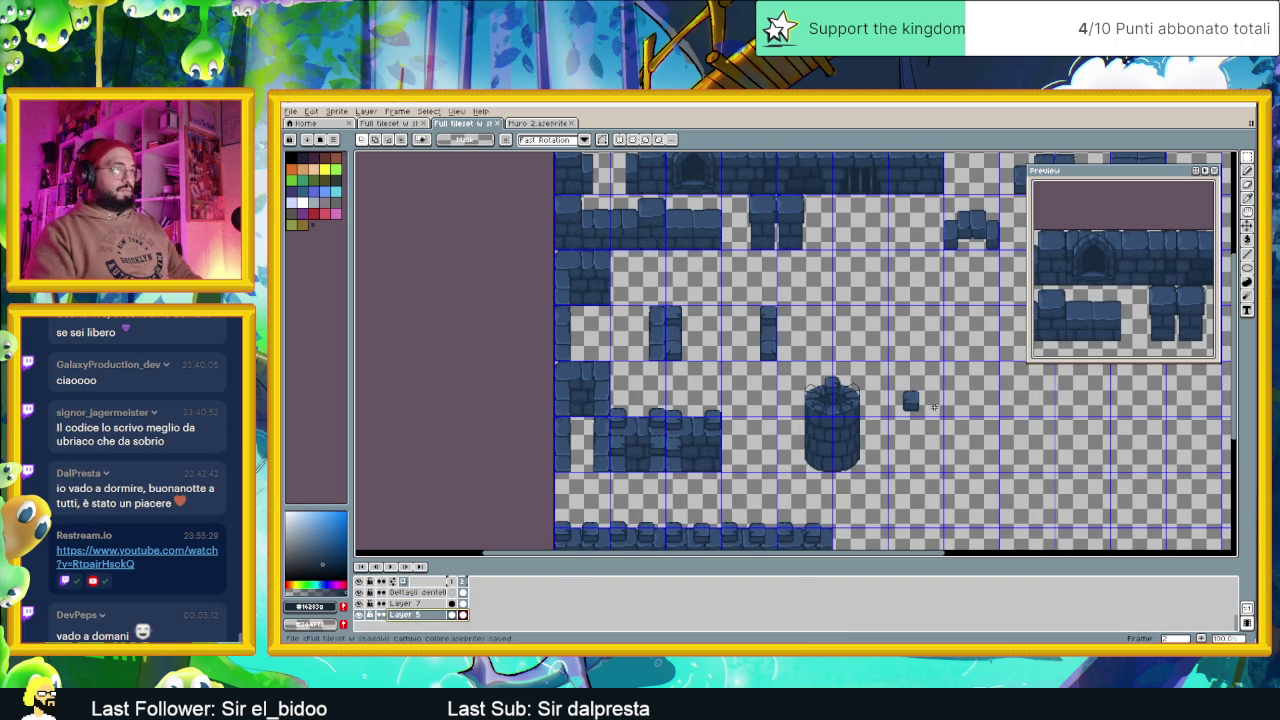
Undo the stray paint bucket fill and make the top details layer active
{"action": "scroll", "coordinate": [860, 405], "scroll_direction": "up", "scroll_amount": 2}
{"action": "scroll", "coordinate": [820, 398], "scroll_direction": "up", "scroll_amount": 1}
{"action": "scroll", "coordinate": [808, 390], "scroll_direction": "down", "scroll_amount": 1}
{"action": "scroll", "coordinate": [806, 374], "scroll_direction": "up", "scroll_amount": 1}
{"action": "key", "text": "i"}
{"action": "key", "text": "shift+g"}
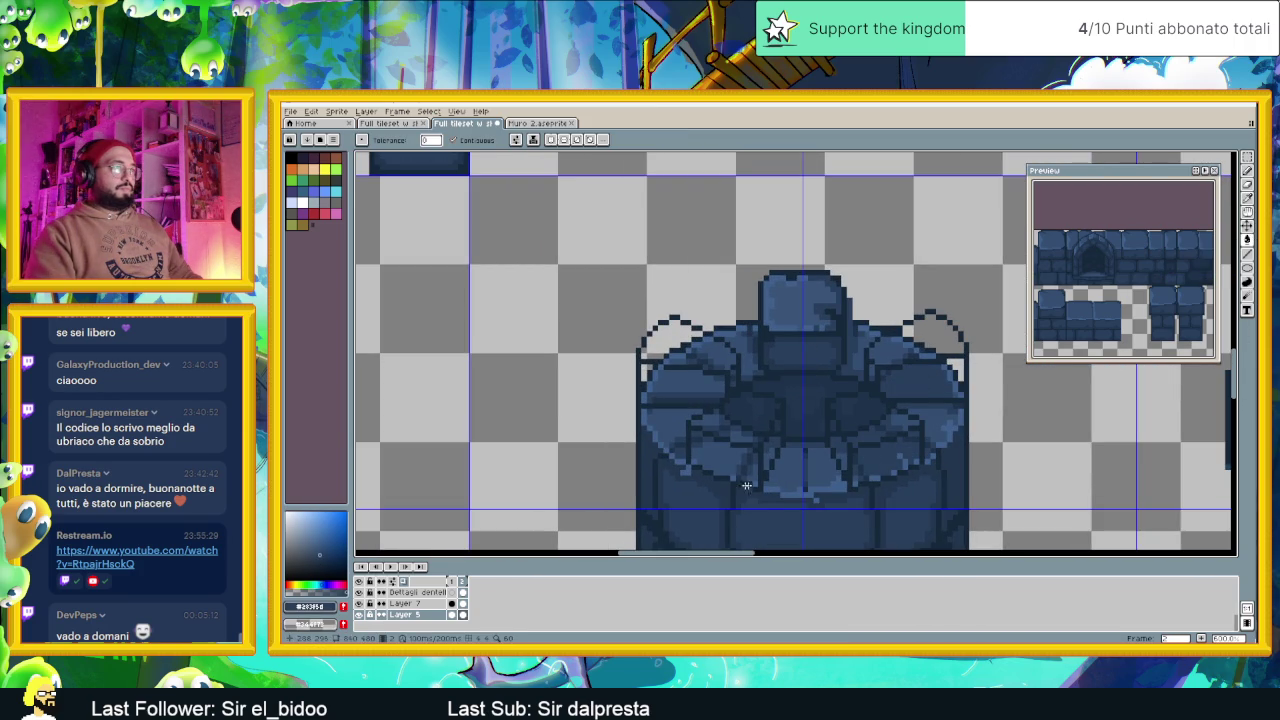
{"action": "key", "text": "v"}
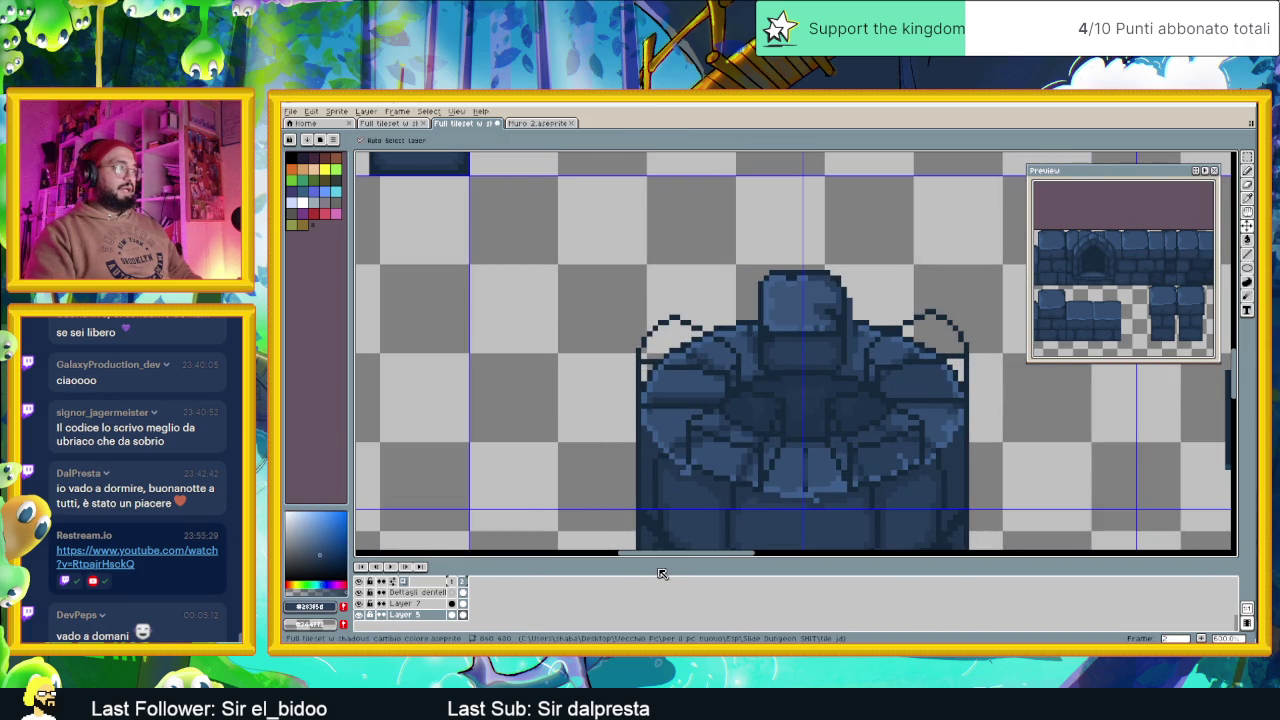
{"action": "key", "text": "ctrl+z"}
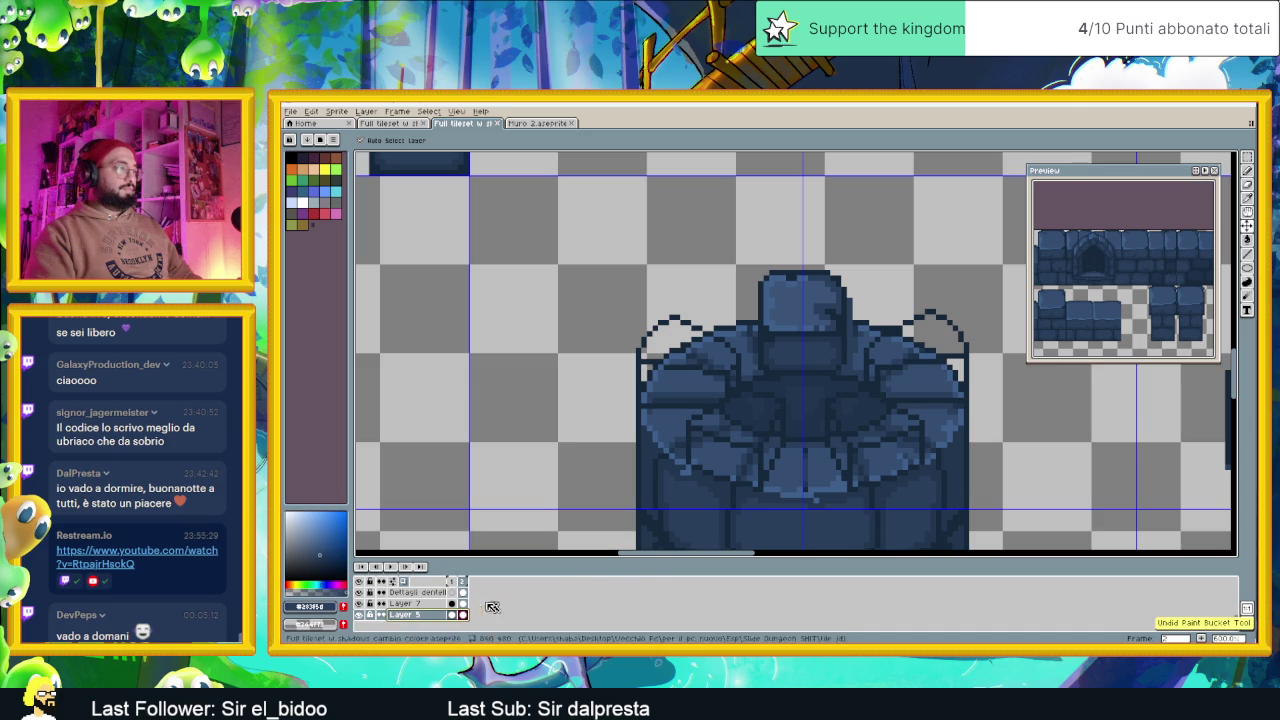
{"action": "left_click", "coordinate": [432, 605]}
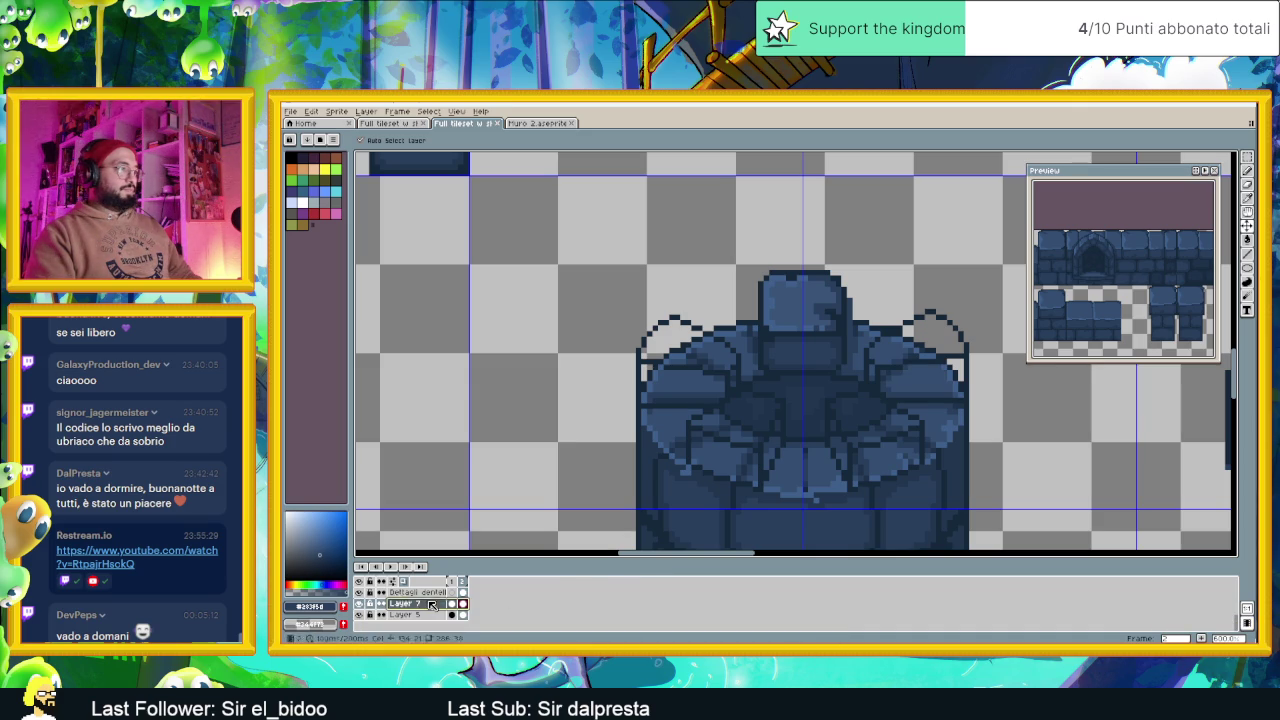
{"action": "left_click", "coordinate": [405, 593]}
{"action": "left_click", "coordinate": [359, 592]}
{"action": "left_click", "coordinate": [359, 592]}
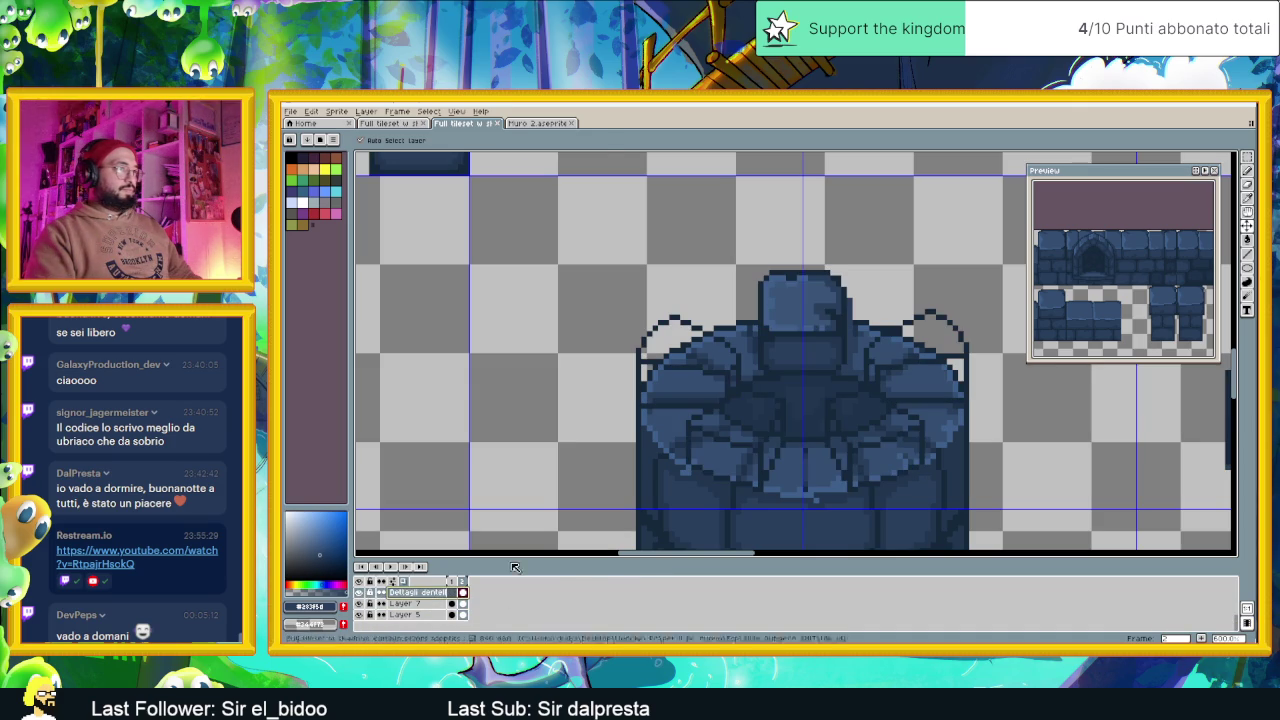
Fill both merlons' shaded areas and tops dark blue and their front faces lighter blue
{"action": "key", "text": "g"}
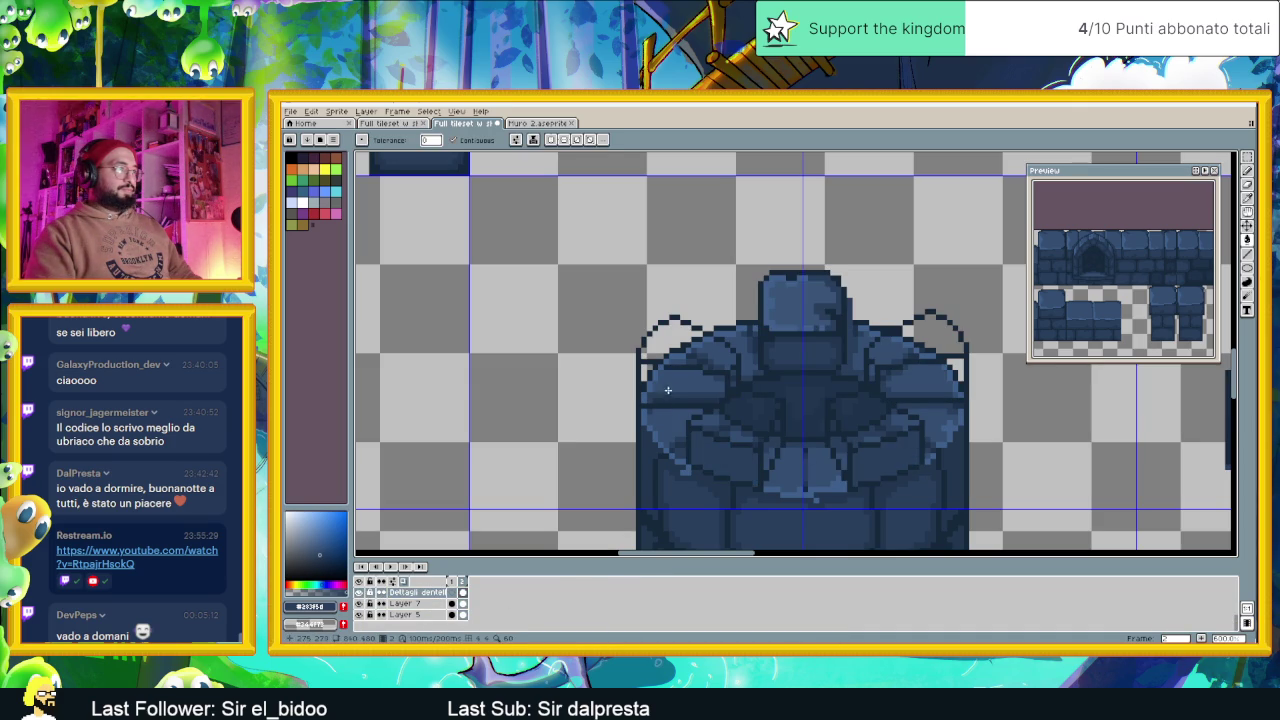
{"action": "left_click", "coordinate": [666, 392]}
{"action": "left_click", "coordinate": [934, 382]}
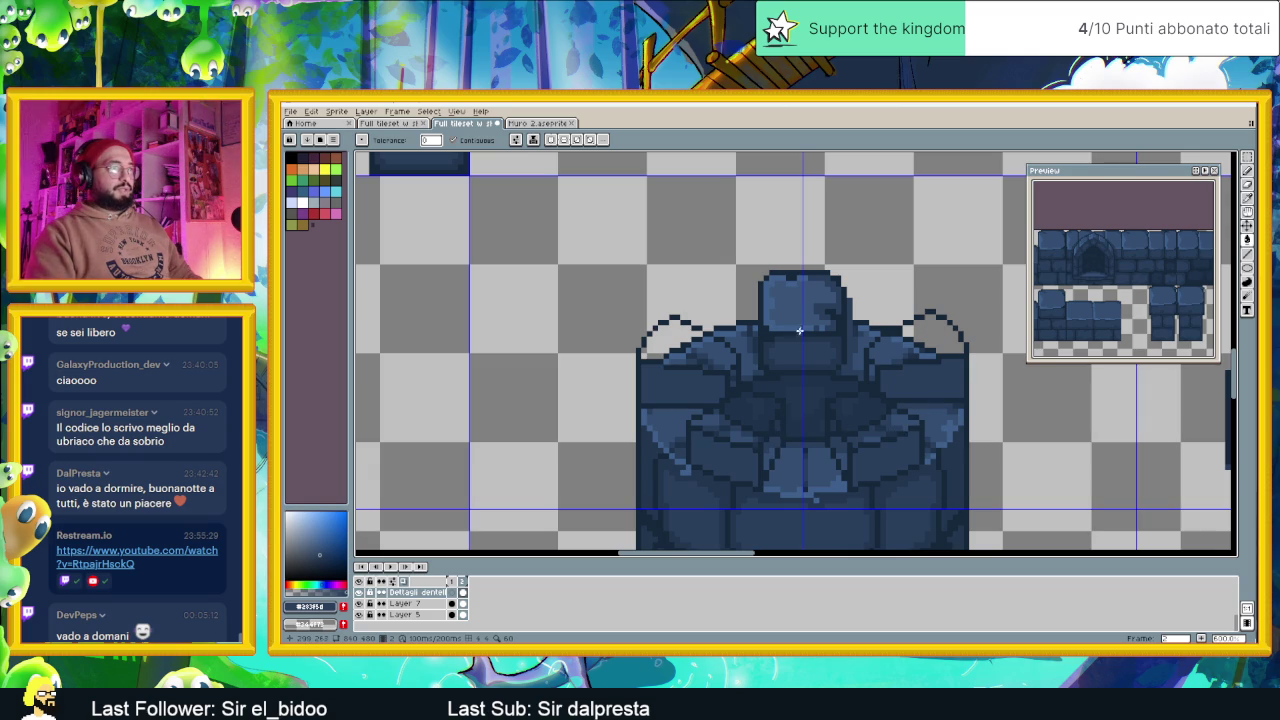
{"action": "left_click", "coordinate": [704, 355]}
{"action": "left_click", "coordinate": [927, 330]}
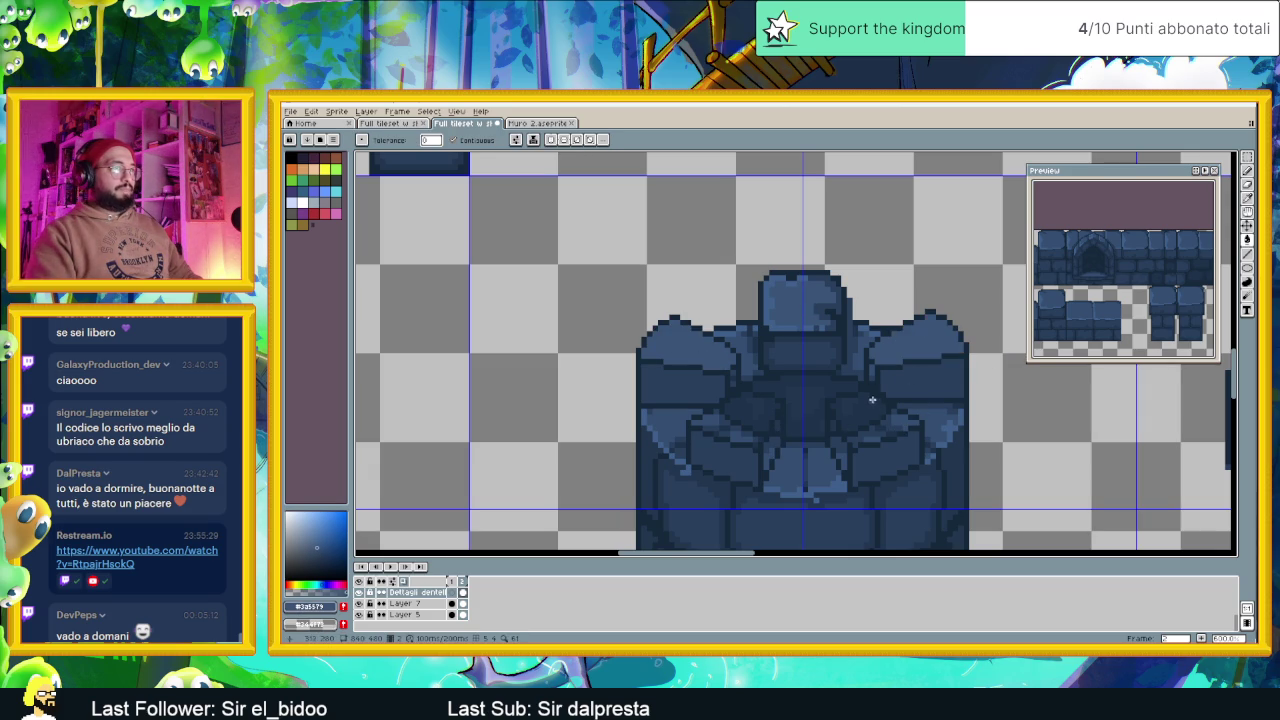
{"action": "left_click", "coordinate": [866, 420]}
{"action": "left_click", "coordinate": [742, 420]}
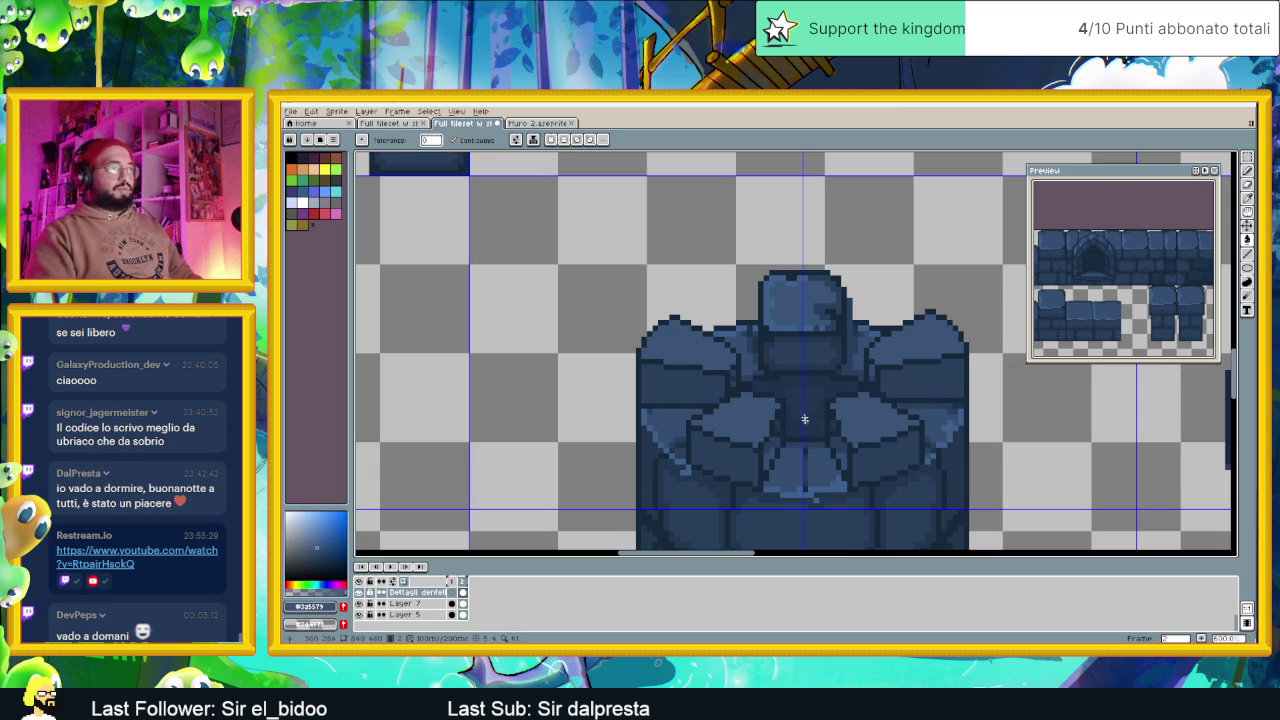
Sample a darker blue from the tower and fill a small merlon facet with it
{"action": "key", "text": "i"}
{"action": "left_click", "coordinate": [775, 370]}
{"action": "key", "text": "g"}
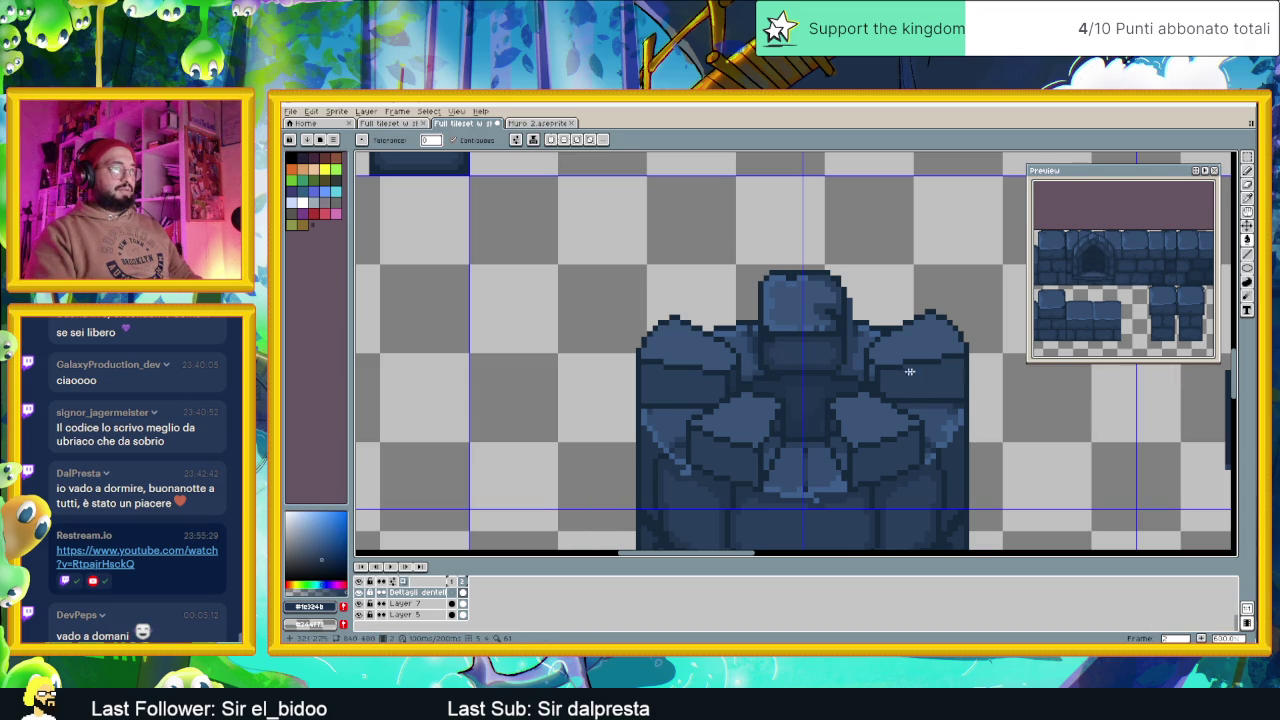
{"action": "left_click", "coordinate": [775, 448]}
Zoom onto the tower top and sample a lighter blue from the tower
{"action": "scroll", "coordinate": [839, 448], "scroll_direction": "down", "scroll_amount": 1}
{"action": "scroll", "coordinate": [839, 420], "scroll_direction": "down", "scroll_amount": 1}
{"action": "scroll", "coordinate": [839, 354], "scroll_direction": "down", "scroll_amount": 1}
{"action": "scroll", "coordinate": [888, 385], "scroll_direction": "down", "scroll_amount": 1}
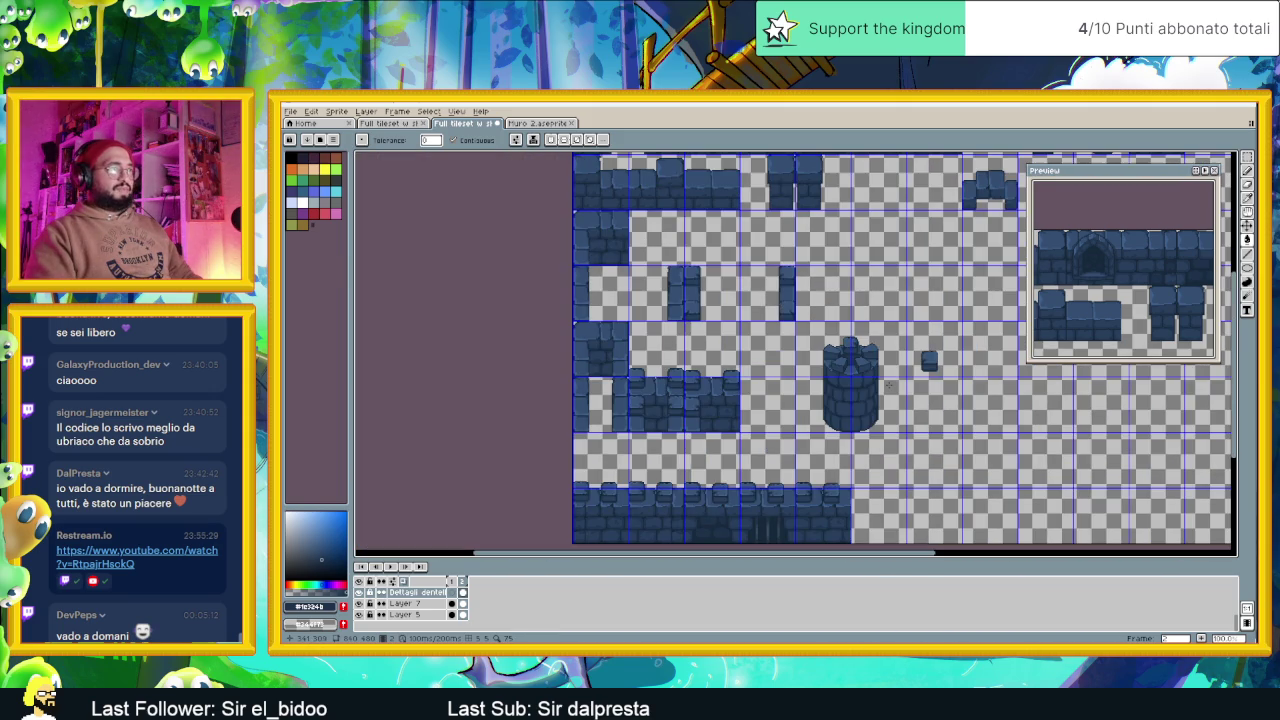
{"action": "scroll", "coordinate": [889, 386], "scroll_direction": "up", "scroll_amount": 1}
{"action": "scroll", "coordinate": [860, 370], "scroll_direction": "up", "scroll_amount": 1}
{"action": "scroll", "coordinate": [840, 355], "scroll_direction": "up", "scroll_amount": 1}
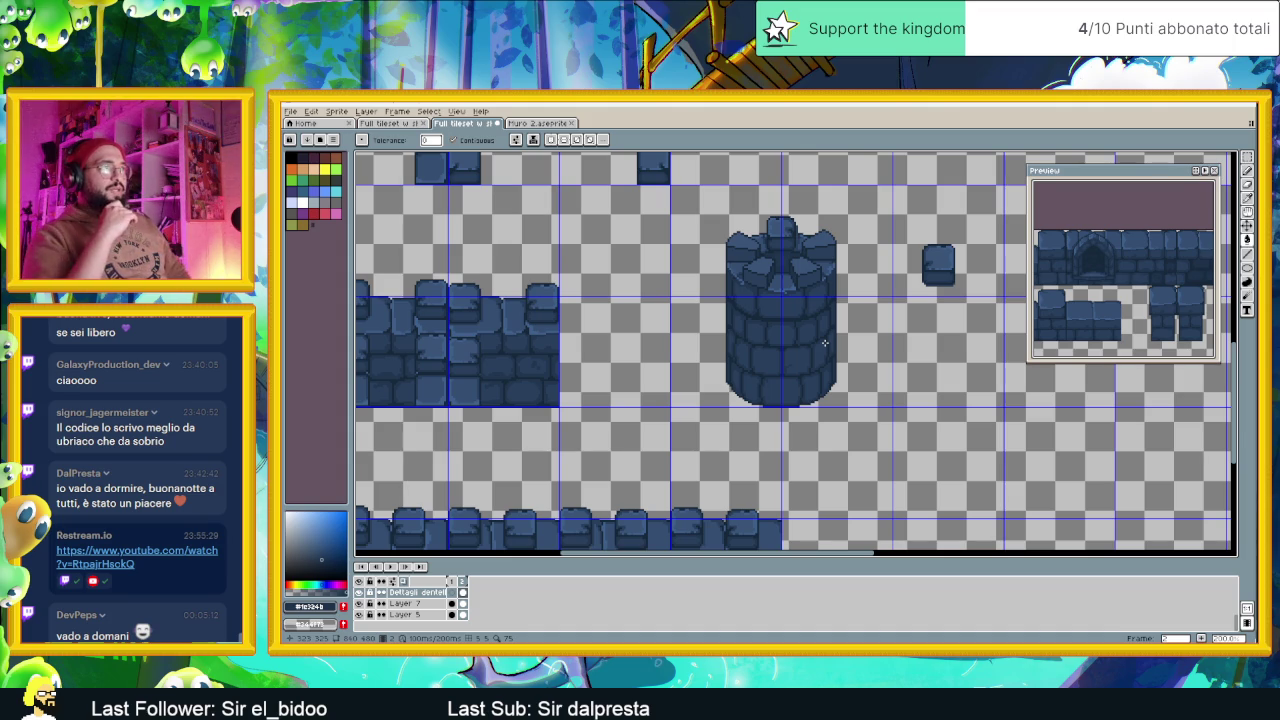
{"action": "scroll", "coordinate": [775, 250], "scroll_direction": "up", "scroll_amount": 3}
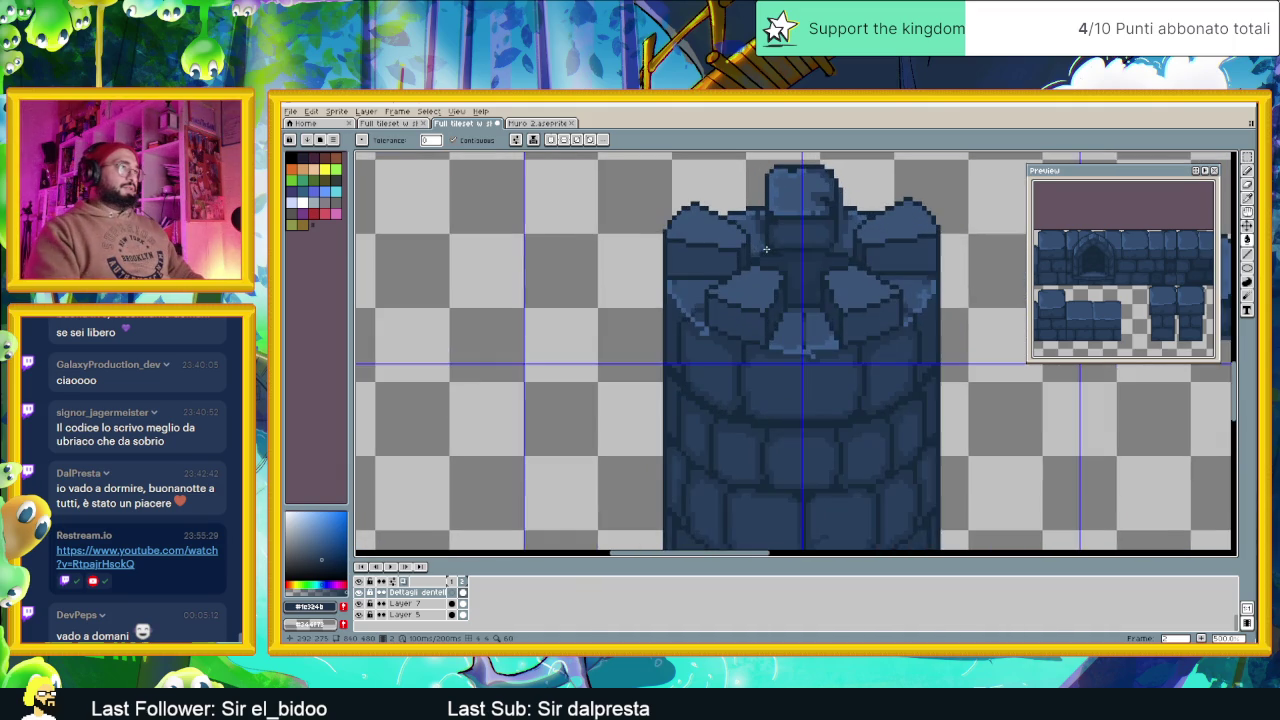
{"action": "scroll", "coordinate": [798, 234], "scroll_direction": "up", "scroll_amount": 1}
{"action": "scroll", "coordinate": [790, 234], "scroll_direction": "up", "scroll_amount": 1}
{"action": "scroll", "coordinate": [770, 234], "scroll_direction": "up", "scroll_amount": 1}
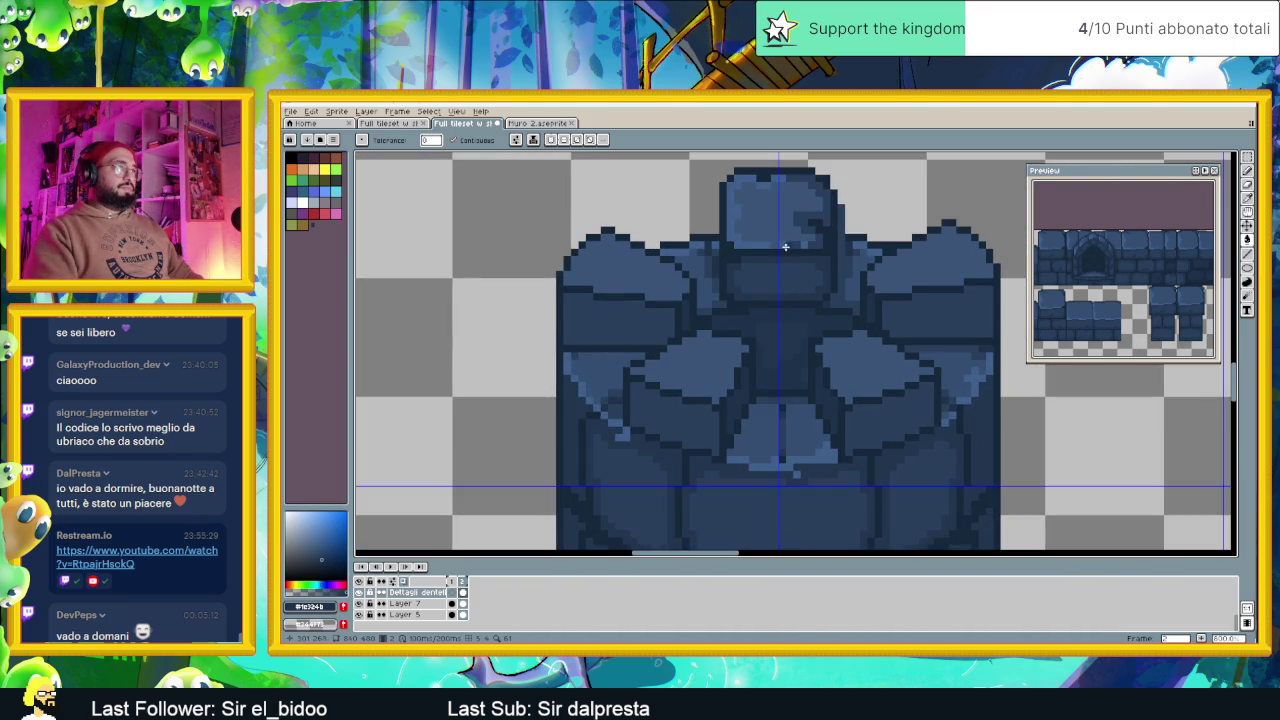
{"action": "key", "text": "alt"}
{"action": "left_click", "coordinate": [760, 233], "text": "alt"}
Undo a mistaken lighter-blue fill on the merlon top and switch to the Line tool
{"action": "scroll", "coordinate": [592, 254], "scroll_direction": "up", "scroll_amount": 2}
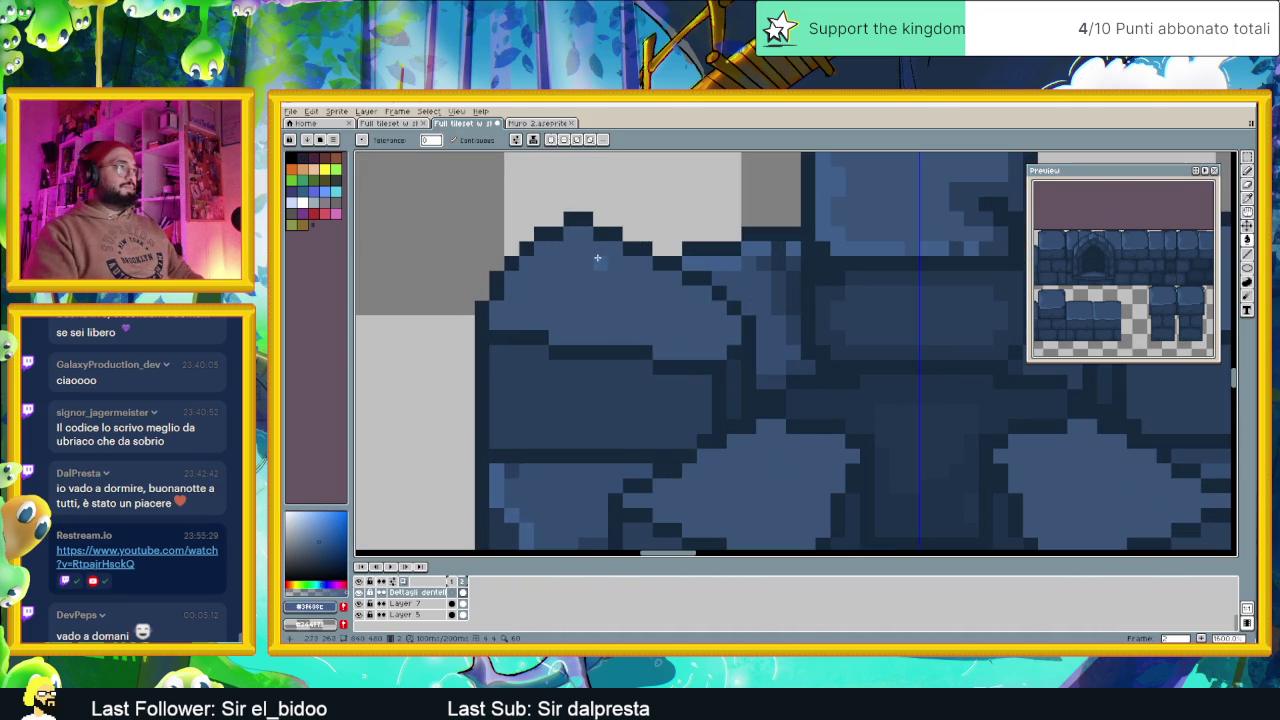
{"action": "scroll", "coordinate": [634, 258], "scroll_direction": "down", "scroll_amount": 1}
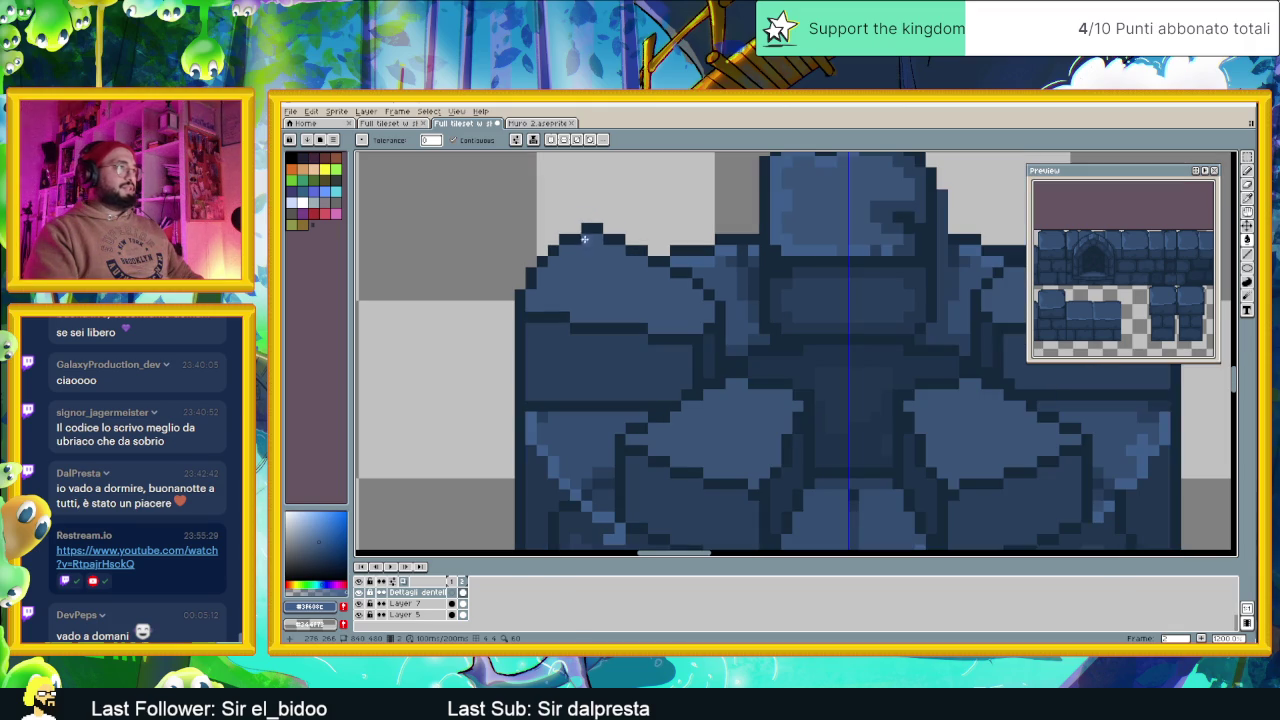
{"action": "left_click", "coordinate": [593, 238]}
{"action": "key", "text": "ctrl+z"}
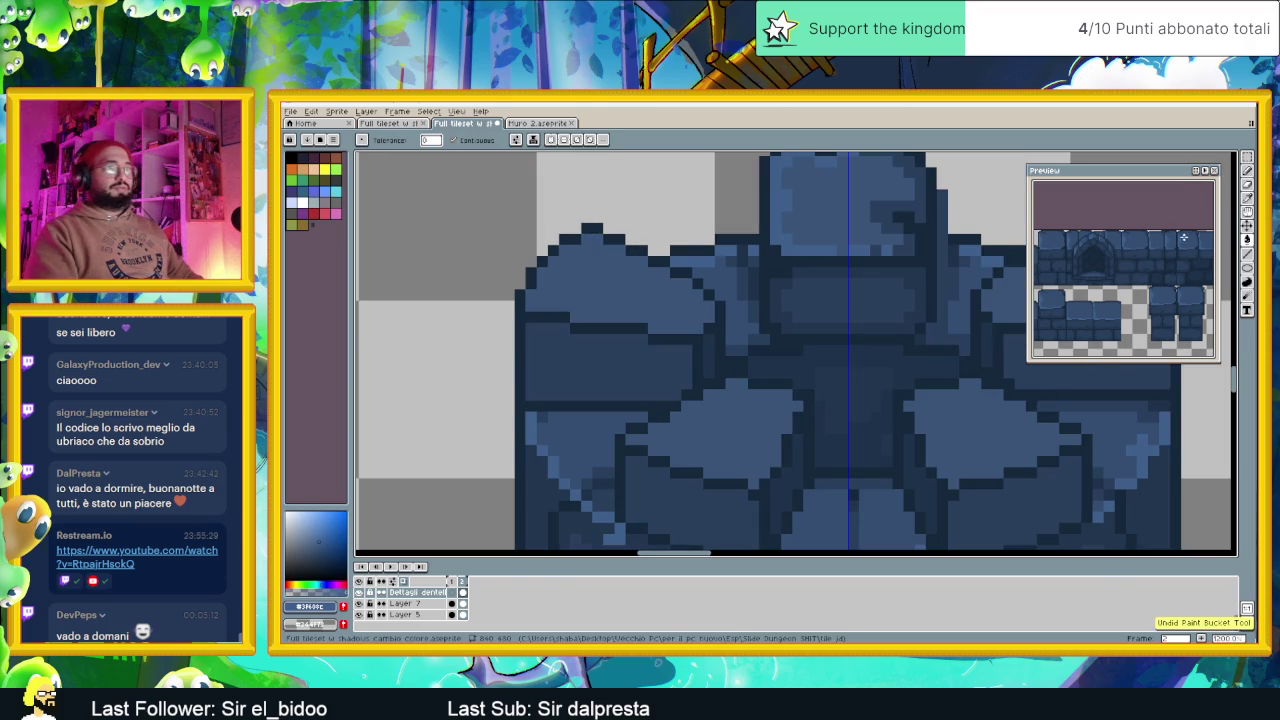
{"action": "left_click", "coordinate": [1247, 254]}
{"action": "scroll", "coordinate": [578, 237], "scroll_direction": "up", "scroll_amount": 1}
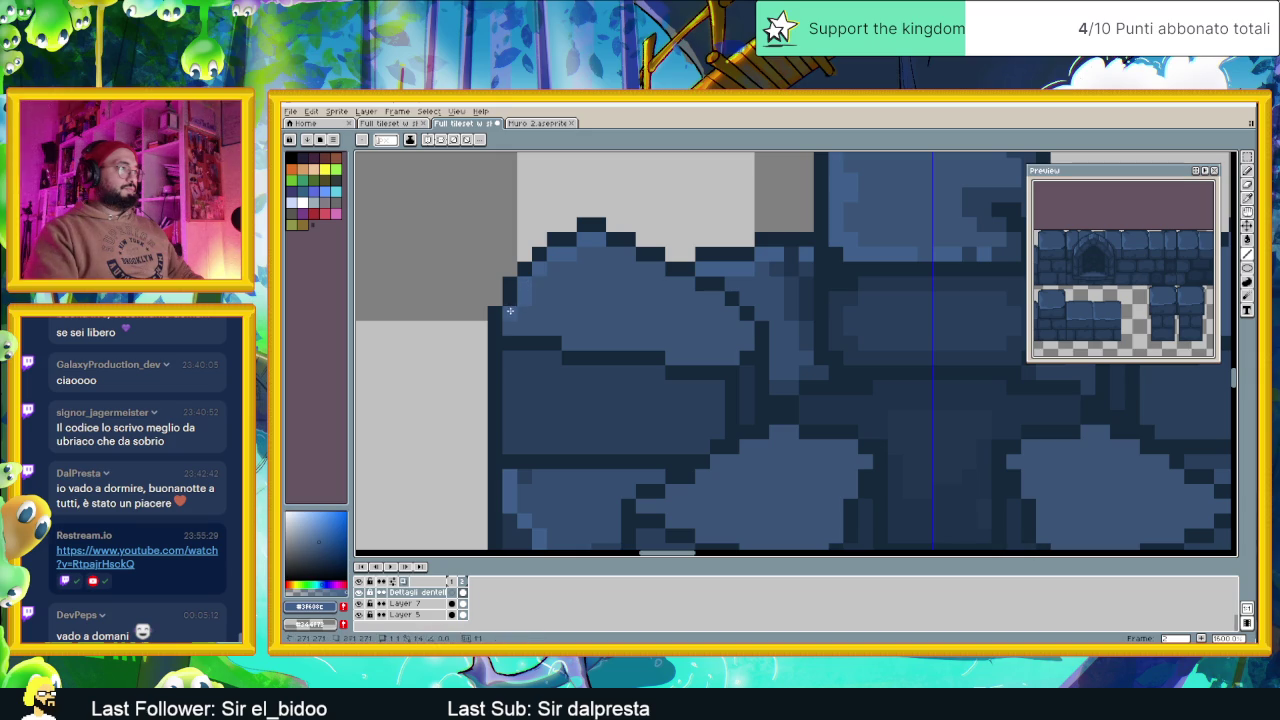
Draw lighter blue highlight lines along the merlons' top edges
{"action": "mouse_move", "coordinate": [506, 324]}
{"action": "left_mouse_down"}
{"action": "mouse_move", "coordinate": [573, 345]}
{"action": "mouse_move", "coordinate": [652, 347]}
{"action": "left_mouse_up"}
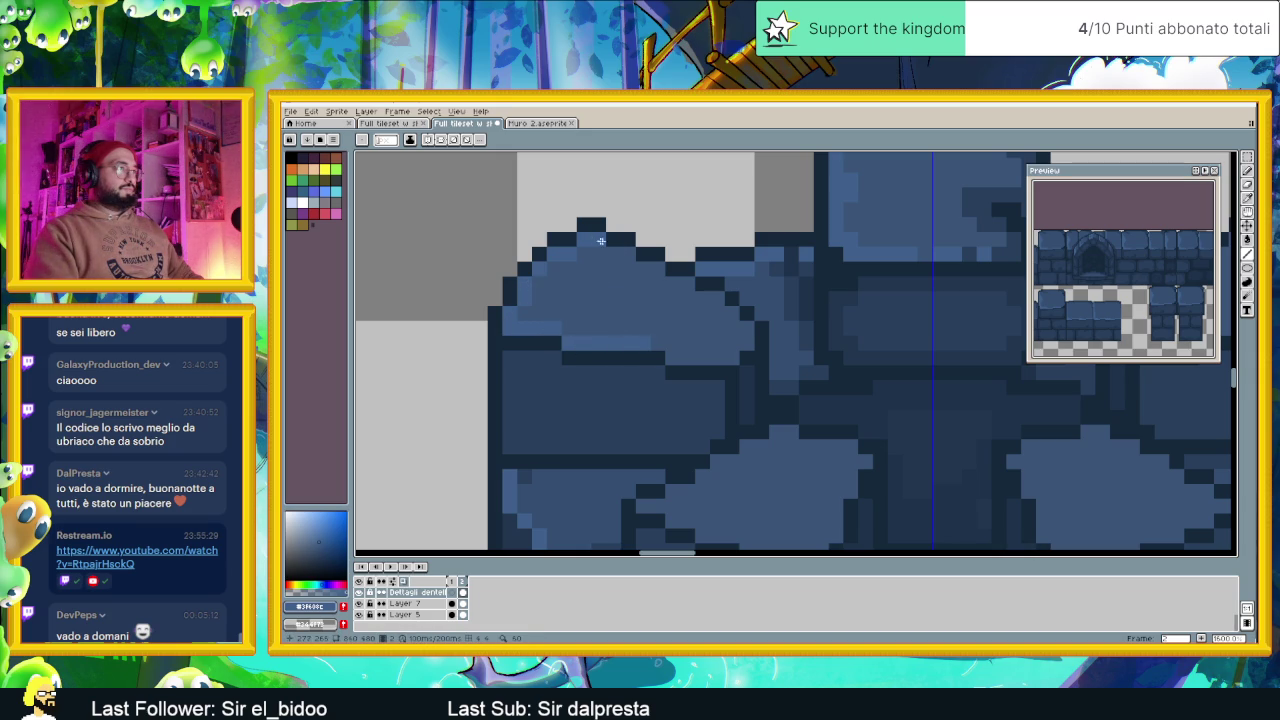
{"action": "scroll", "coordinate": [670, 290], "scroll_direction": "down", "scroll_amount": 2}
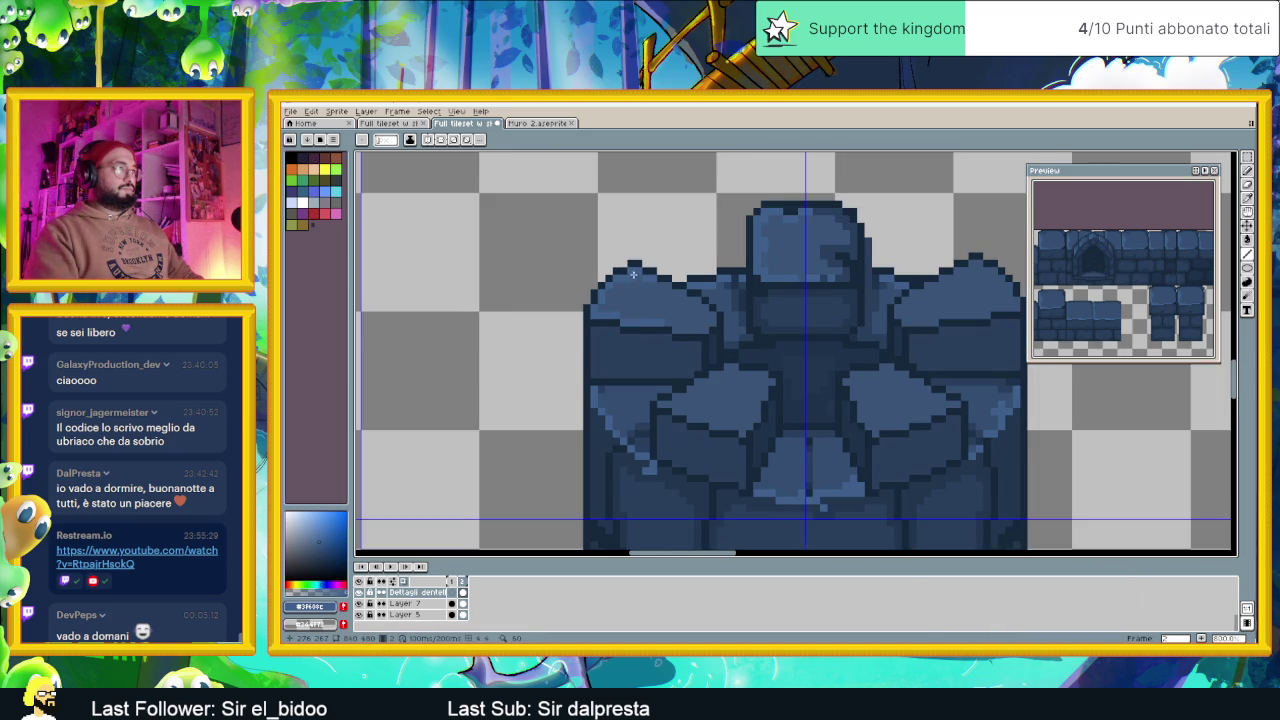
{"action": "scroll", "coordinate": [646, 278], "scroll_direction": "up", "scroll_amount": 1}
{"action": "scroll", "coordinate": [700, 270], "scroll_direction": "up", "scroll_amount": 1}
{"action": "scroll", "coordinate": [791, 254], "scroll_direction": "up", "scroll_amount": 1}
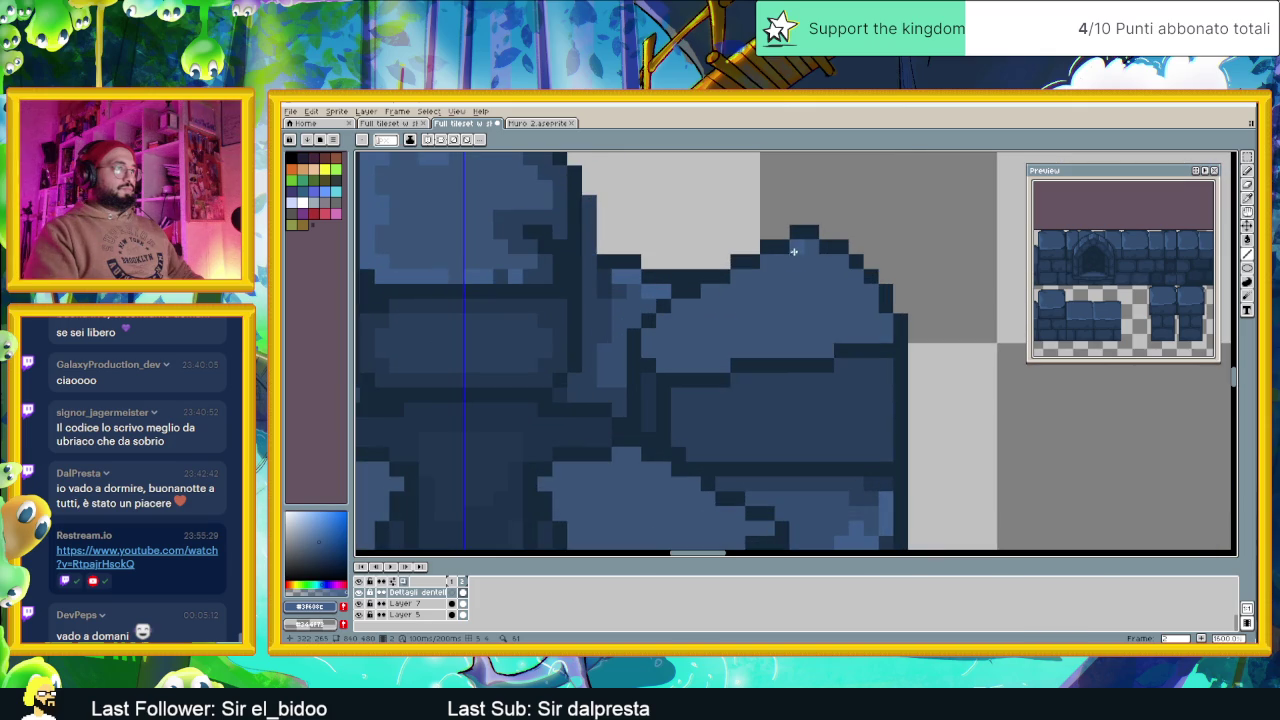
{"action": "left_click_drag", "start_coordinate": [806, 244], "coordinate": [749, 272]}
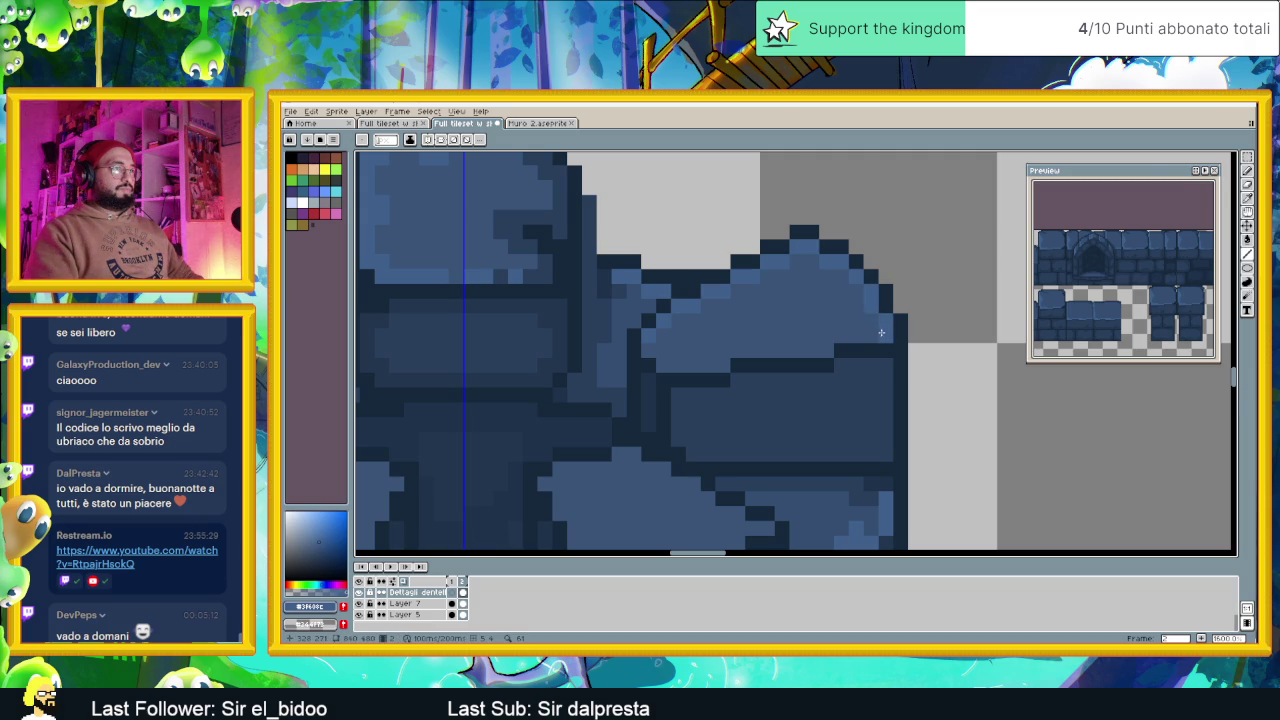
{"action": "scroll", "coordinate": [776, 351], "scroll_direction": "down", "scroll_amount": 3}
{"action": "scroll", "coordinate": [733, 400], "scroll_direction": "up", "scroll_amount": 2}
{"action": "scroll", "coordinate": [621, 364], "scroll_direction": "up", "scroll_amount": 2}
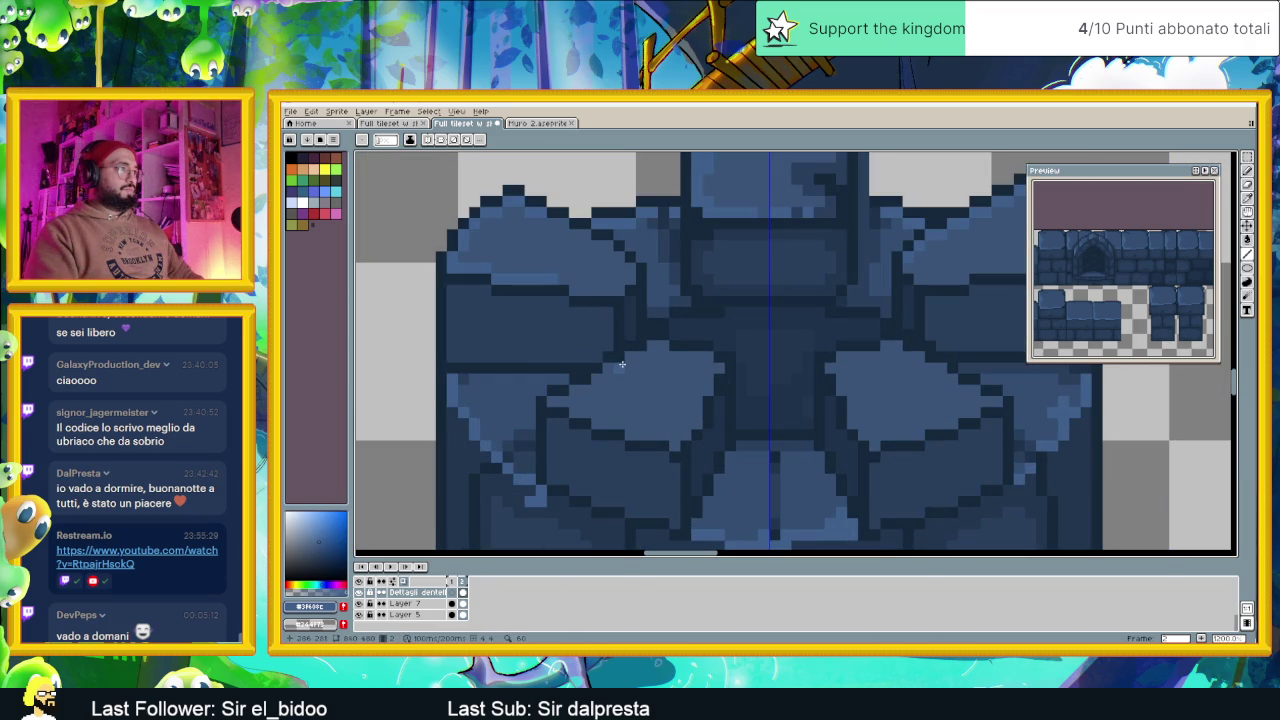
{"action": "scroll", "coordinate": [617, 368], "scroll_direction": "up", "scroll_amount": 1}
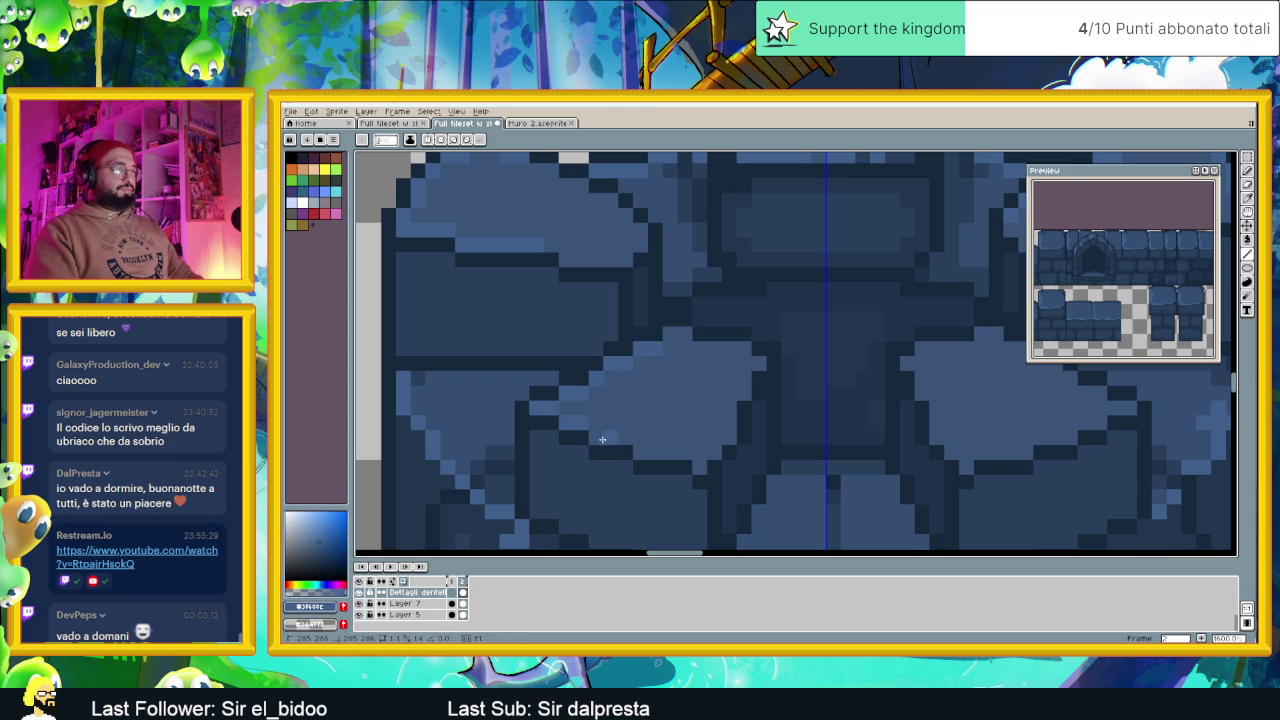
Brighten the right stone's left edge and add a light rim along the stones' lower edges
{"action": "left_click_drag", "start_coordinate": [634, 450], "coordinate": [732, 415]}
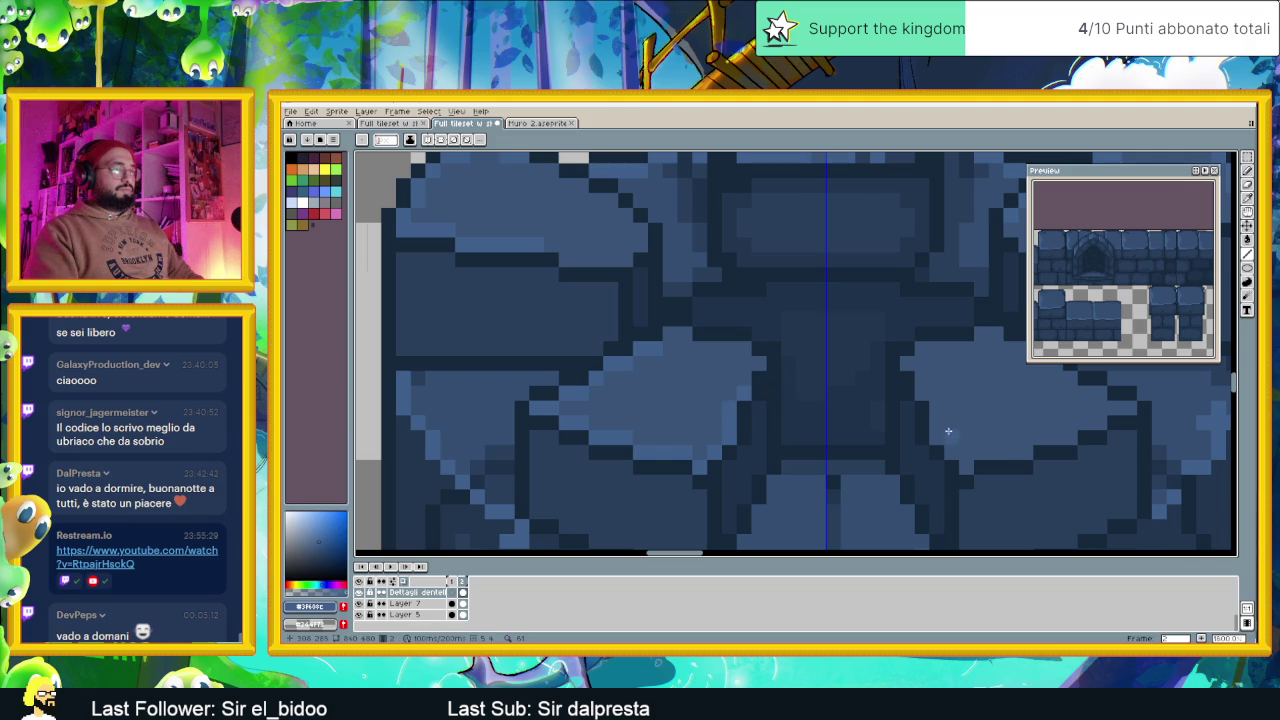
{"action": "scroll", "coordinate": [771, 429], "scroll_direction": "down", "scroll_amount": 2}
{"action": "scroll", "coordinate": [771, 429], "scroll_direction": "up", "scroll_amount": 1}
{"action": "scroll", "coordinate": [760, 410], "scroll_direction": "up", "scroll_amount": 1}
{"action": "left_click_drag", "start_coordinate": [727, 377], "coordinate": [738, 421]}
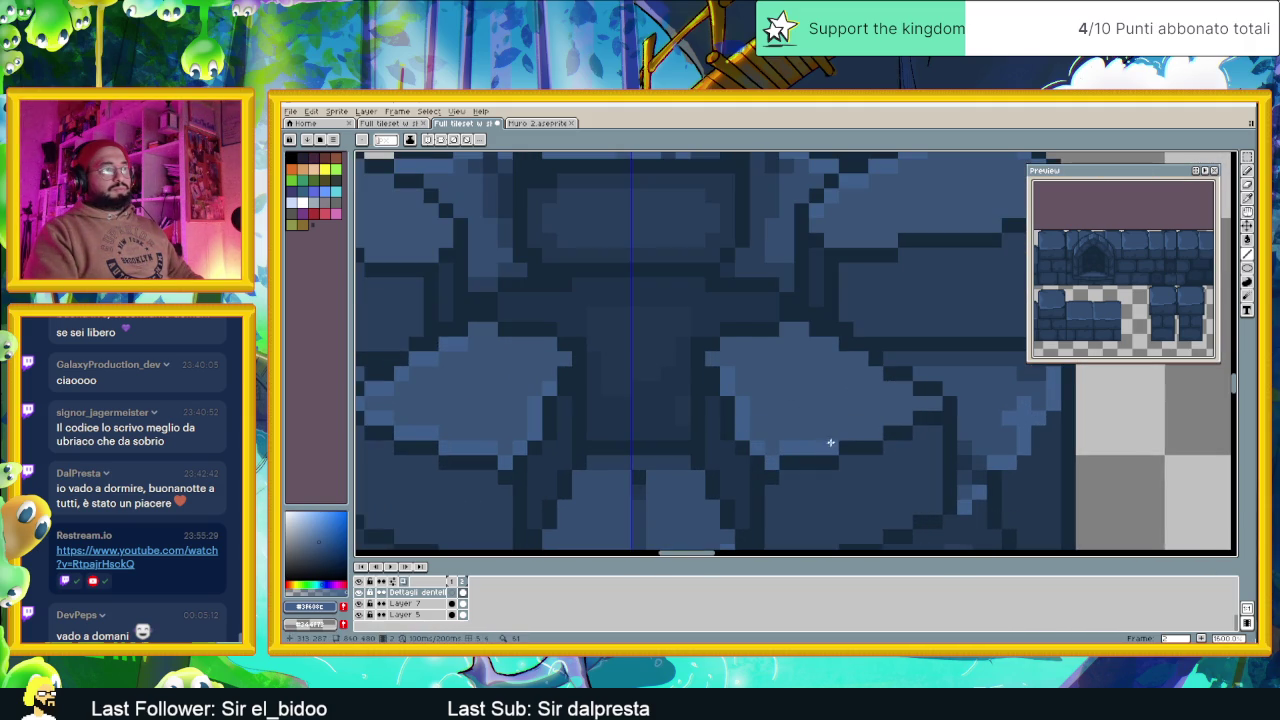
{"action": "left_click_drag", "start_coordinate": [852, 434], "coordinate": [875, 429]}
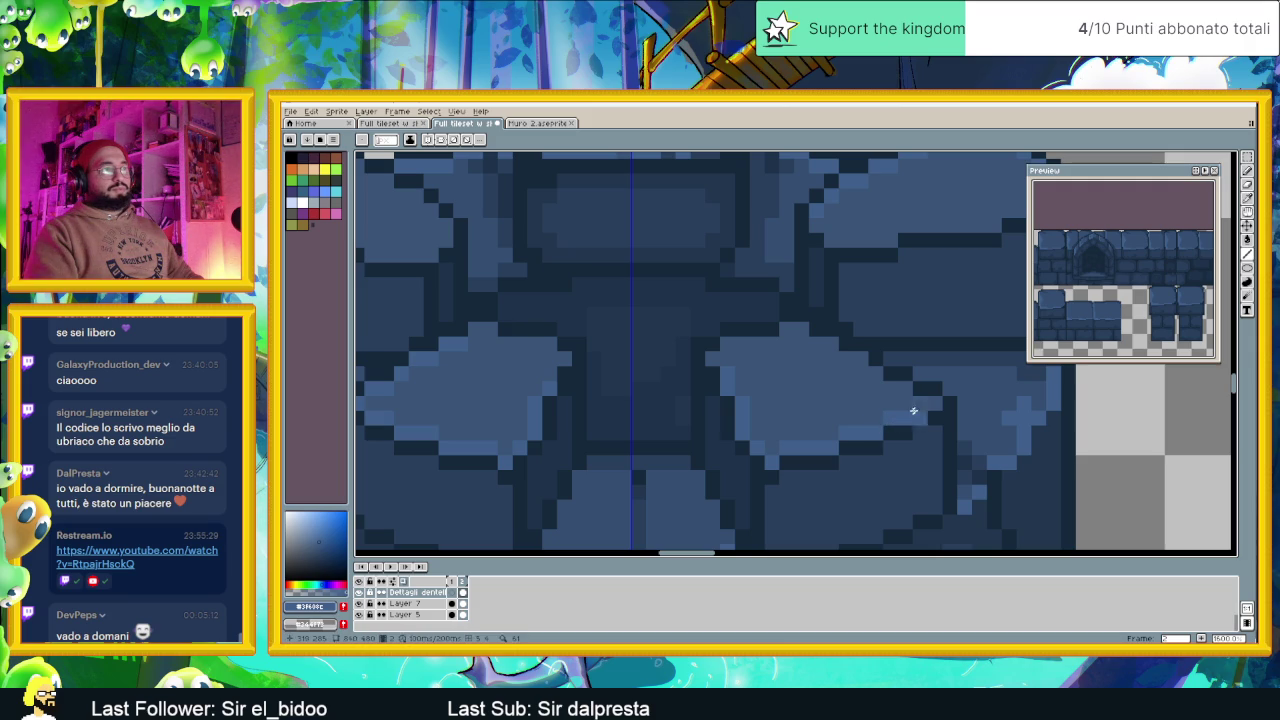
{"action": "scroll", "coordinate": [893, 476], "scroll_direction": "down", "scroll_amount": 1}
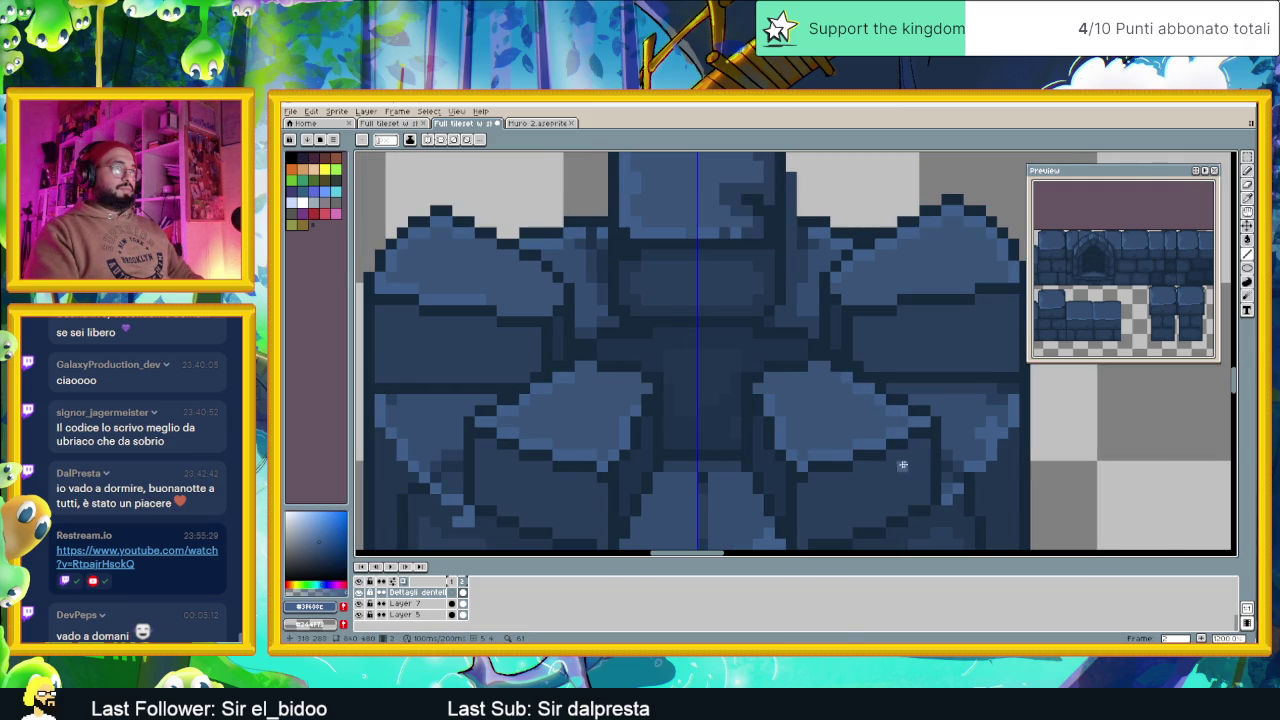
{"action": "scroll", "coordinate": [909, 463], "scroll_direction": "up", "scroll_amount": 1}
{"action": "scroll", "coordinate": [870, 455], "scroll_direction": "up", "scroll_amount": 1}
{"action": "left_click_drag", "start_coordinate": [714, 431], "coordinate": [870, 373]}
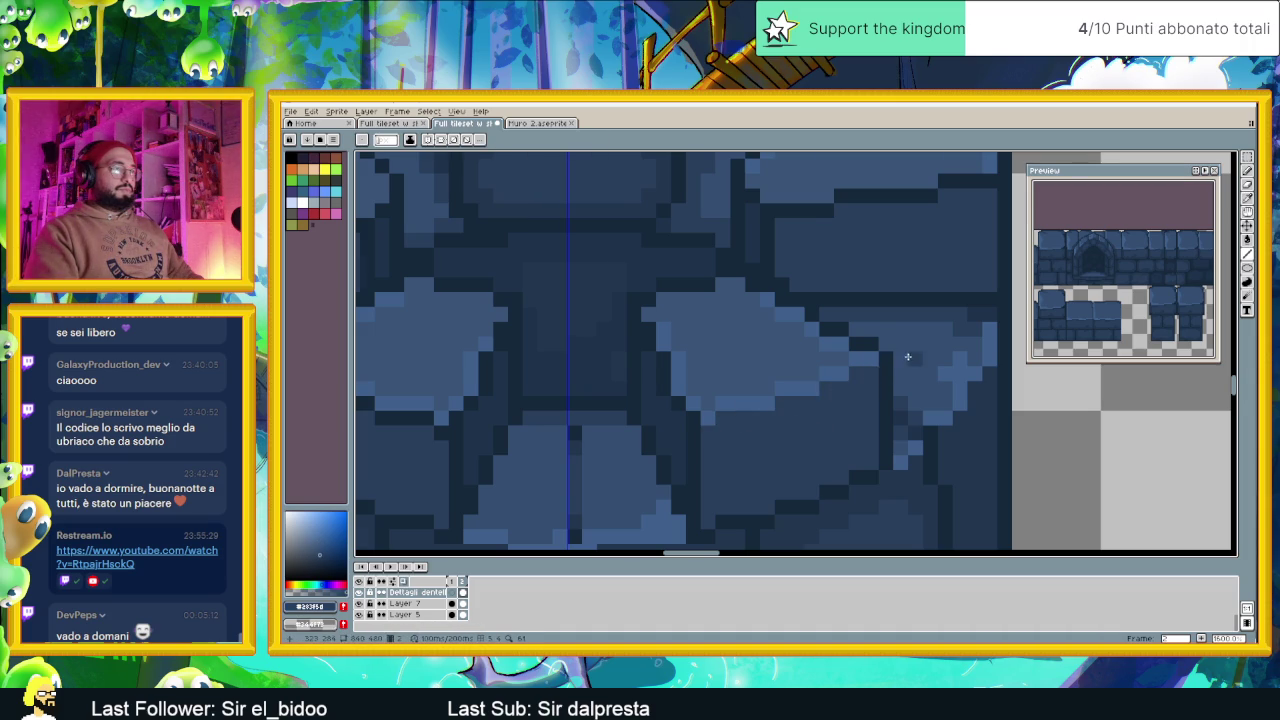
{"action": "scroll", "coordinate": [908, 356], "scroll_direction": "up", "scroll_amount": 3}
Repaint the dark outline rows on the stones' upper edges in lighter body blue
{"action": "left_click_drag", "start_coordinate": [887, 308], "coordinate": [681, 342]}
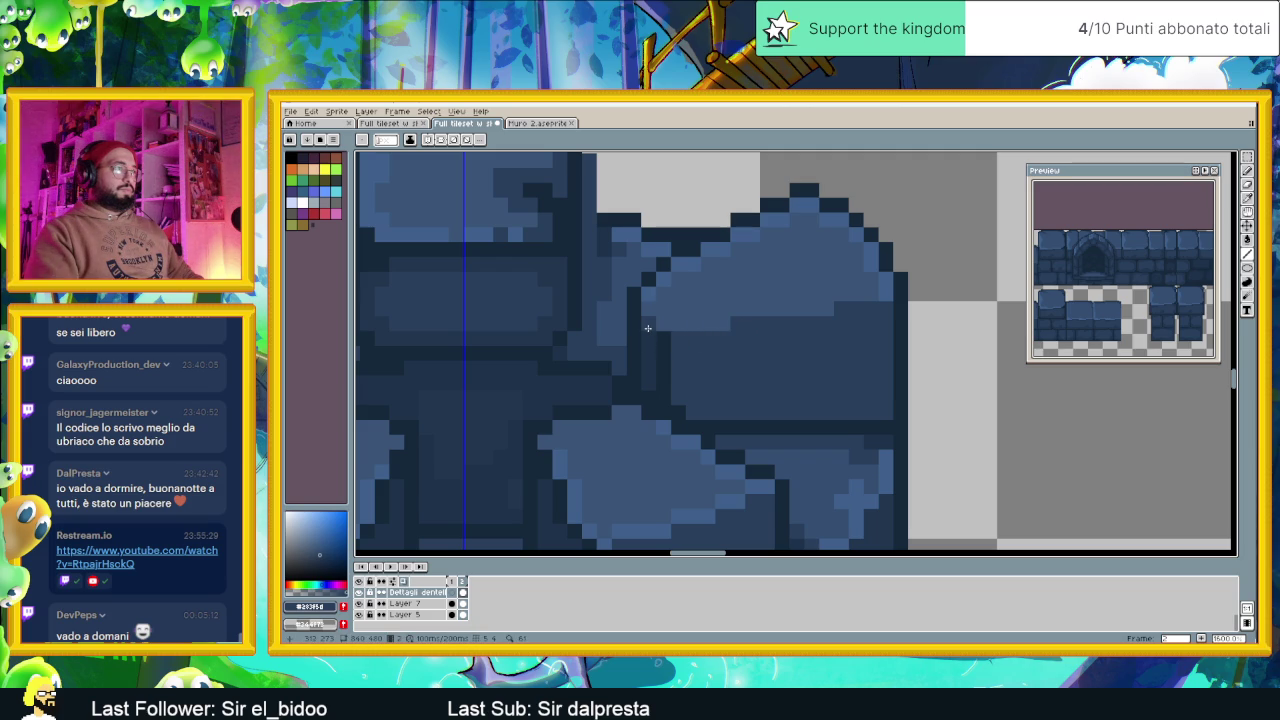
{"action": "scroll", "coordinate": [647, 328], "scroll_direction": "down", "scroll_amount": 3}
{"action": "scroll", "coordinate": [600, 340], "scroll_direction": "down", "scroll_amount": 1}
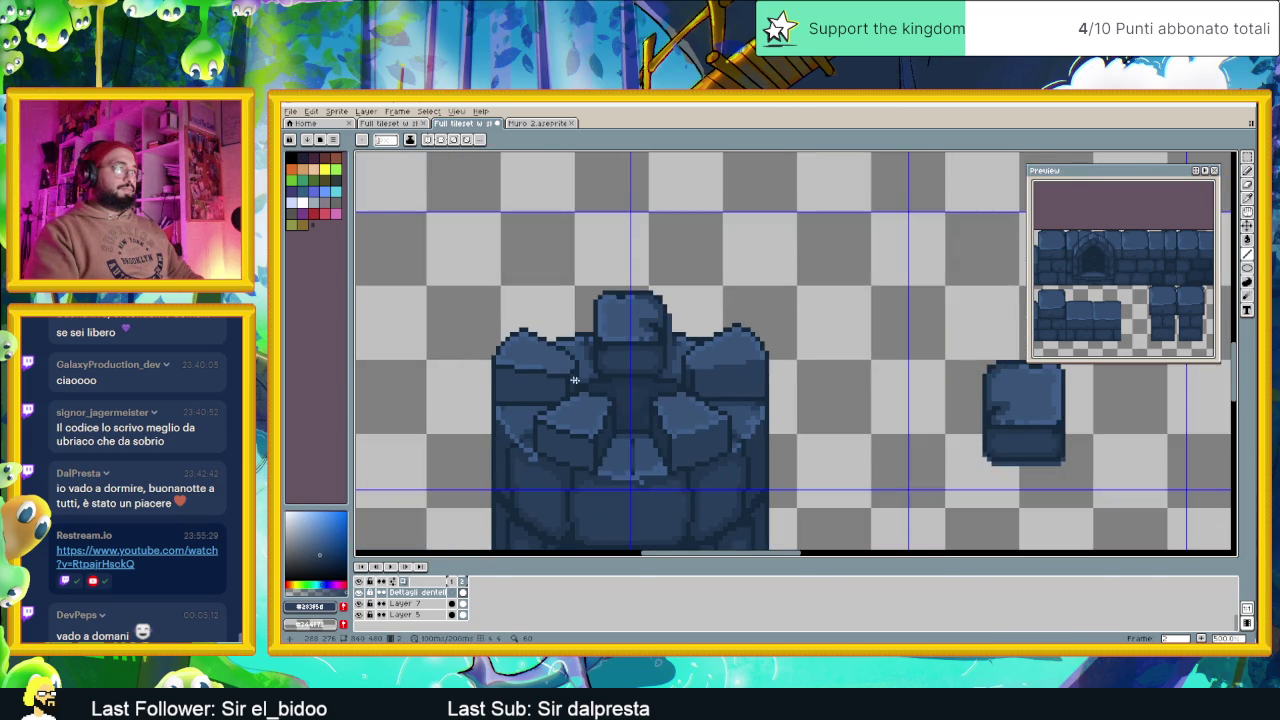
{"action": "scroll", "coordinate": [471, 360], "scroll_direction": "up", "scroll_amount": 2}
{"action": "scroll", "coordinate": [471, 360], "scroll_direction": "up", "scroll_amount": 2}
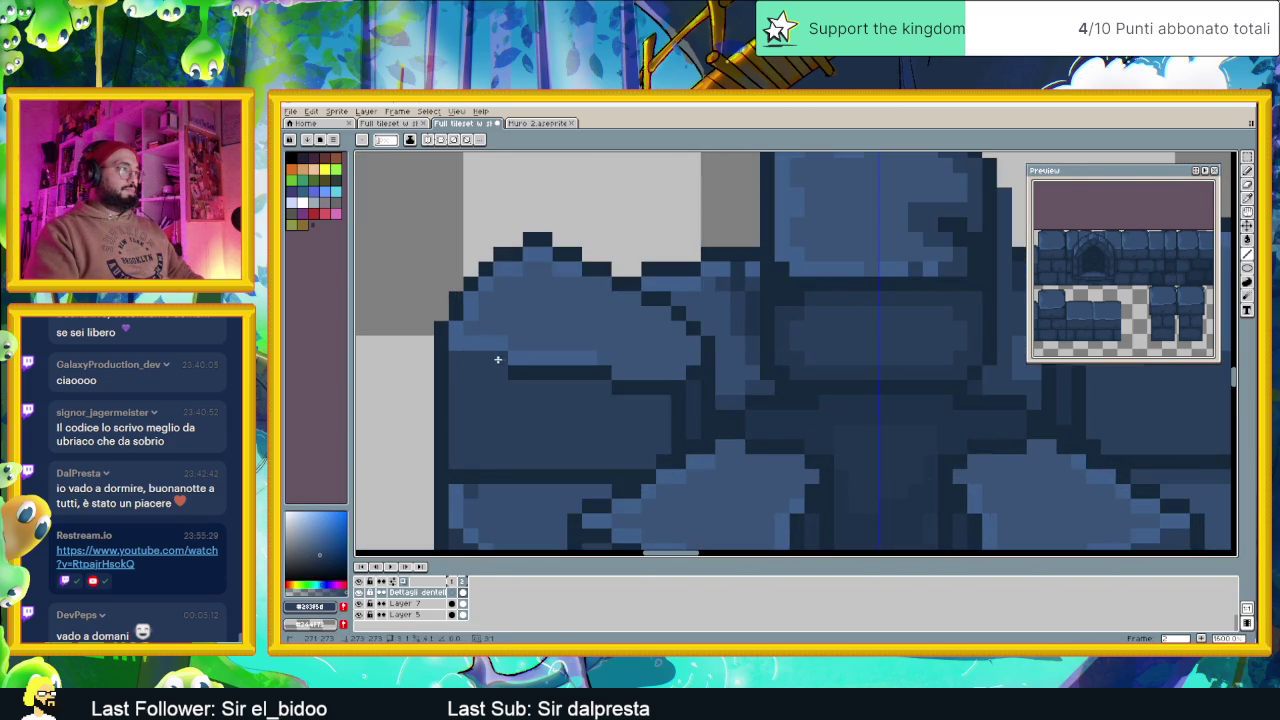
{"action": "left_click_drag", "start_coordinate": [608, 380], "coordinate": [669, 390]}
{"action": "left_click_drag", "start_coordinate": [865, 357], "coordinate": [805, 399]}
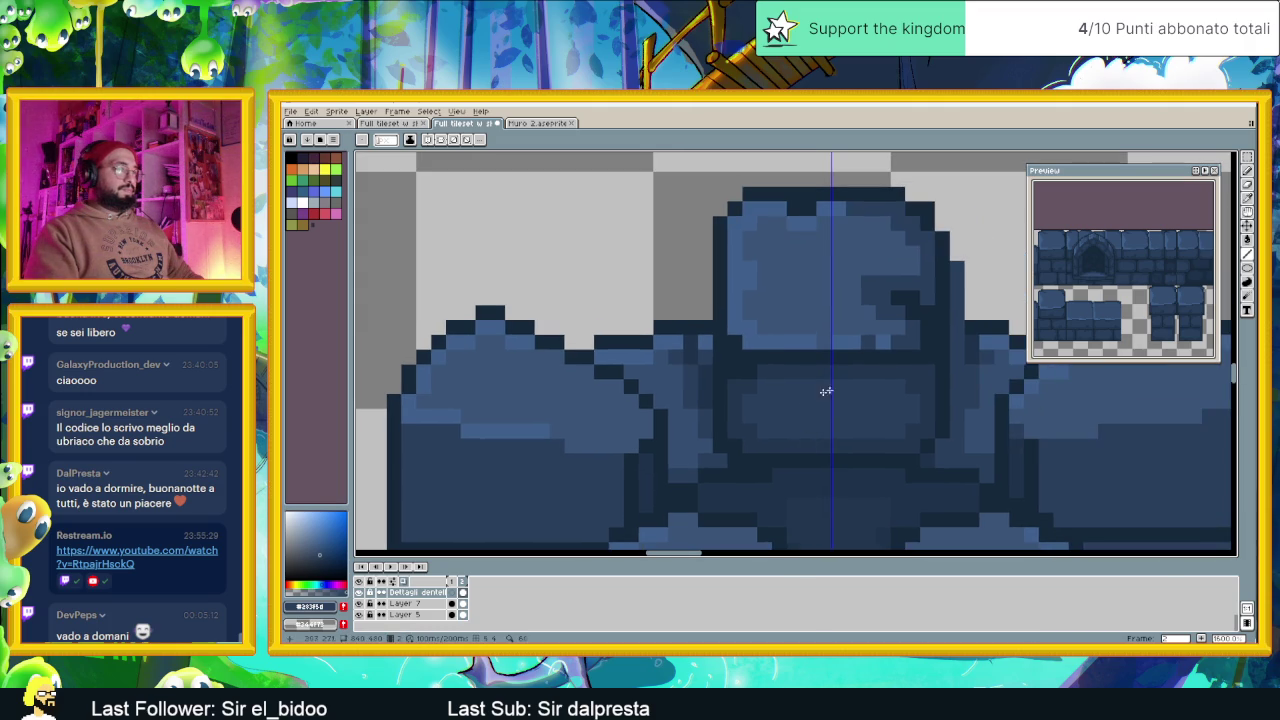
{"action": "left_click_drag", "start_coordinate": [921, 357], "coordinate": [782, 358]}
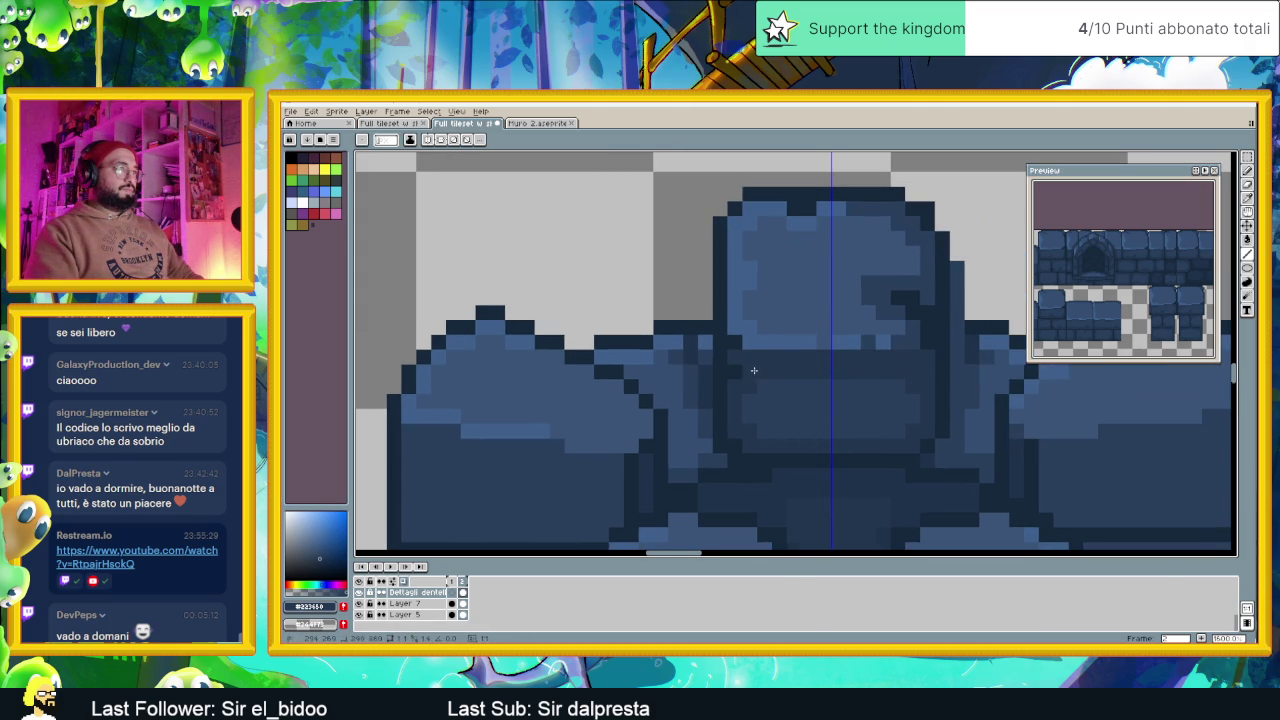
{"action": "scroll", "coordinate": [815, 428], "scroll_direction": "down", "scroll_amount": 3}
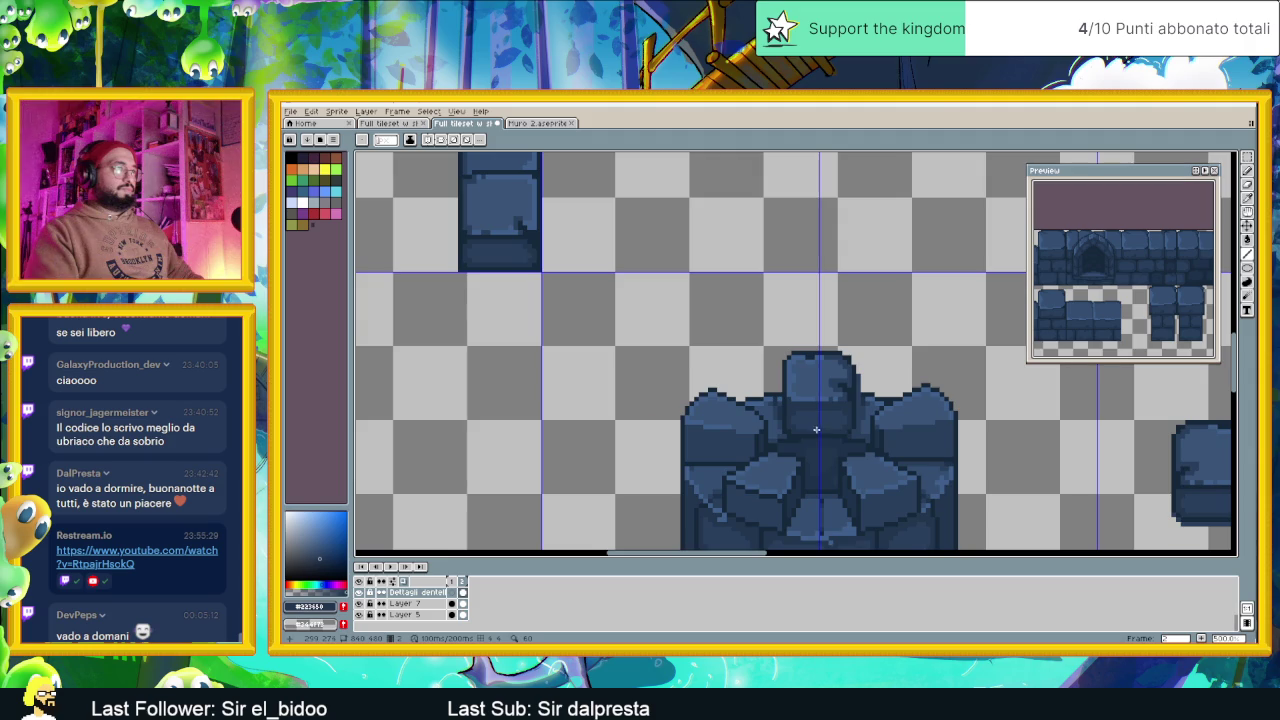
{"action": "scroll", "coordinate": [803, 435], "scroll_direction": "up", "scroll_amount": 3}
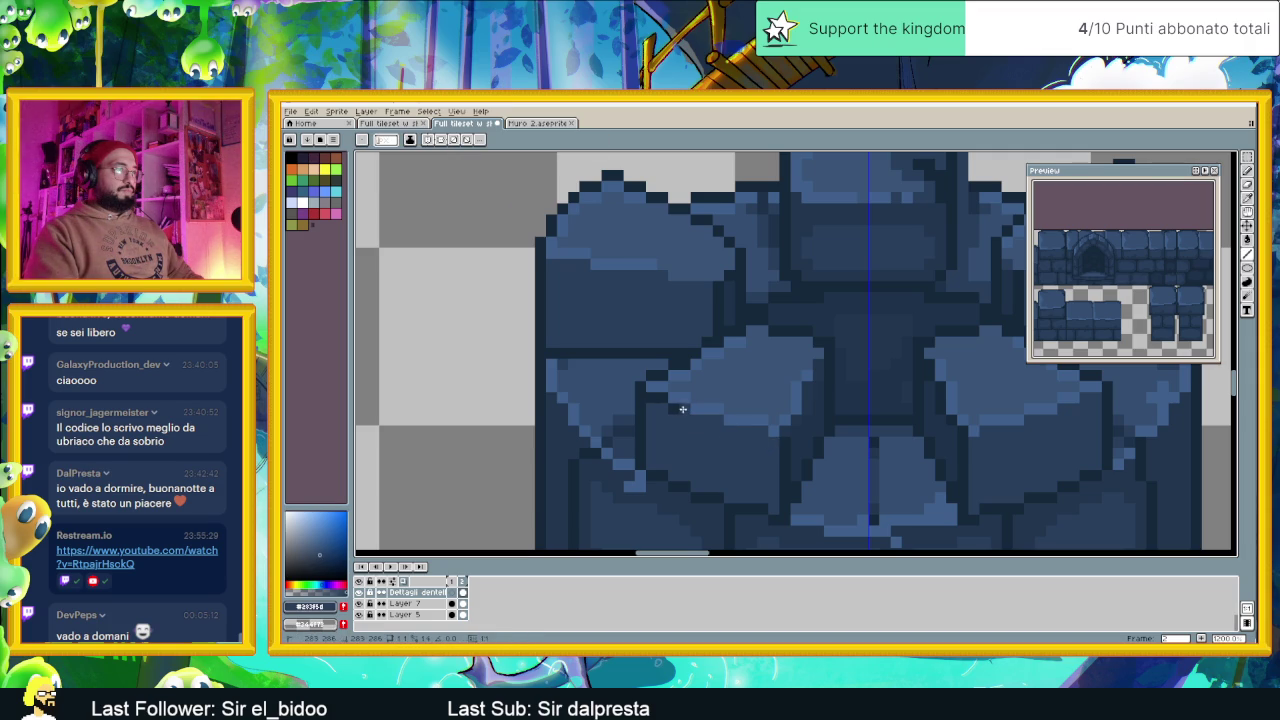
{"action": "scroll", "coordinate": [794, 434], "scroll_direction": "up", "scroll_amount": 1}
{"action": "scroll", "coordinate": [791, 430], "scroll_direction": "up", "scroll_amount": 1}
Save the tileset and zoom in on the left crenellation block
{"action": "key", "text": "i"}
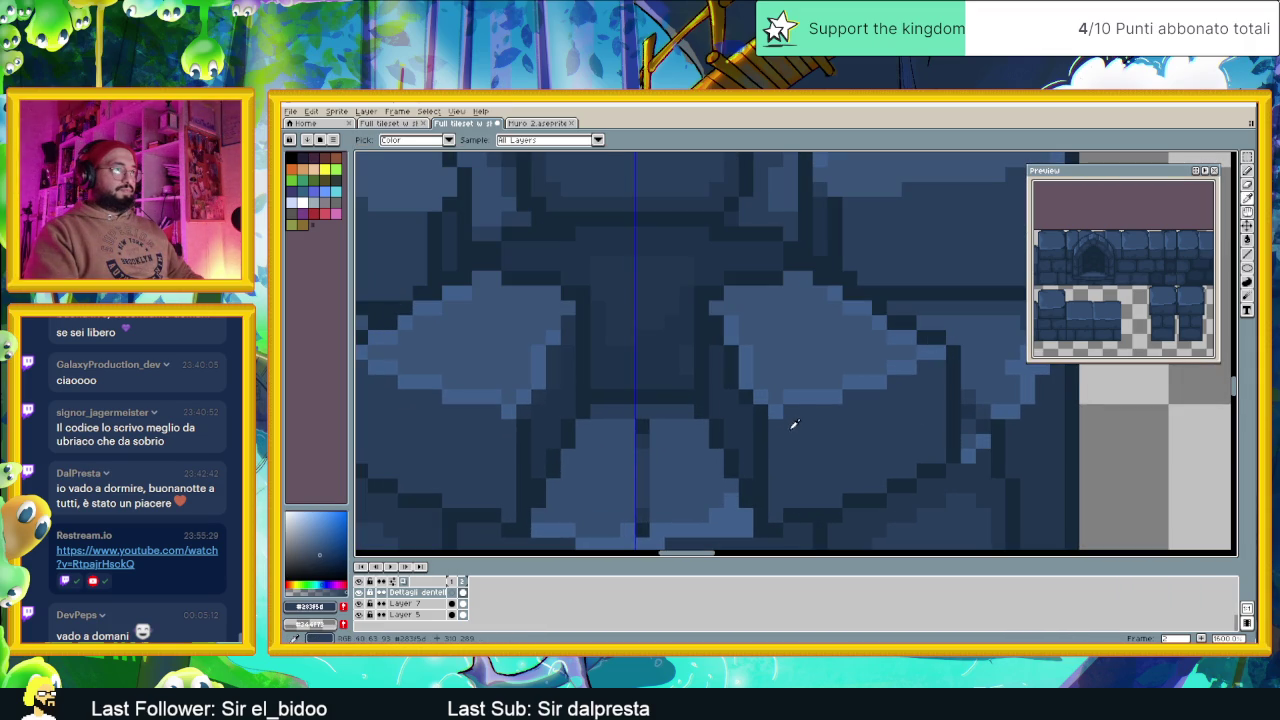
{"action": "key", "text": "ctrl+s"}
{"action": "scroll", "coordinate": [760, 380], "scroll_direction": "down", "scroll_amount": 3}
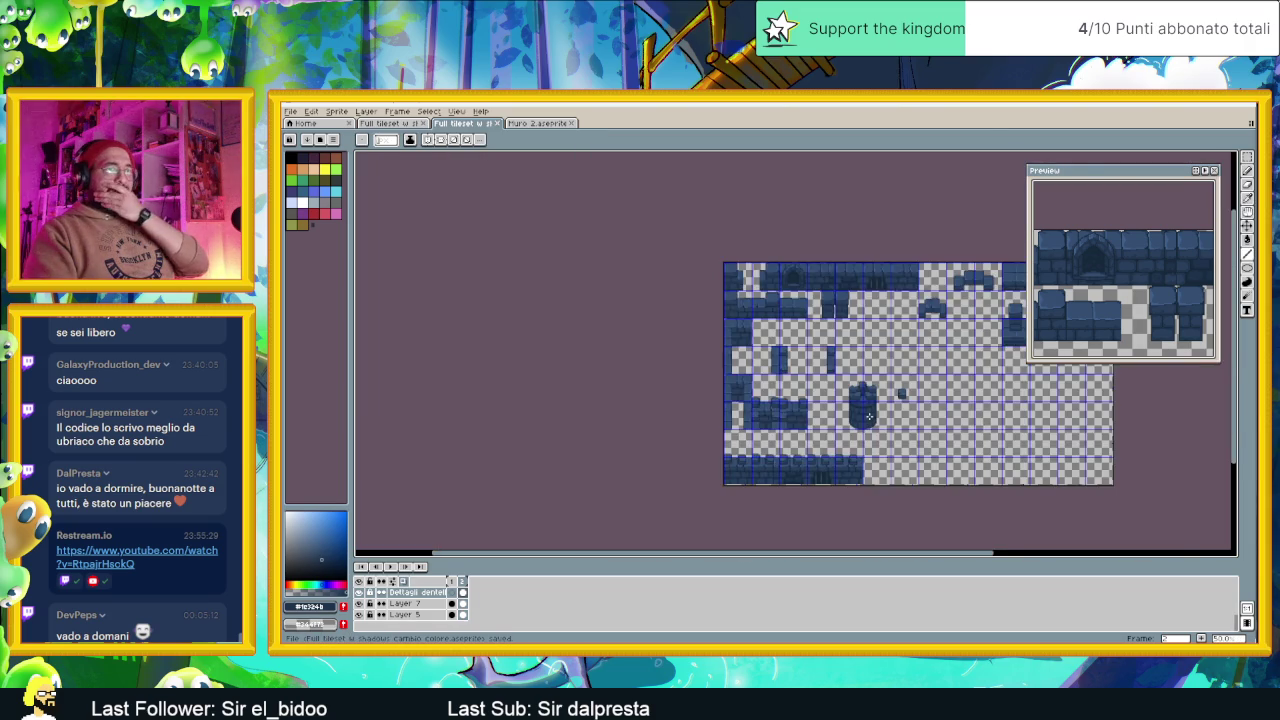
{"action": "scroll", "coordinate": [869, 416], "scroll_direction": "down", "scroll_amount": 1}
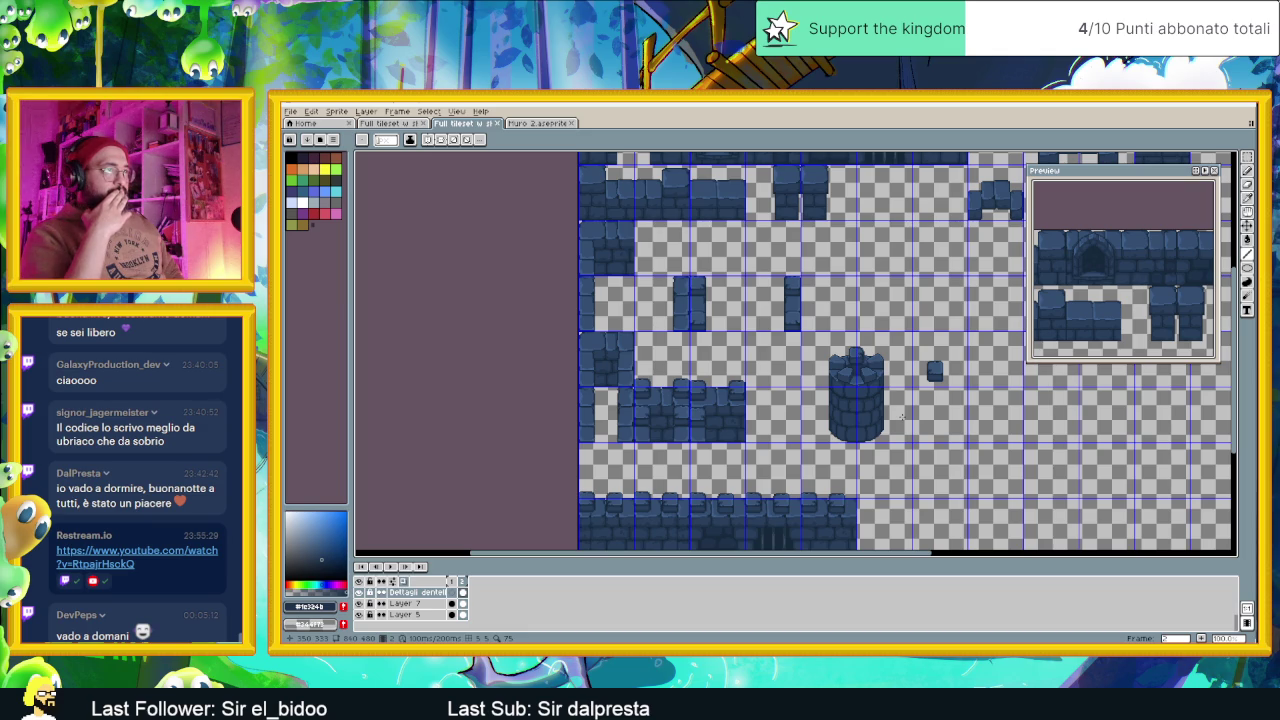
{"action": "scroll", "coordinate": [876, 360], "scroll_direction": "up", "scroll_amount": 1}
{"action": "scroll", "coordinate": [874, 361], "scroll_direction": "up", "scroll_amount": 1}
{"action": "scroll", "coordinate": [808, 366], "scroll_direction": "up", "scroll_amount": 1}
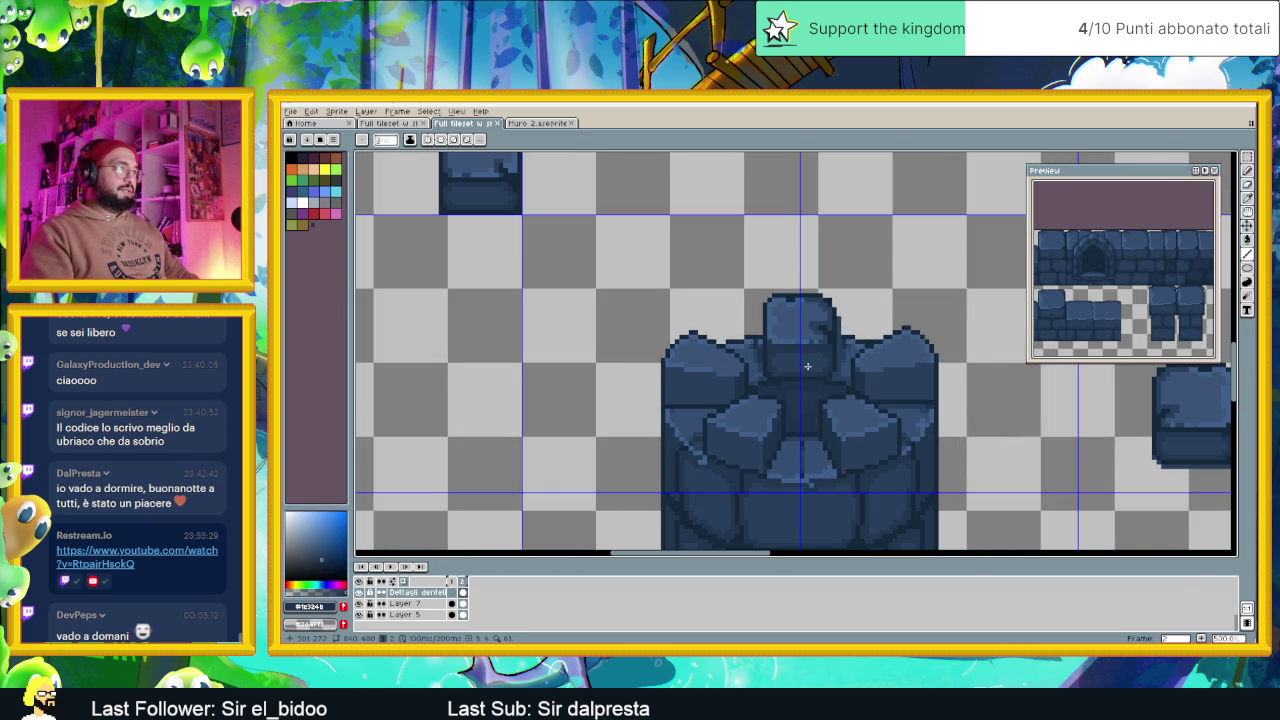
{"action": "scroll", "coordinate": [807, 367], "scroll_direction": "up", "scroll_amount": 1}
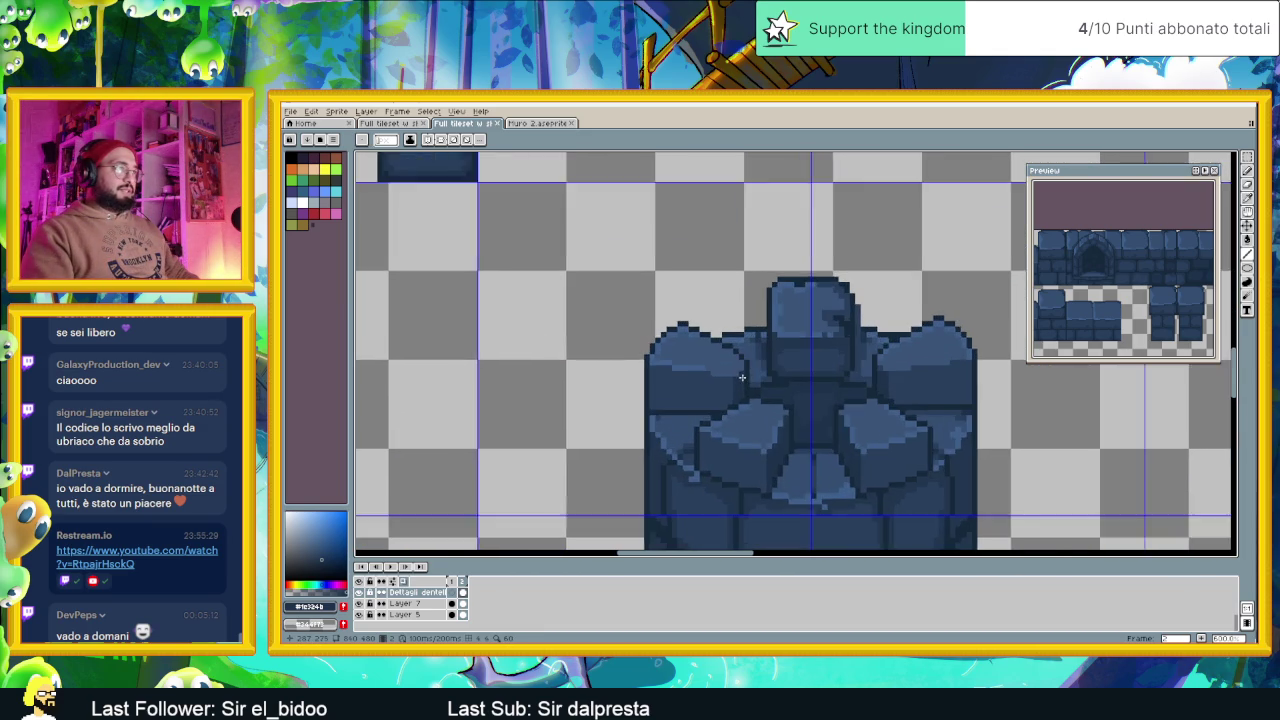
{"action": "scroll", "coordinate": [744, 384], "scroll_direction": "up", "scroll_amount": 1}
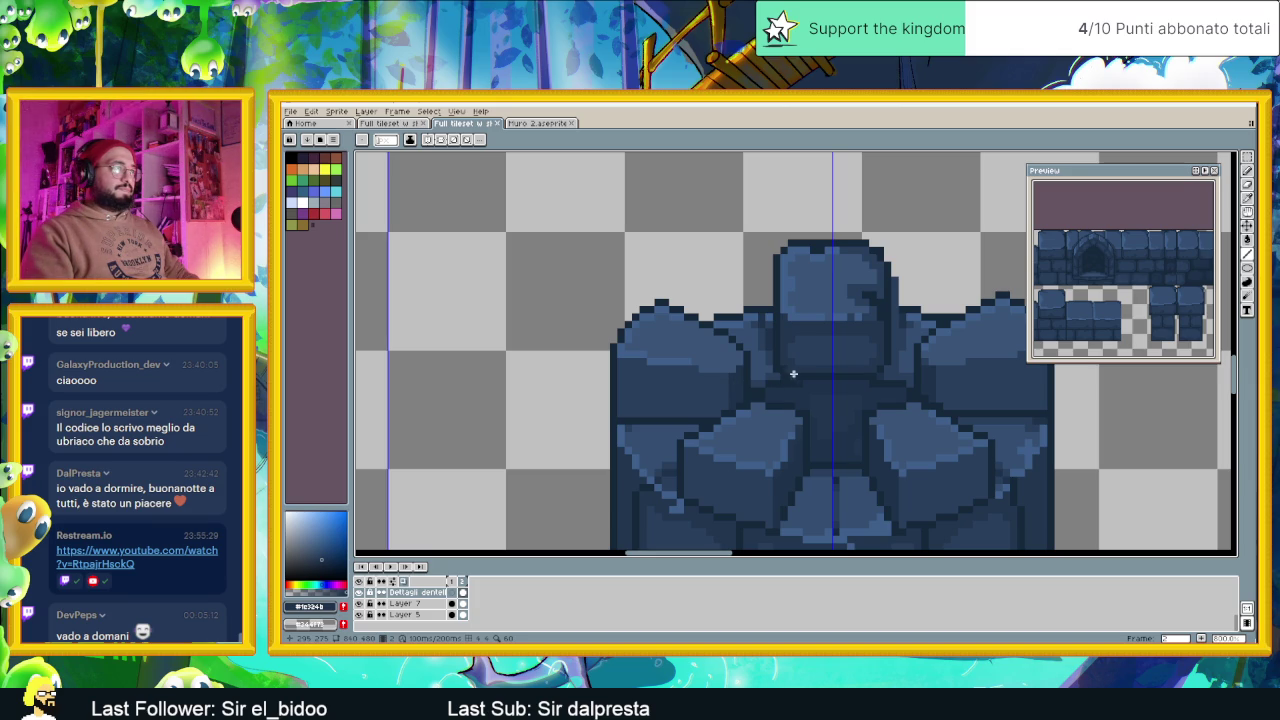
Paint a darker blue inset line on the left merlon's front face
{"action": "scroll", "coordinate": [787, 375], "scroll_direction": "down", "scroll_amount": 1}
{"action": "scroll", "coordinate": [909, 412], "scroll_direction": "down", "scroll_amount": 1}
{"action": "scroll", "coordinate": [909, 410], "scroll_direction": "up", "scroll_amount": 1}
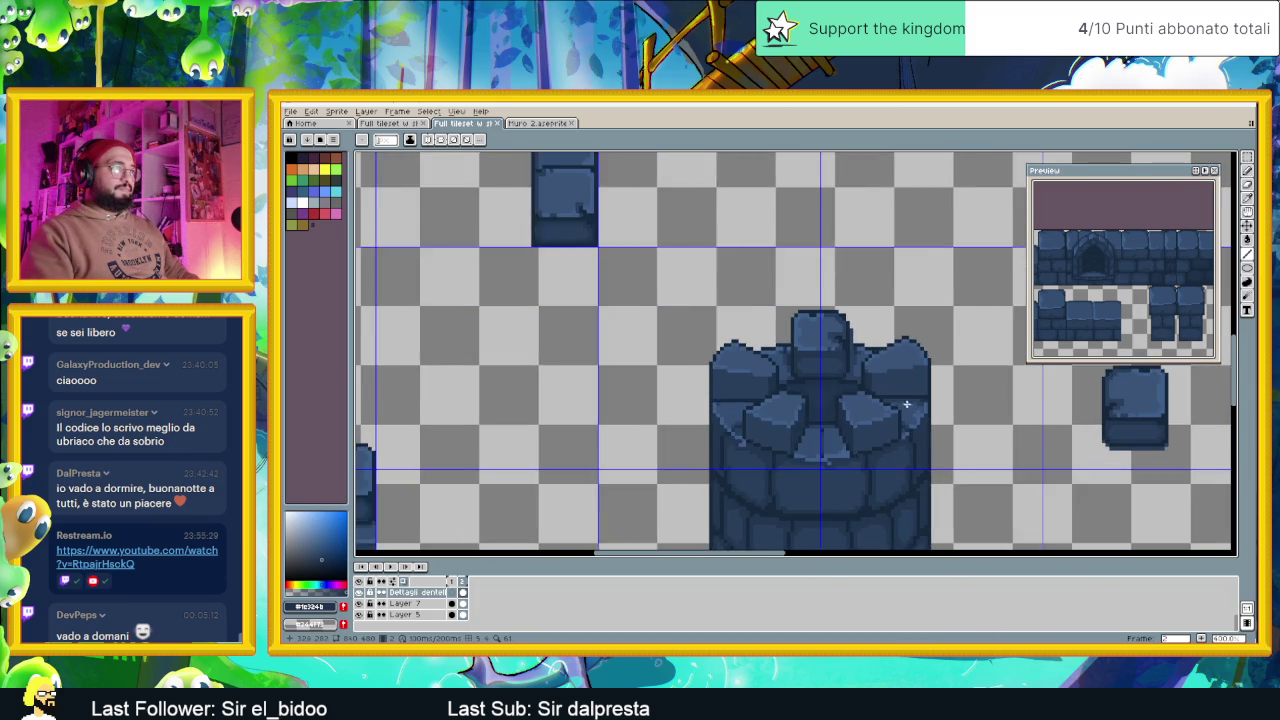
{"action": "scroll", "coordinate": [778, 371], "scroll_direction": "up", "scroll_amount": 1}
{"action": "scroll", "coordinate": [814, 331], "scroll_direction": "up", "scroll_amount": 1}
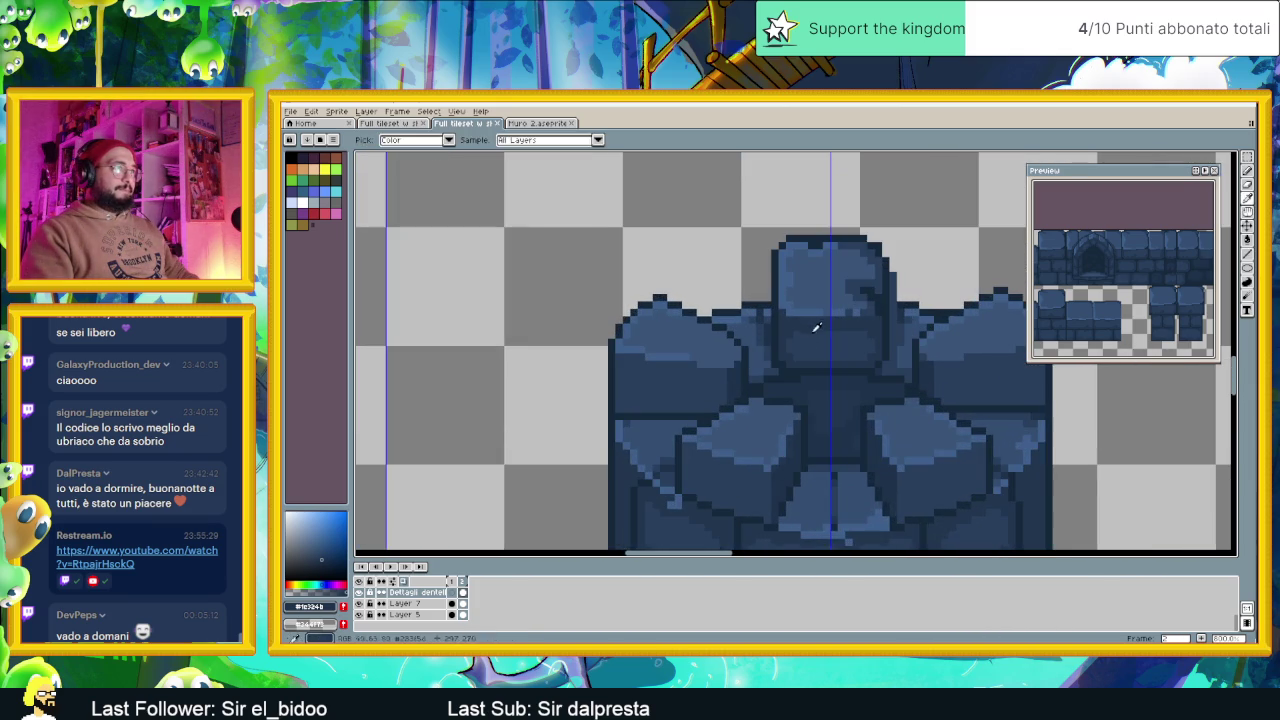
{"action": "scroll", "coordinate": [671, 397], "scroll_direction": "up", "scroll_amount": 1}
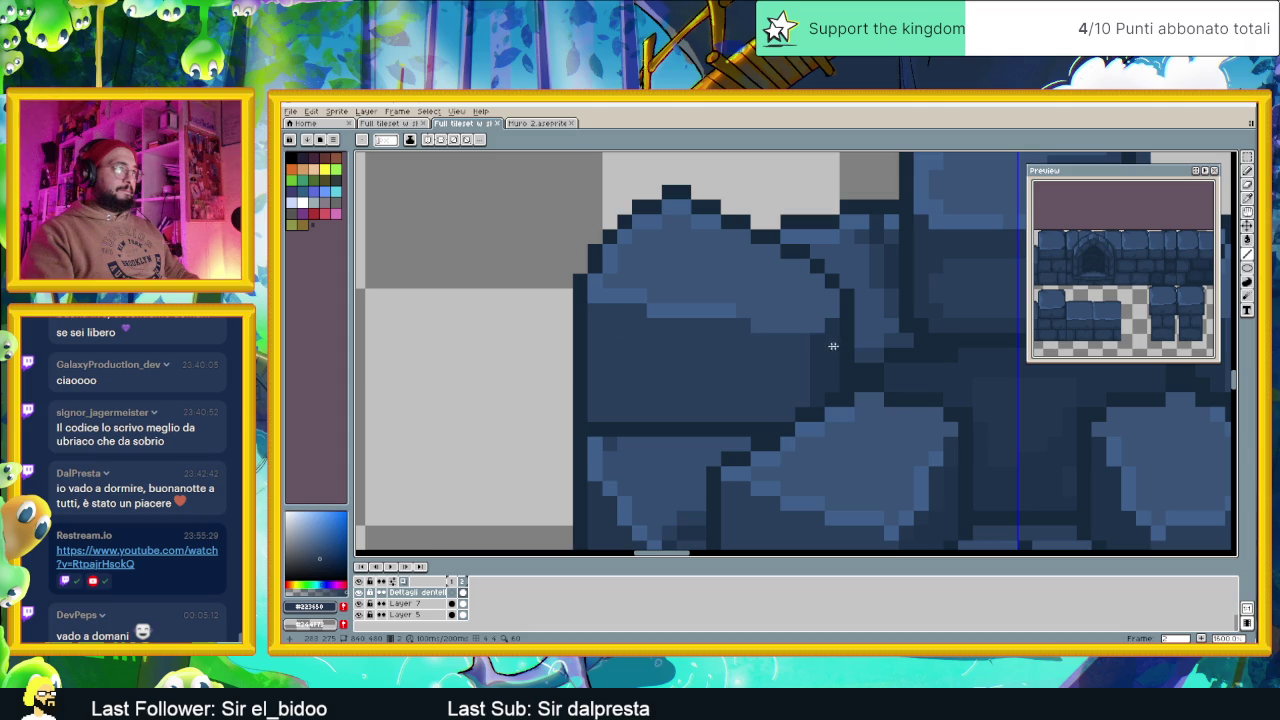
{"action": "mouse_move", "coordinate": [791, 346]}
{"action": "left_mouse_down"}
{"action": "mouse_move", "coordinate": [595, 311]}
{"action": "mouse_move", "coordinate": [598, 410]}
{"action": "mouse_move", "coordinate": [774, 413]}
{"action": "left_mouse_up"}
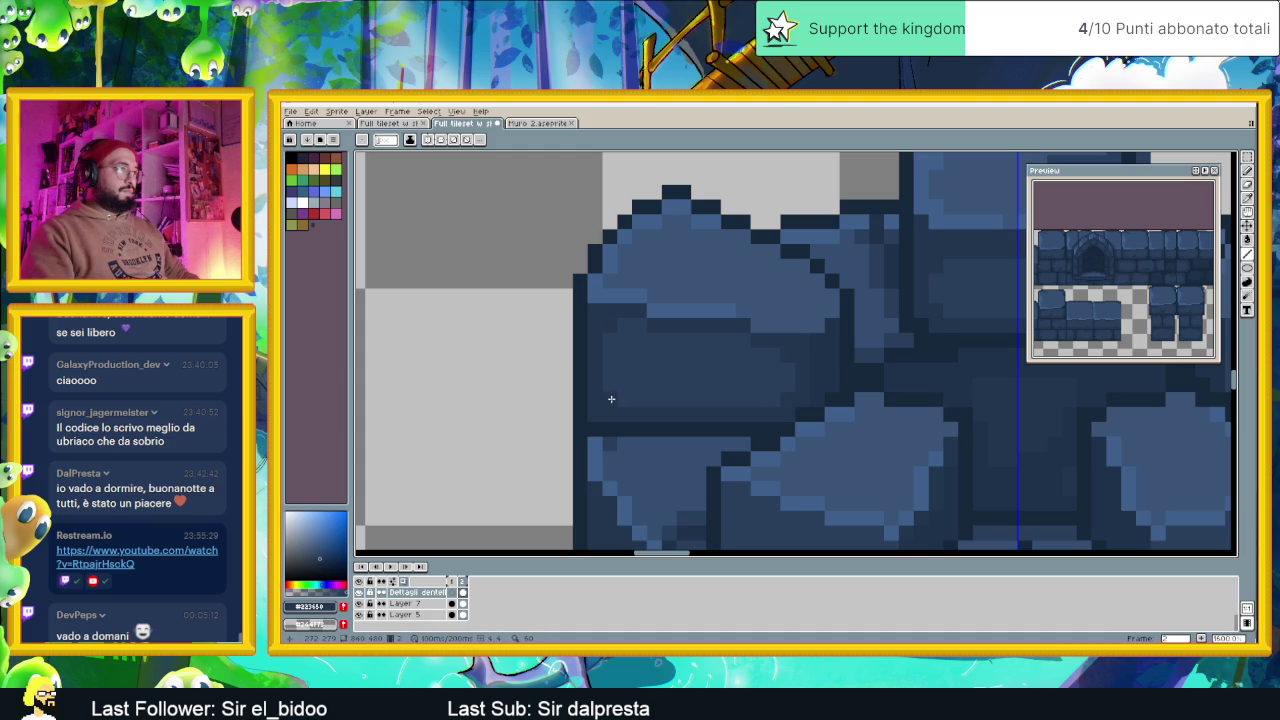
{"action": "scroll", "coordinate": [683, 430], "scroll_direction": "down", "scroll_amount": 3}
{"action": "scroll", "coordinate": [686, 403], "scroll_direction": "up", "scroll_amount": 1}
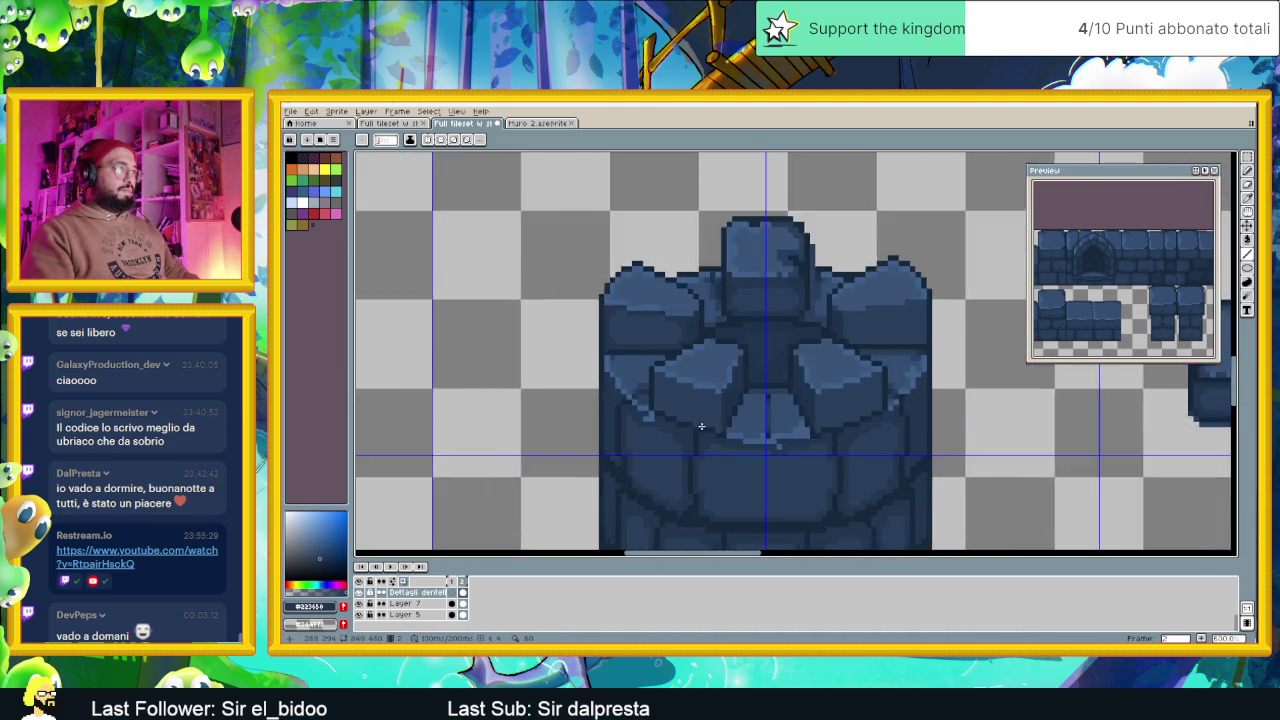
Draw dark blue shadow strokes down the left and vertical edges of the lower crenellation stones
{"action": "scroll", "coordinate": [675, 385], "scroll_direction": "up", "scroll_amount": 2}
{"action": "left_click_drag", "start_coordinate": [620, 324], "coordinate": [628, 388]}
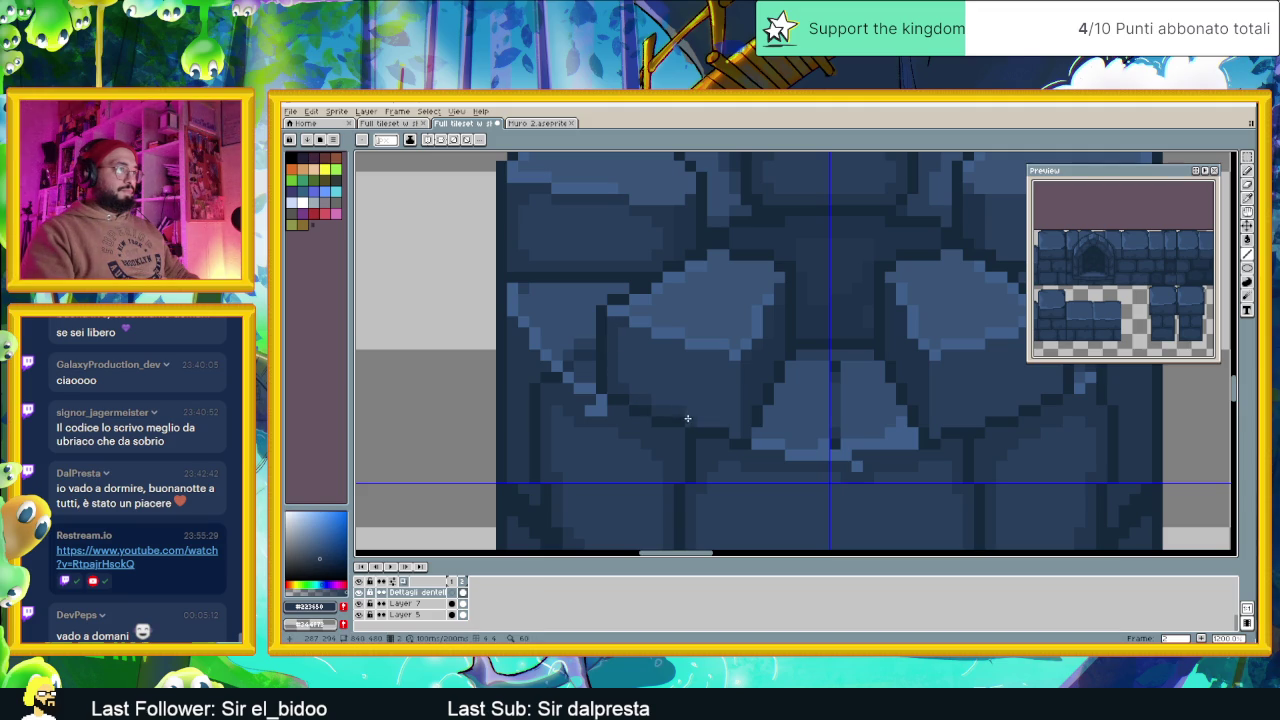
{"action": "left_click_drag", "start_coordinate": [726, 425], "coordinate": [731, 421]}
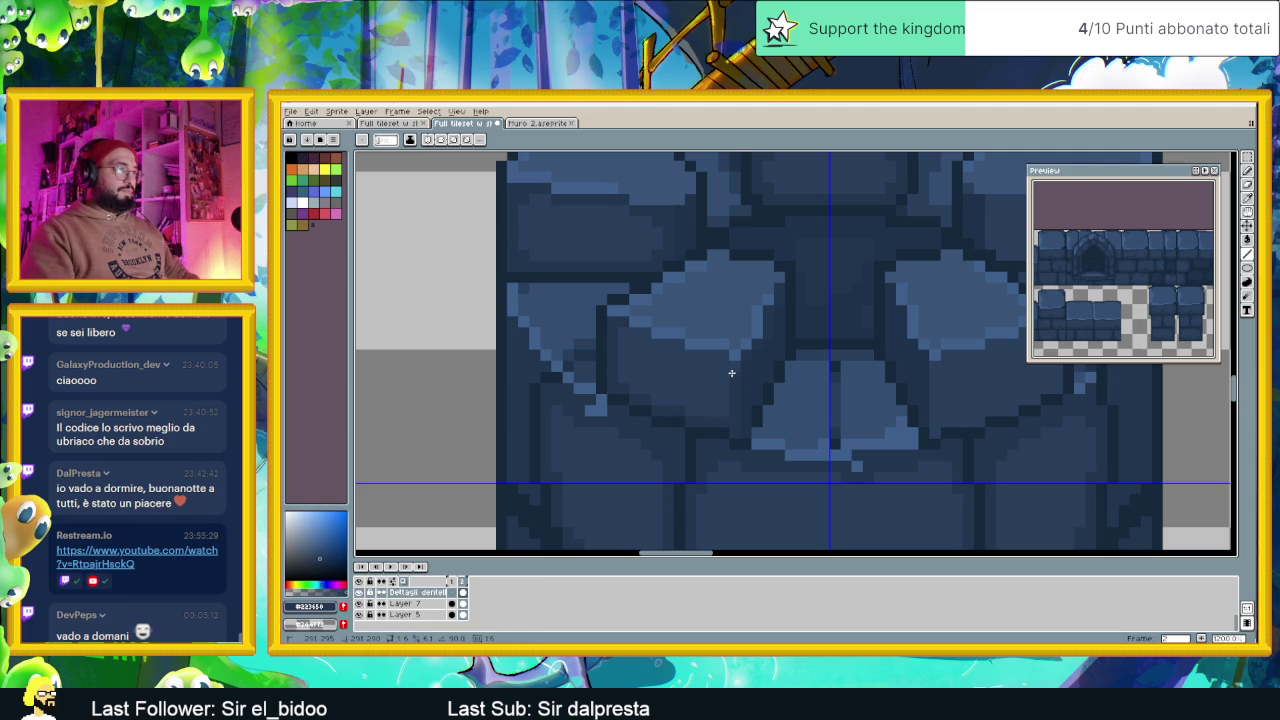
{"action": "left_click_drag", "start_coordinate": [731, 367], "coordinate": [650, 342]}
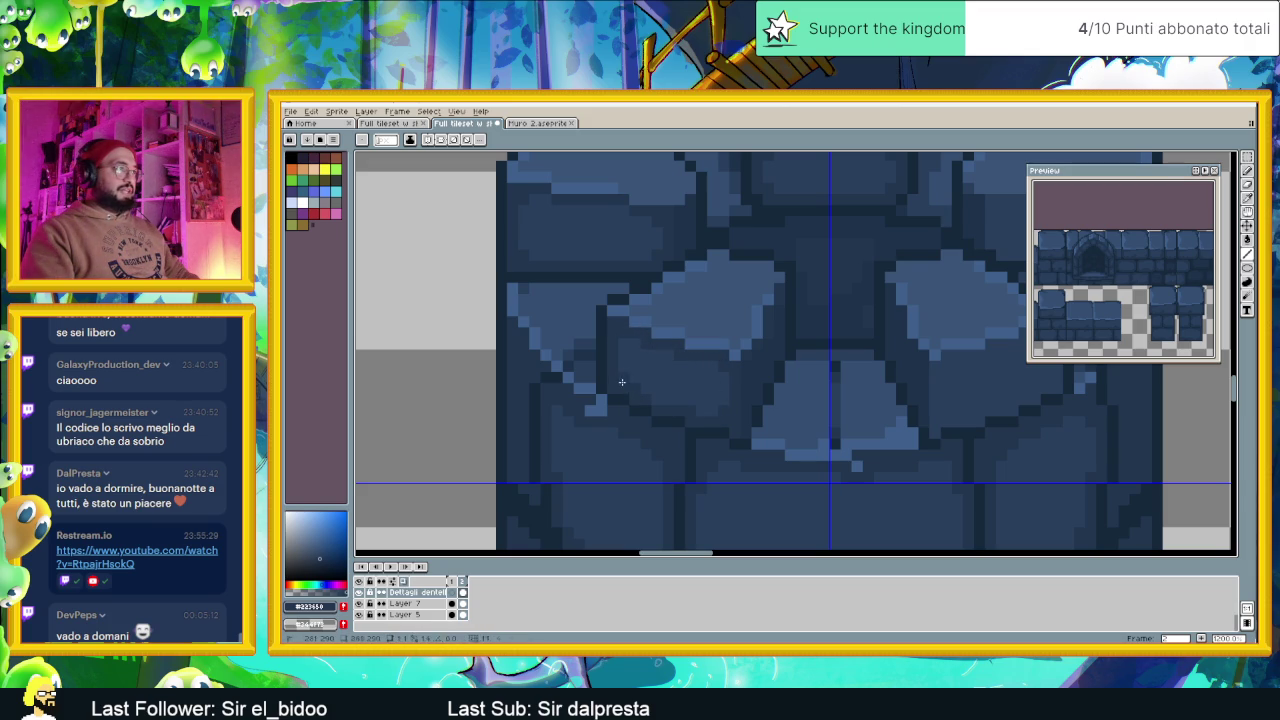
{"action": "scroll", "coordinate": [752, 431], "scroll_direction": "down", "scroll_amount": 1}
{"action": "scroll", "coordinate": [760, 425], "scroll_direction": "down", "scroll_amount": 1}
{"action": "scroll", "coordinate": [880, 395], "scroll_direction": "up", "scroll_amount": 1}
{"action": "scroll", "coordinate": [890, 390], "scroll_direction": "up", "scroll_amount": 1}
{"action": "scroll", "coordinate": [890, 390], "scroll_direction": "up", "scroll_amount": 1}
{"action": "scroll", "coordinate": [857, 380], "scroll_direction": "up", "scroll_amount": 1}
{"action": "left_click_drag", "start_coordinate": [793, 322], "coordinate": [797, 384]}
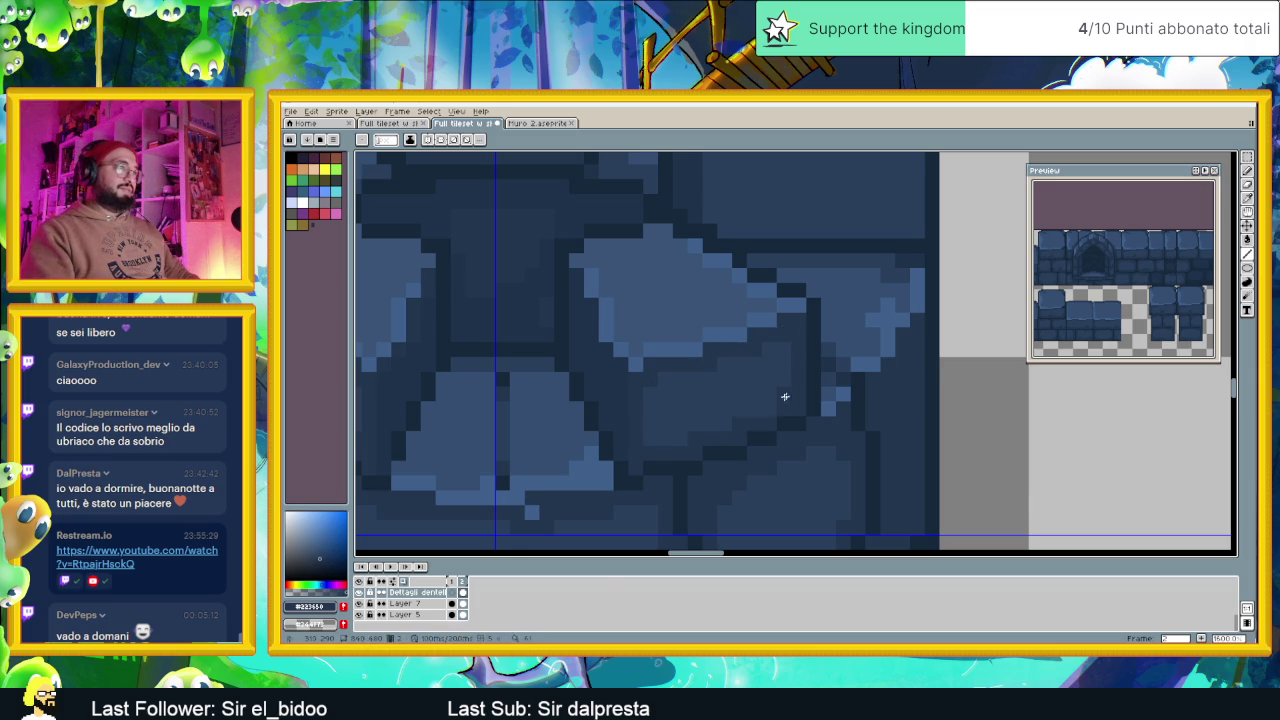
{"action": "scroll", "coordinate": [761, 411], "scroll_direction": "down", "scroll_amount": 3}
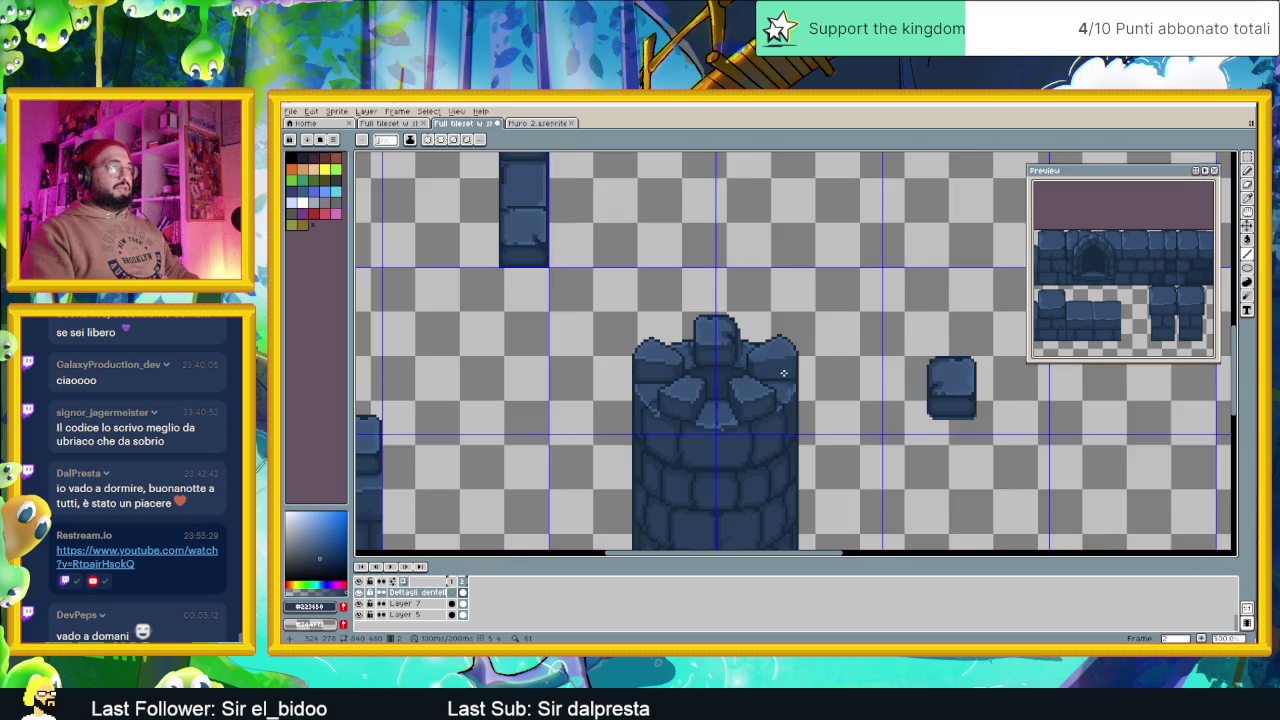
Pencil a stepped dark shadow border onto the central top block, then save the tileset
{"action": "scroll", "coordinate": [786, 373], "scroll_direction": "up", "scroll_amount": 3}
{"action": "scroll", "coordinate": [774, 373], "scroll_direction": "up", "scroll_amount": 2}
{"action": "scroll", "coordinate": [783, 349], "scroll_direction": "up", "scroll_amount": 2}
{"action": "left_click_drag", "start_coordinate": [661, 315], "coordinate": [785, 312]}
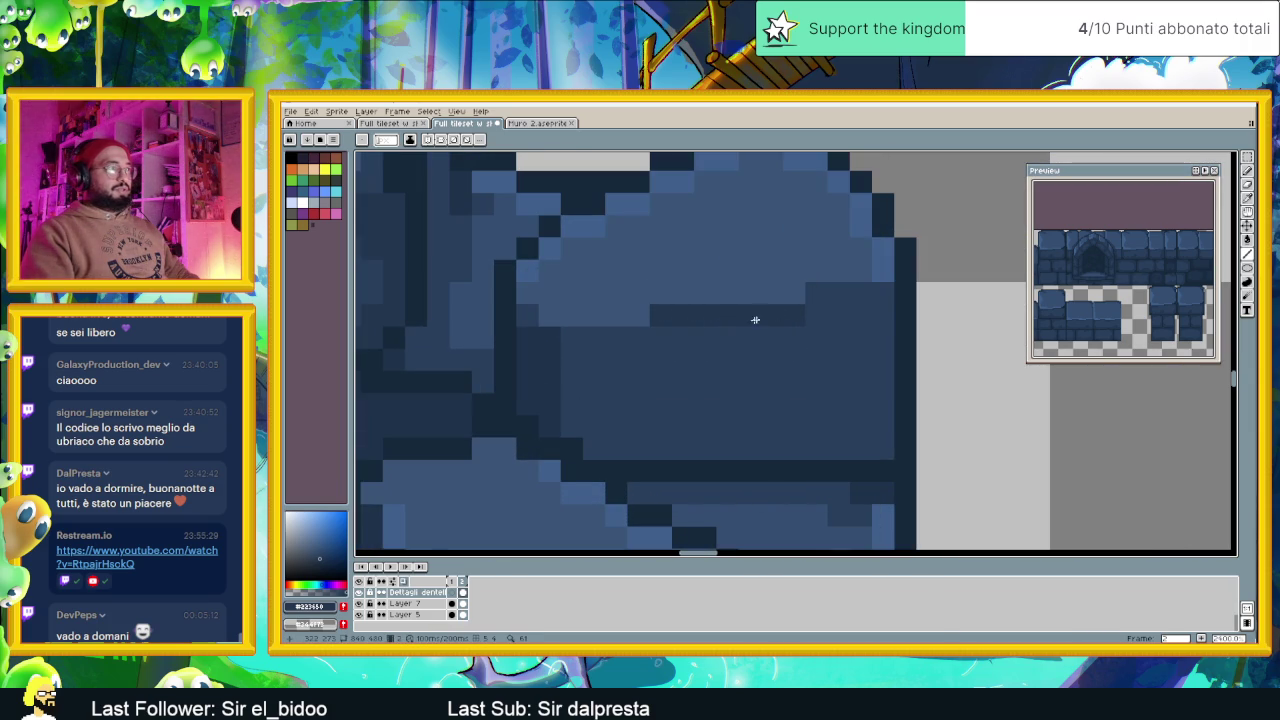
{"action": "mouse_move", "coordinate": [570, 339]}
{"action": "left_mouse_down"}
{"action": "mouse_move", "coordinate": [634, 334]}
{"action": "mouse_move", "coordinate": [574, 360]}
{"action": "mouse_move", "coordinate": [590, 443]}
{"action": "mouse_move", "coordinate": [883, 445]}
{"action": "mouse_move", "coordinate": [868, 308]}
{"action": "mouse_move", "coordinate": [826, 291]}
{"action": "mouse_move", "coordinate": [814, 306]}
{"action": "mouse_move", "coordinate": [859, 308]}
{"action": "left_mouse_up"}
{"action": "key", "text": "ctrl+z"}
{"action": "left_click_drag", "start_coordinate": [640, 338], "coordinate": [660, 346]}
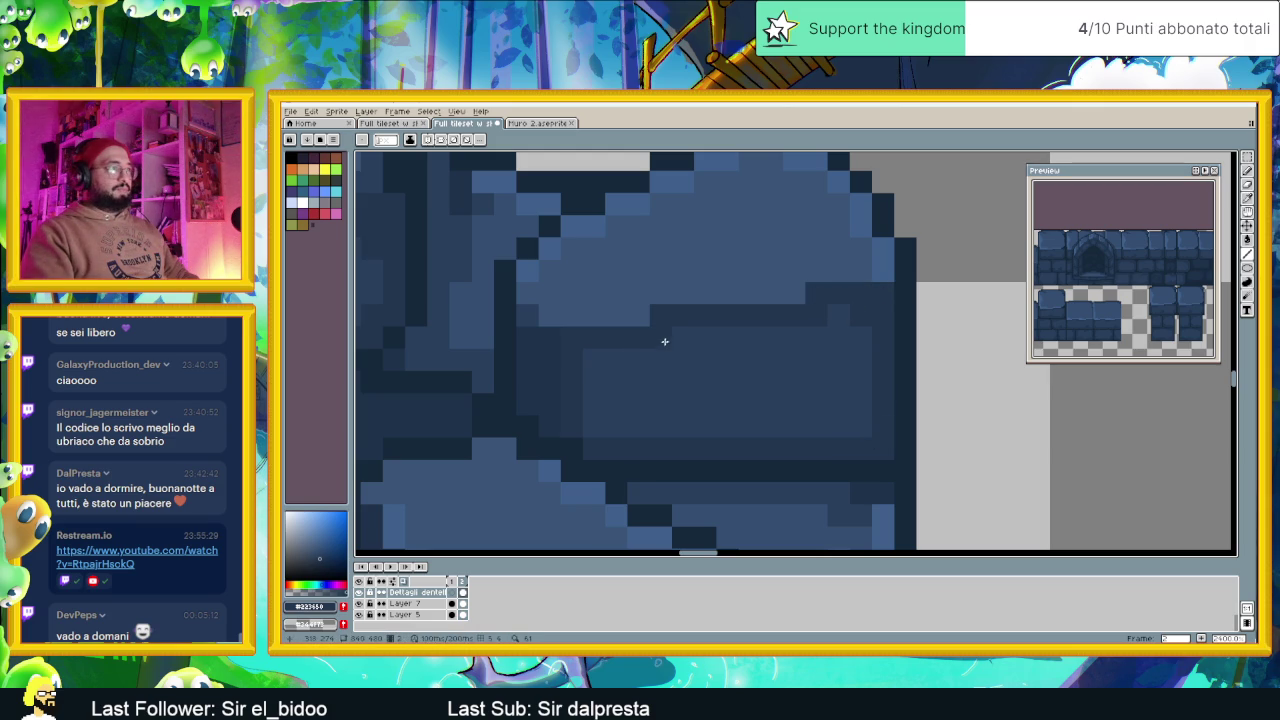
{"action": "left_click", "coordinate": [594, 360]}
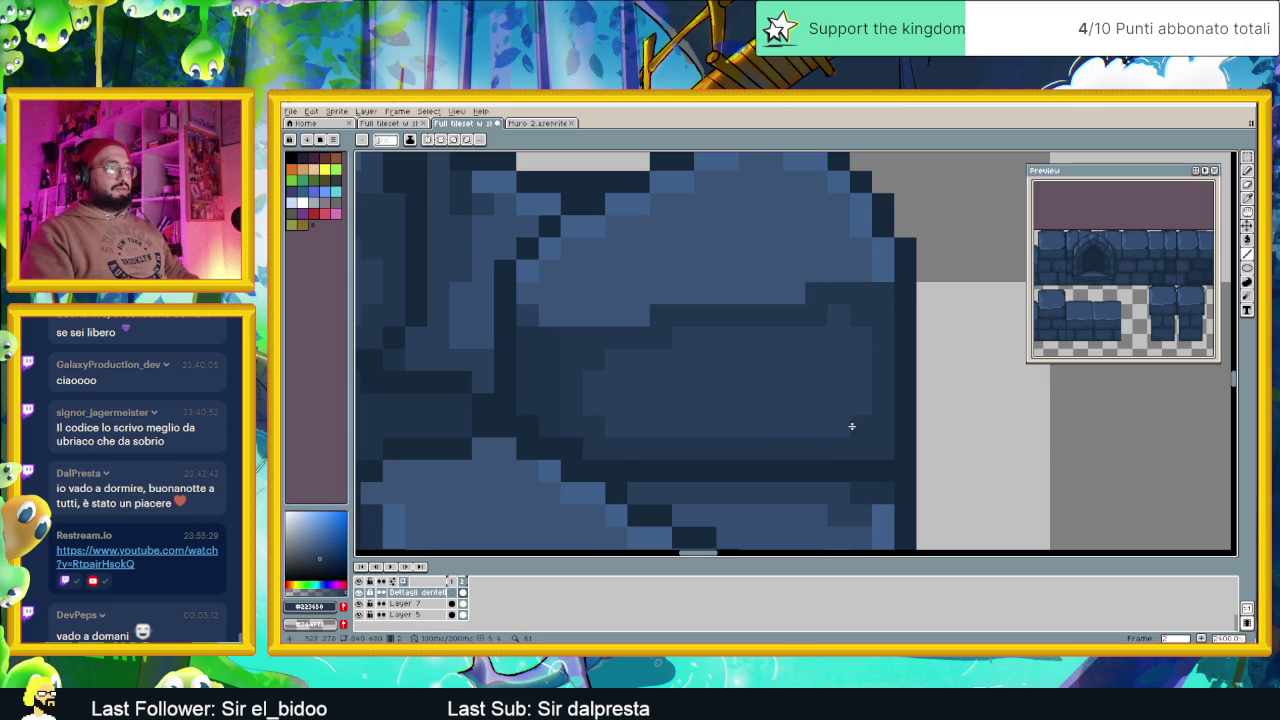
{"action": "scroll", "coordinate": [843, 355], "scroll_direction": "down", "scroll_amount": 3}
{"action": "key", "text": "ctrl+s"}
{"action": "scroll", "coordinate": [881, 447], "scroll_direction": "down", "scroll_amount": 1}
{"action": "scroll", "coordinate": [881, 447], "scroll_direction": "down", "scroll_amount": 1}
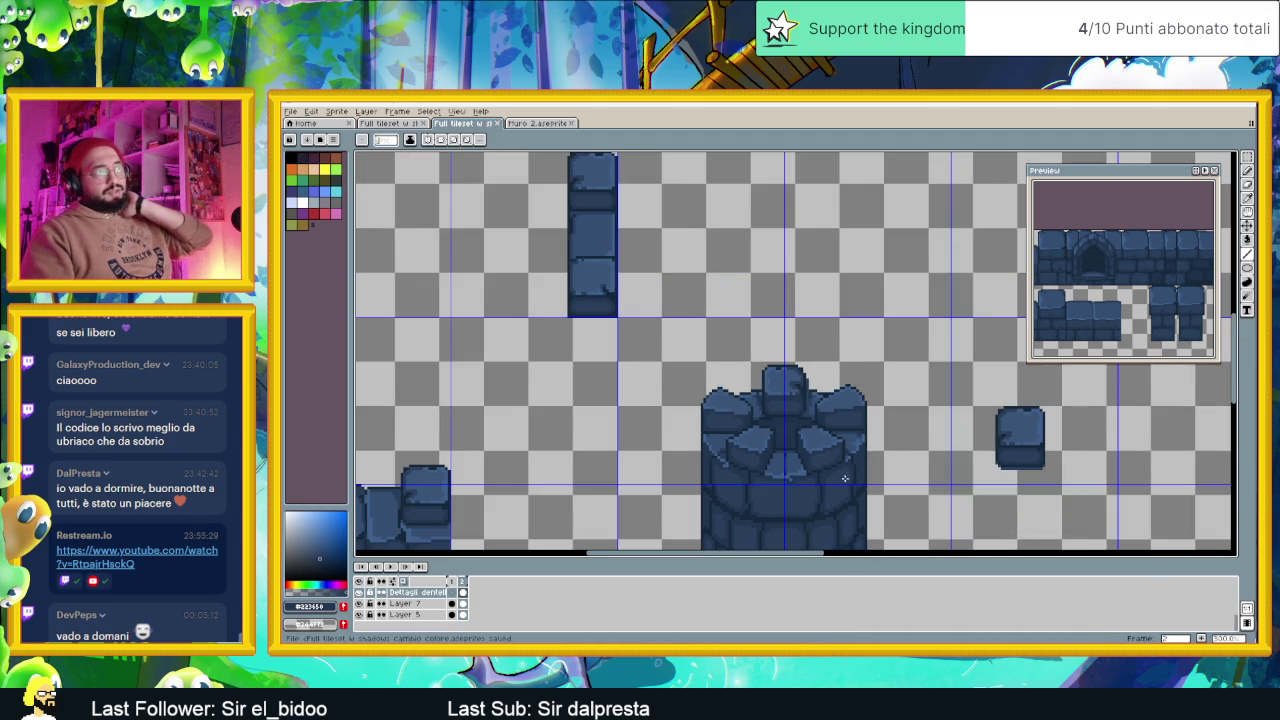
{"action": "scroll", "coordinate": [840, 420], "scroll_direction": "down", "scroll_amount": 2}
{"action": "scroll", "coordinate": [807, 386], "scroll_direction": "down", "scroll_amount": 1}
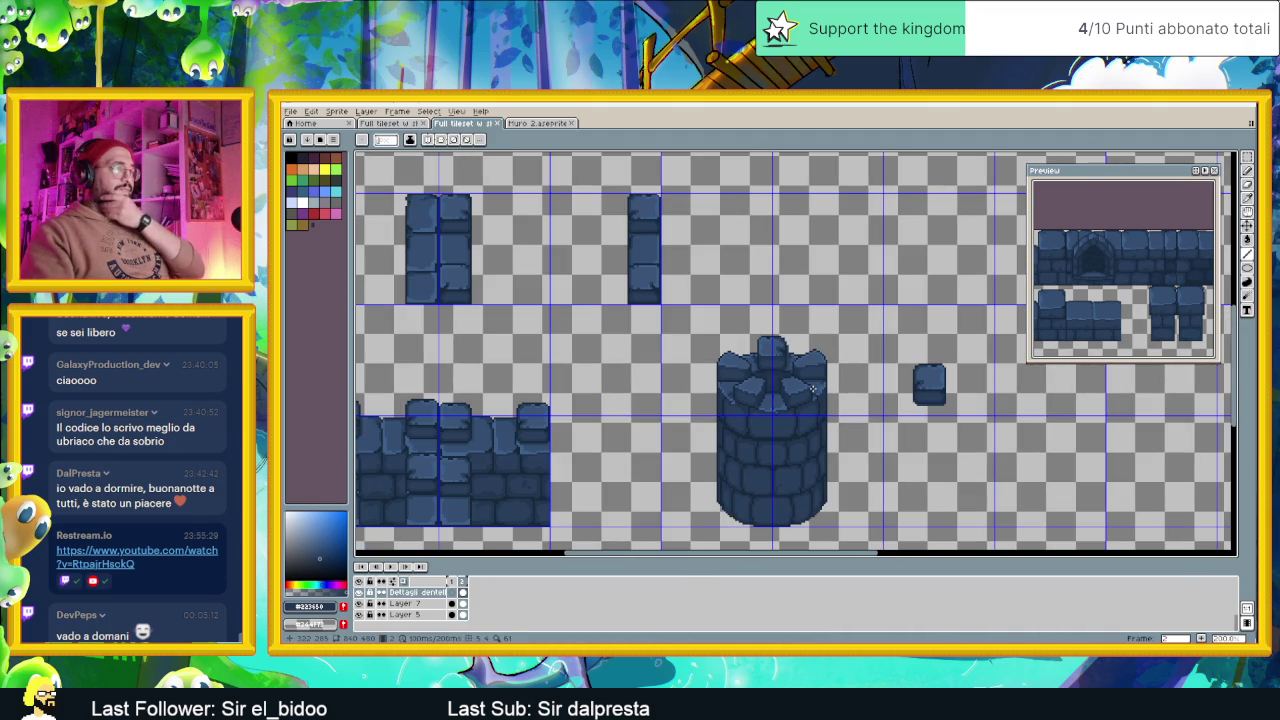
{"action": "scroll", "coordinate": [808, 392], "scroll_direction": "down", "scroll_amount": 1}
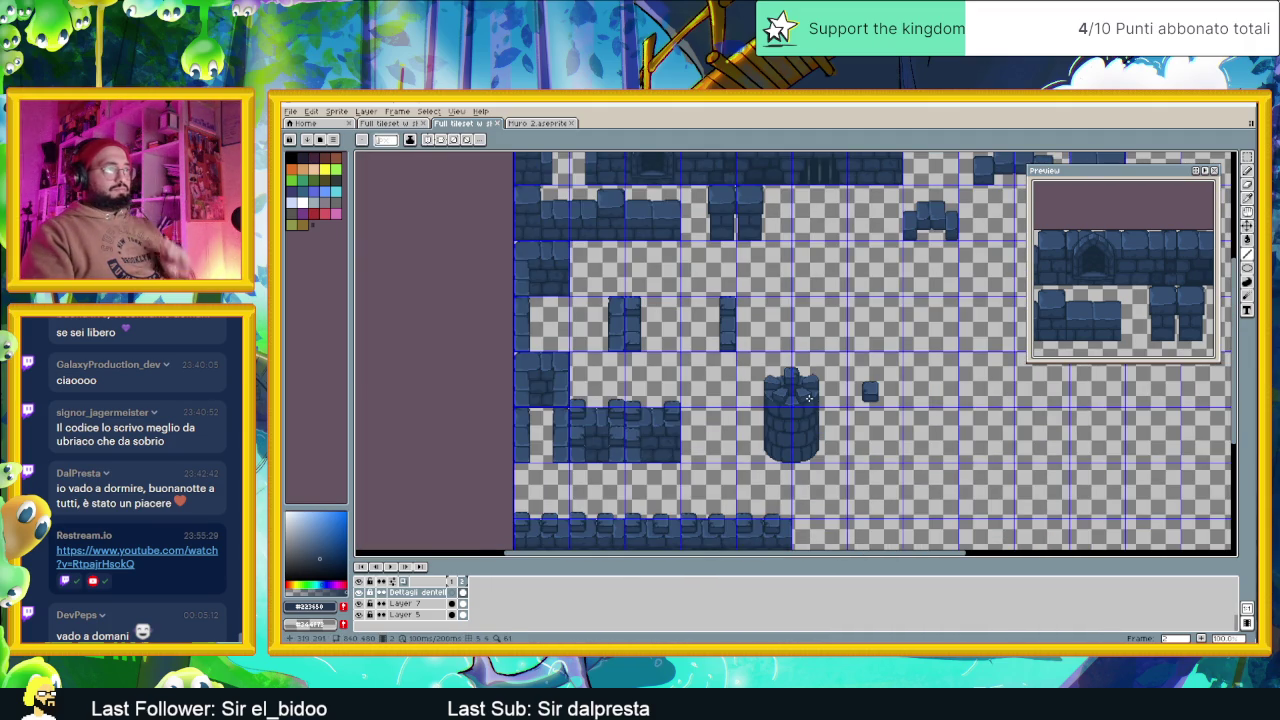
{"action": "scroll", "coordinate": [808, 398], "scroll_direction": "up", "scroll_amount": 1}
{"action": "scroll", "coordinate": [767, 340], "scroll_direction": "up", "scroll_amount": 1}
{"action": "scroll", "coordinate": [767, 340], "scroll_direction": "up", "scroll_amount": 1}
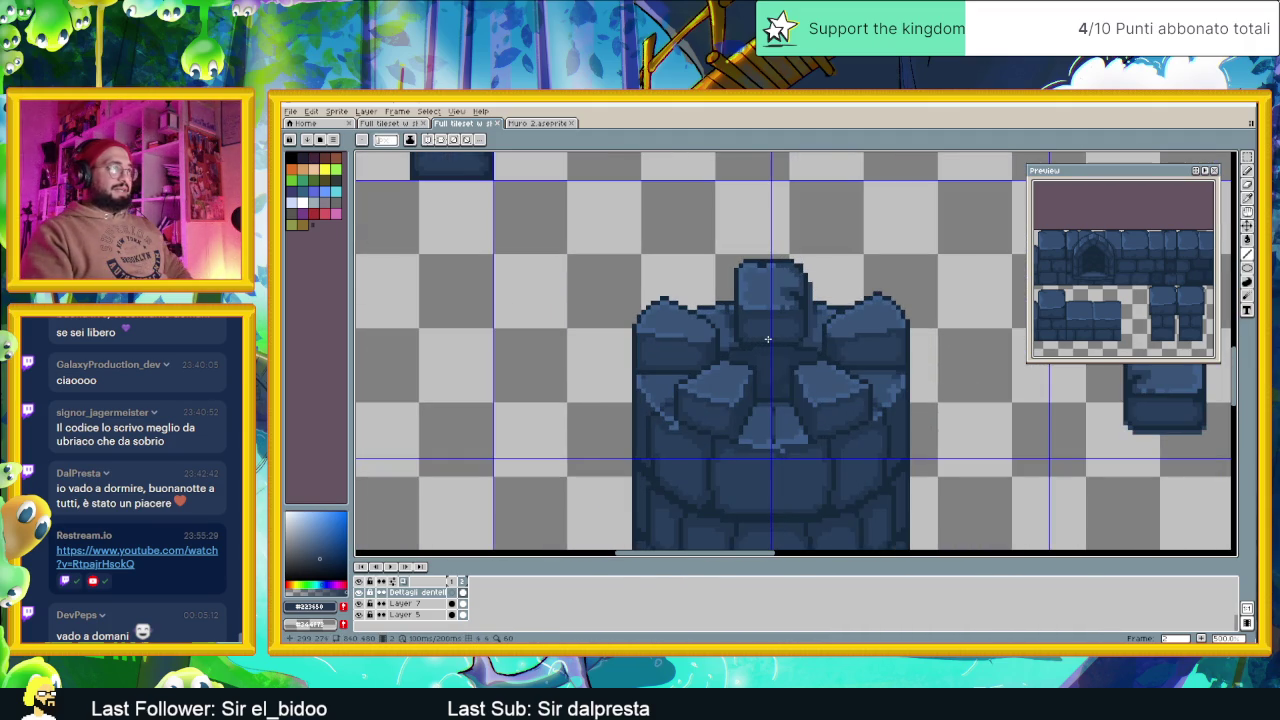
{"action": "scroll", "coordinate": [767, 340], "scroll_direction": "up", "scroll_amount": 1}
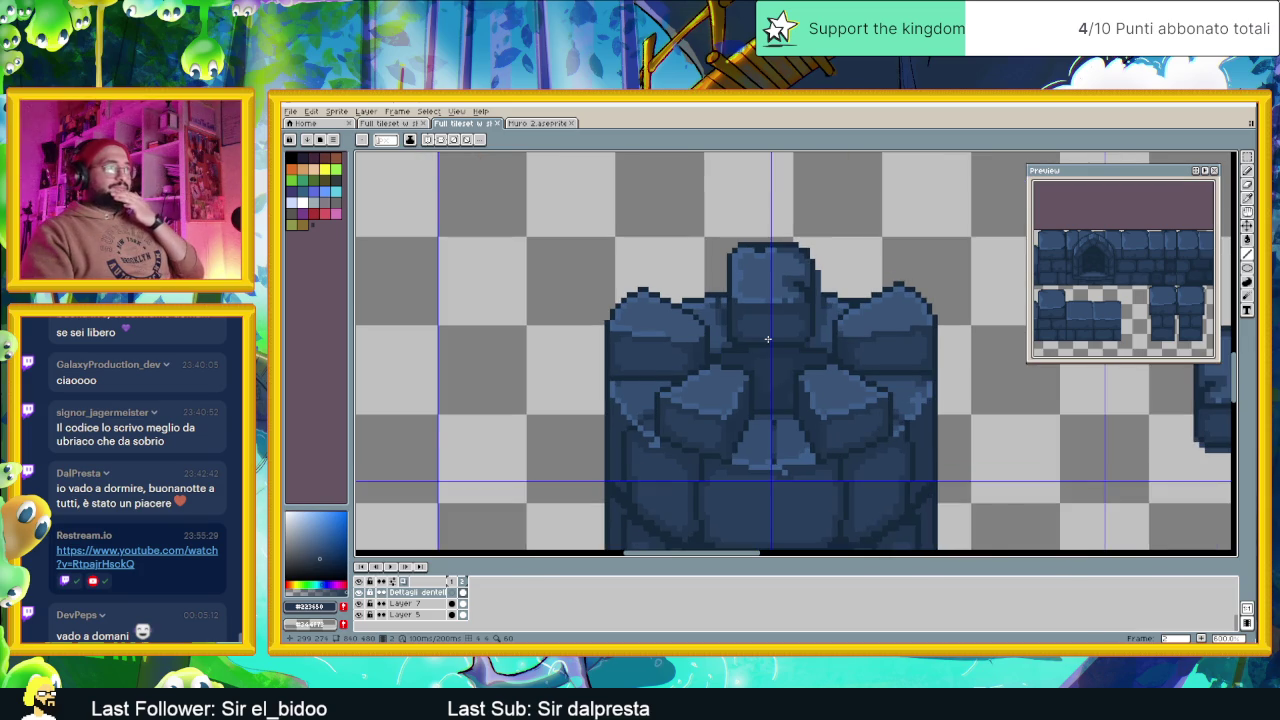
{"action": "scroll", "coordinate": [767, 340], "scroll_direction": "up", "scroll_amount": 1}
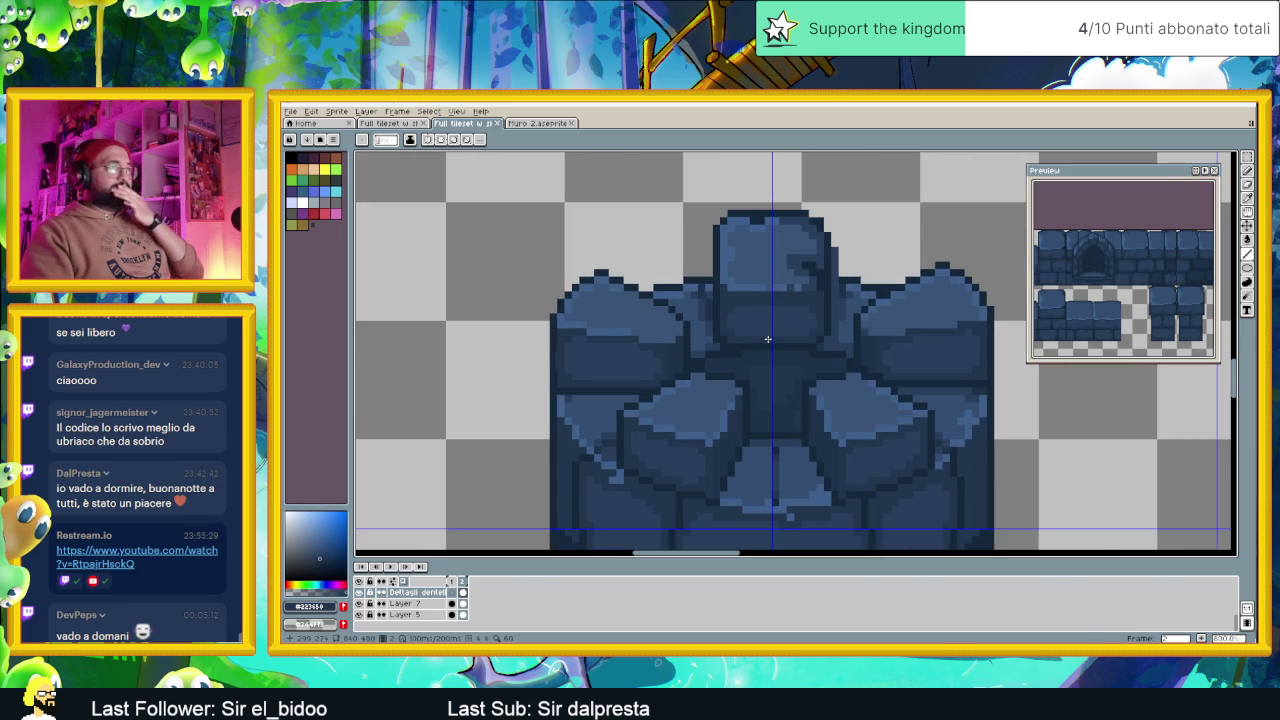
Select narrow strips beside the central merlon and nudge them slightly to tidy the edges
{"action": "left_click", "coordinate": [1247, 168]}
{"action": "left_click_drag", "start_coordinate": [831, 268], "coordinate": [800, 352]}
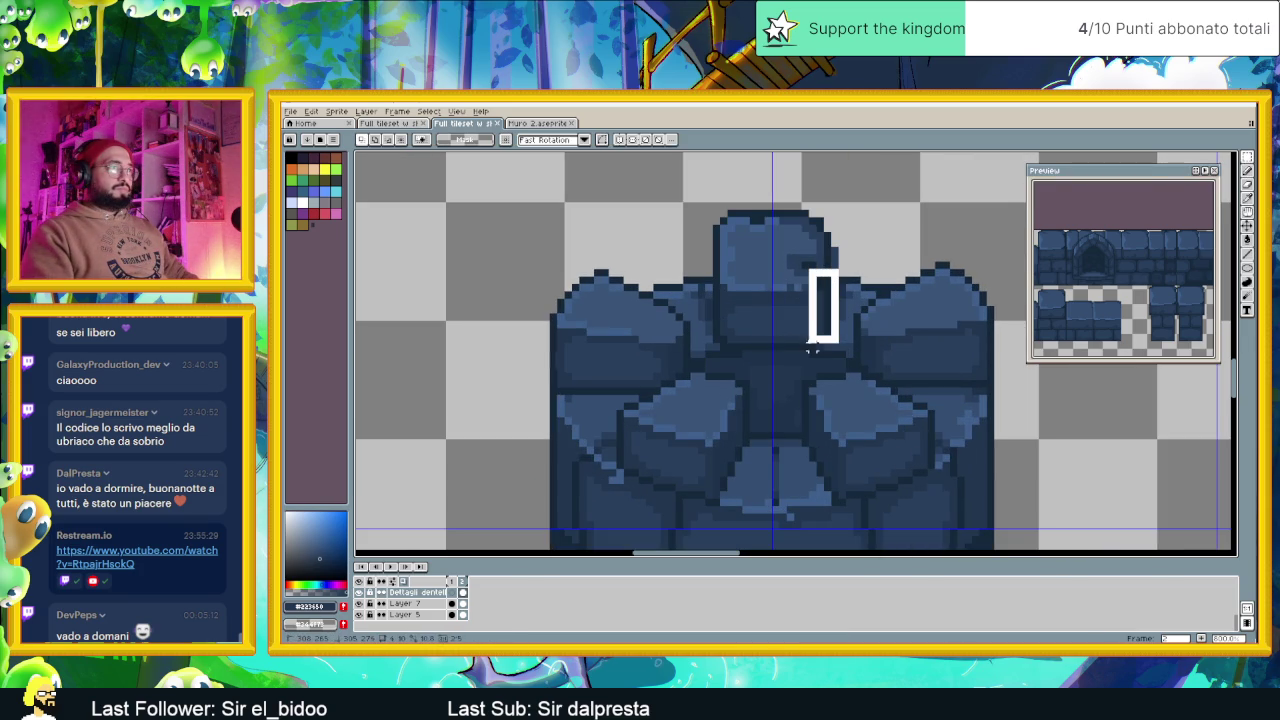
{"action": "left_click", "coordinate": [853, 297]}
{"action": "mouse_move", "coordinate": [714, 268]}
{"action": "left_mouse_down"}
{"action": "mouse_move", "coordinate": [744, 351]}
{"action": "mouse_move", "coordinate": [741, 335]}
{"action": "left_mouse_up"}
{"action": "left_click", "coordinate": [823, 283]}
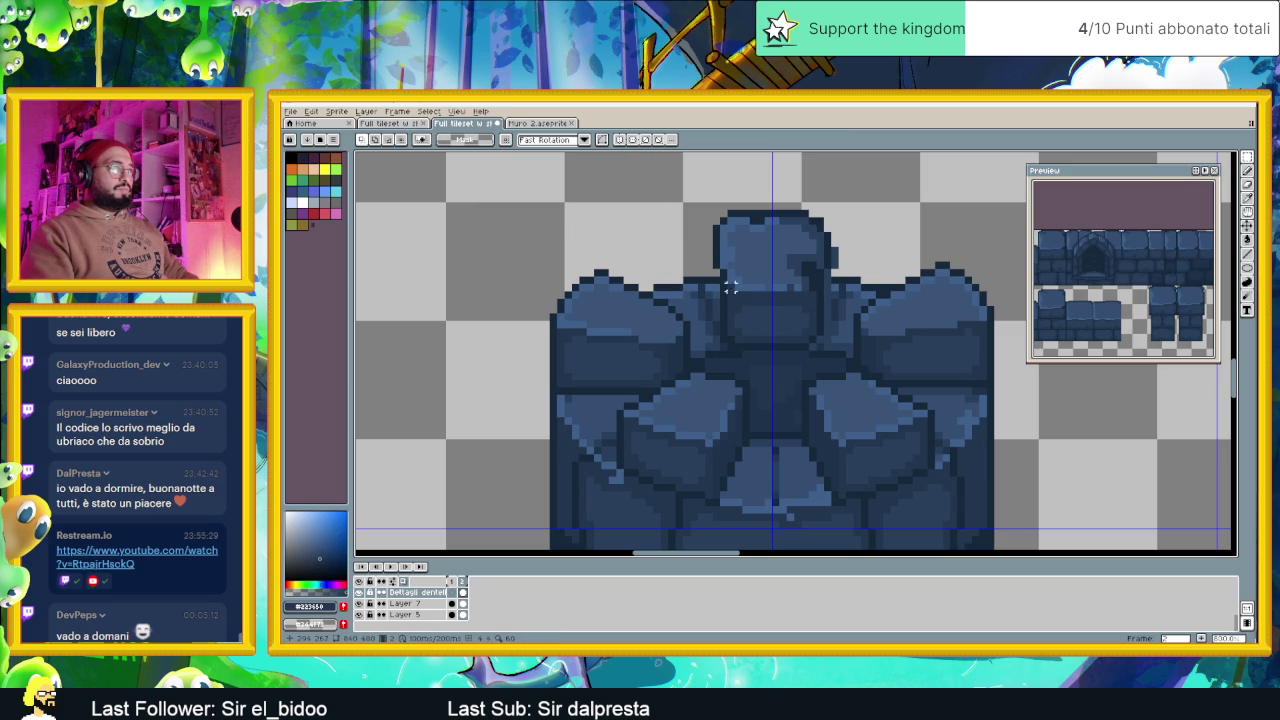
{"action": "mouse_move", "coordinate": [714, 283]}
{"action": "left_mouse_down"}
{"action": "mouse_move", "coordinate": [744, 351]}
{"action": "mouse_move", "coordinate": [741, 336]}
{"action": "left_mouse_up"}
{"action": "left_click", "coordinate": [834, 287]}
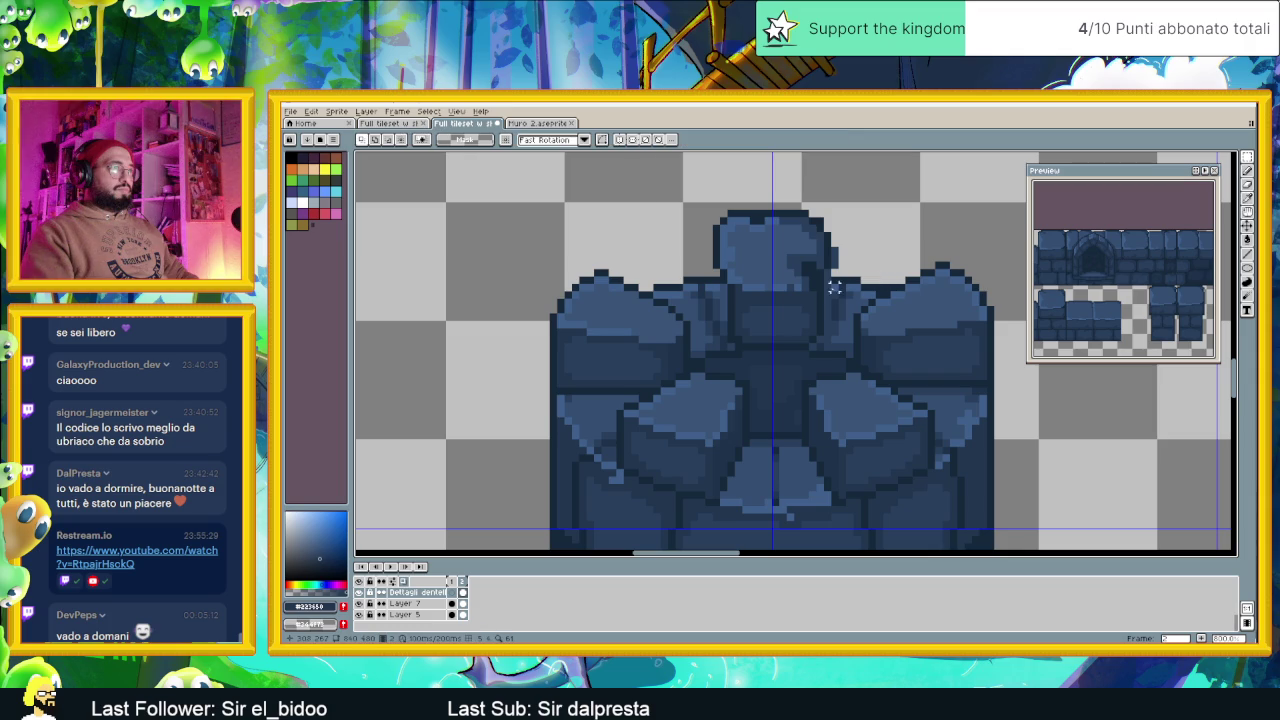
{"action": "mouse_move", "coordinate": [840, 282]}
{"action": "left_mouse_down"}
{"action": "mouse_move", "coordinate": [806, 352]}
{"action": "mouse_move", "coordinate": [816, 333]}
{"action": "left_mouse_up"}
{"action": "key", "text": "ctrl+d"}
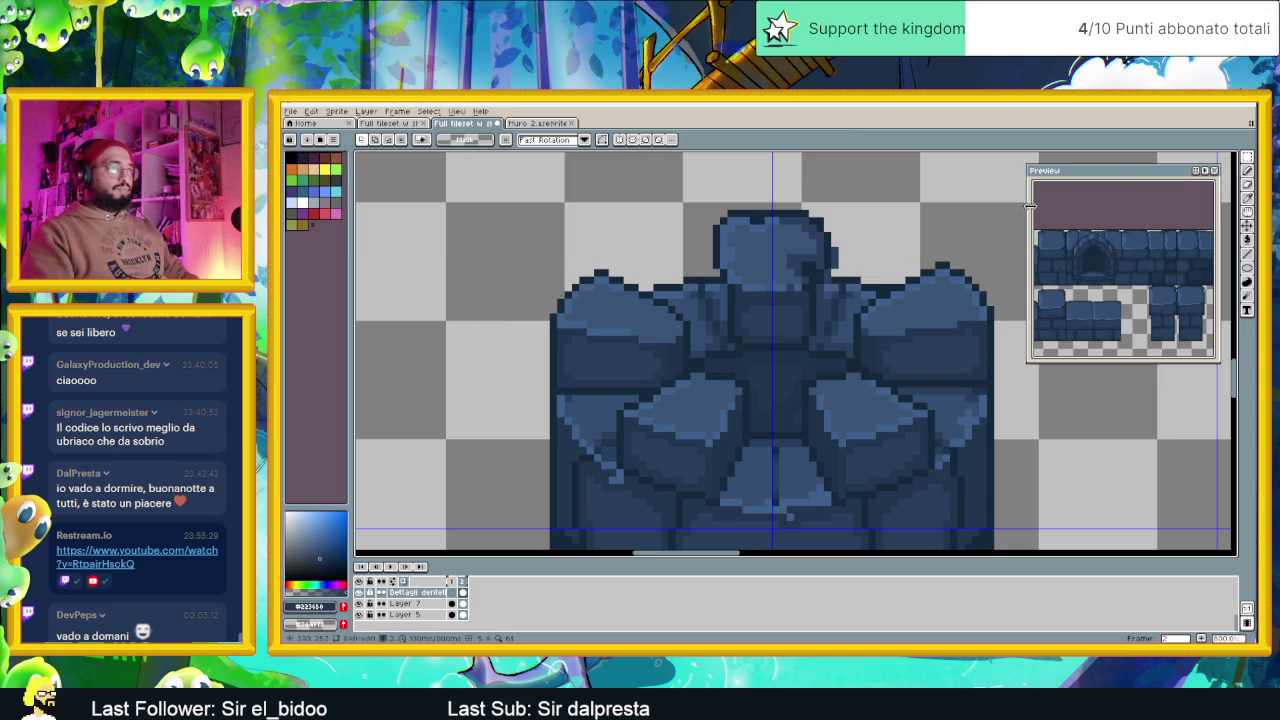
{"action": "left_click", "coordinate": [1247, 185]}
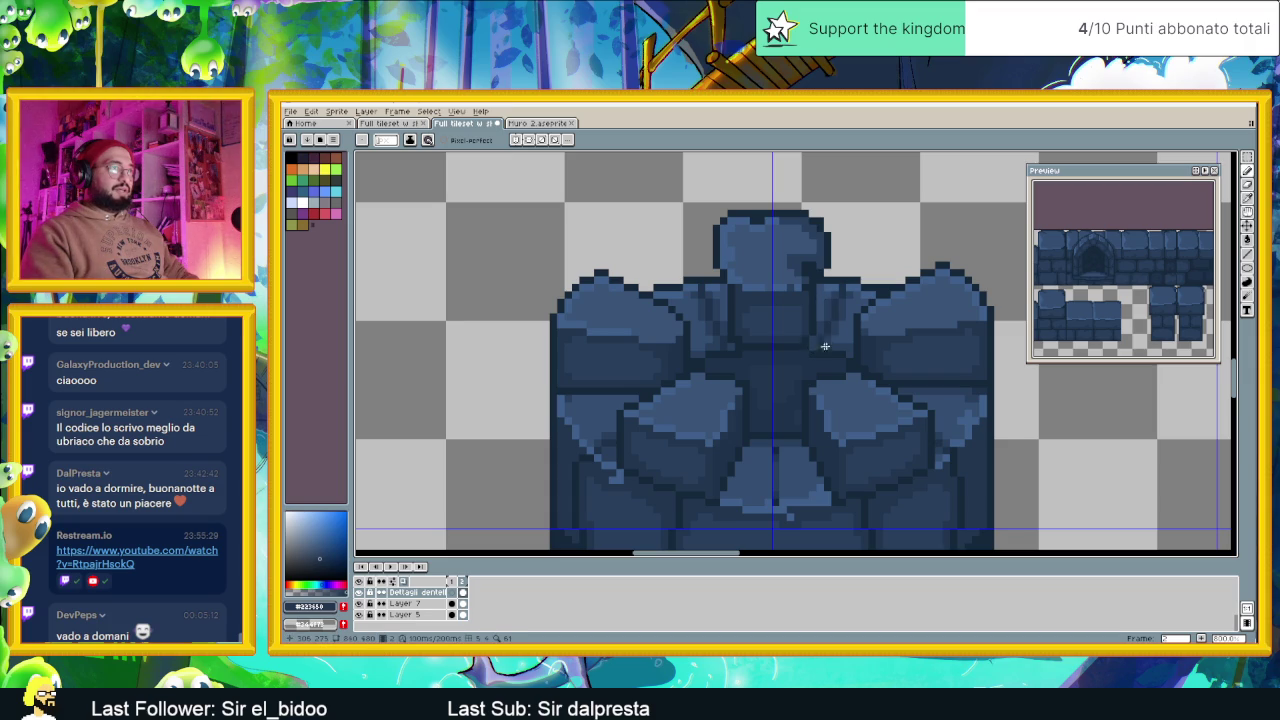
Sample the dark outline blue and paint it along the central merlon's right edge
{"action": "scroll", "coordinate": [817, 348], "scroll_direction": "down", "scroll_amount": 4}
{"action": "scroll", "coordinate": [801, 306], "scroll_direction": "up", "scroll_amount": 2}
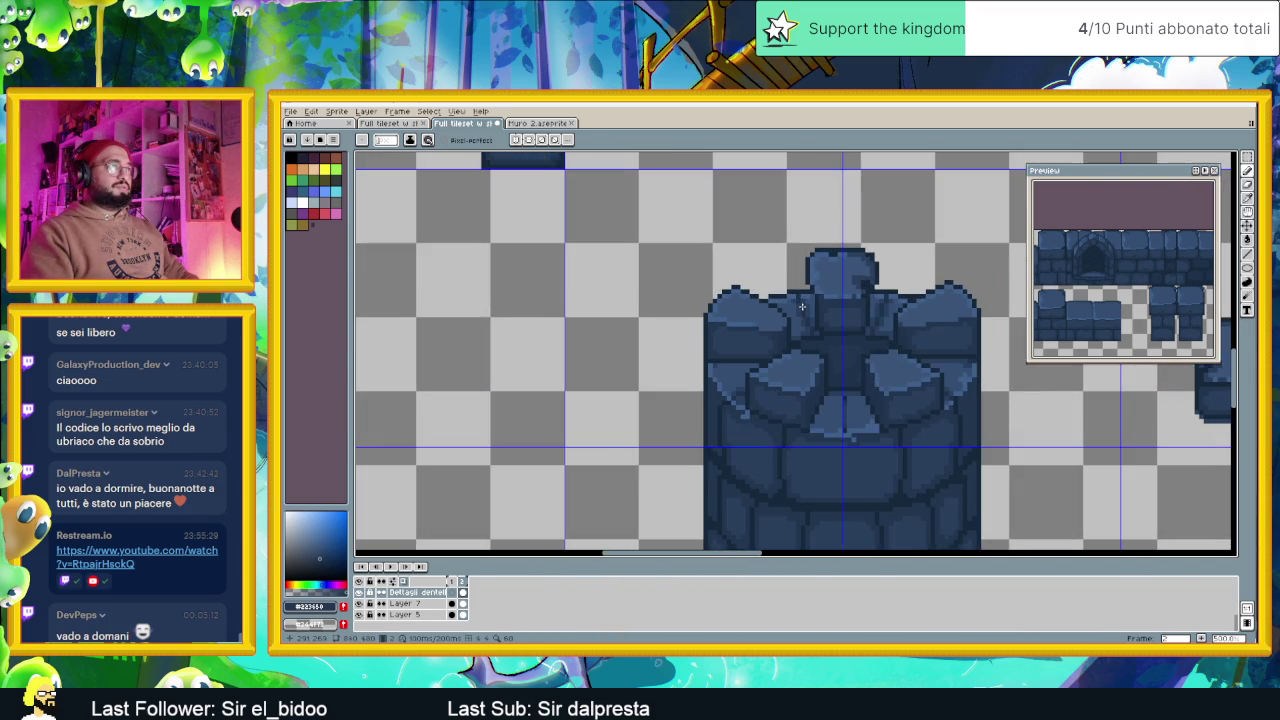
{"action": "scroll", "coordinate": [827, 295], "scroll_direction": "up", "scroll_amount": 2}
{"action": "scroll", "coordinate": [820, 296], "scroll_direction": "up", "scroll_amount": 2}
{"action": "key", "text": "i"}
{"action": "left_click", "coordinate": [811, 299]}
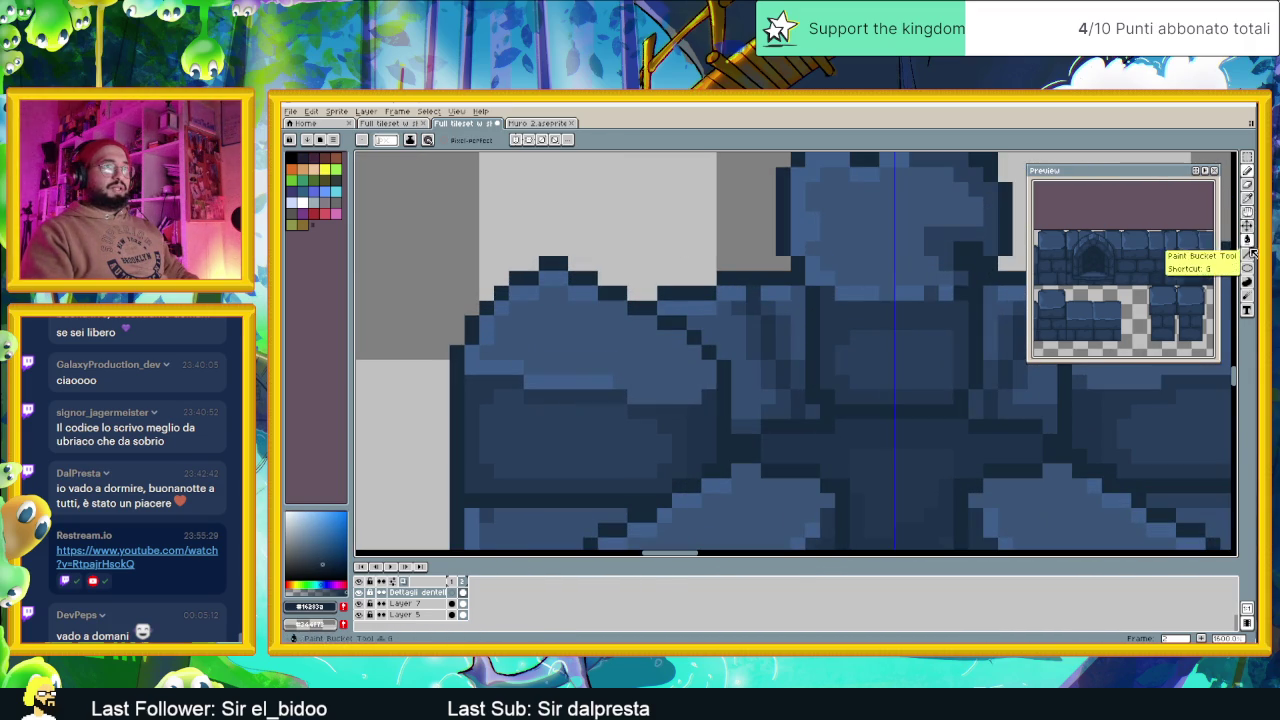
{"action": "left_click_drag", "start_coordinate": [798, 284], "coordinate": [798, 328]}
{"action": "left_click_drag", "start_coordinate": [798, 248], "coordinate": [782, 266]}
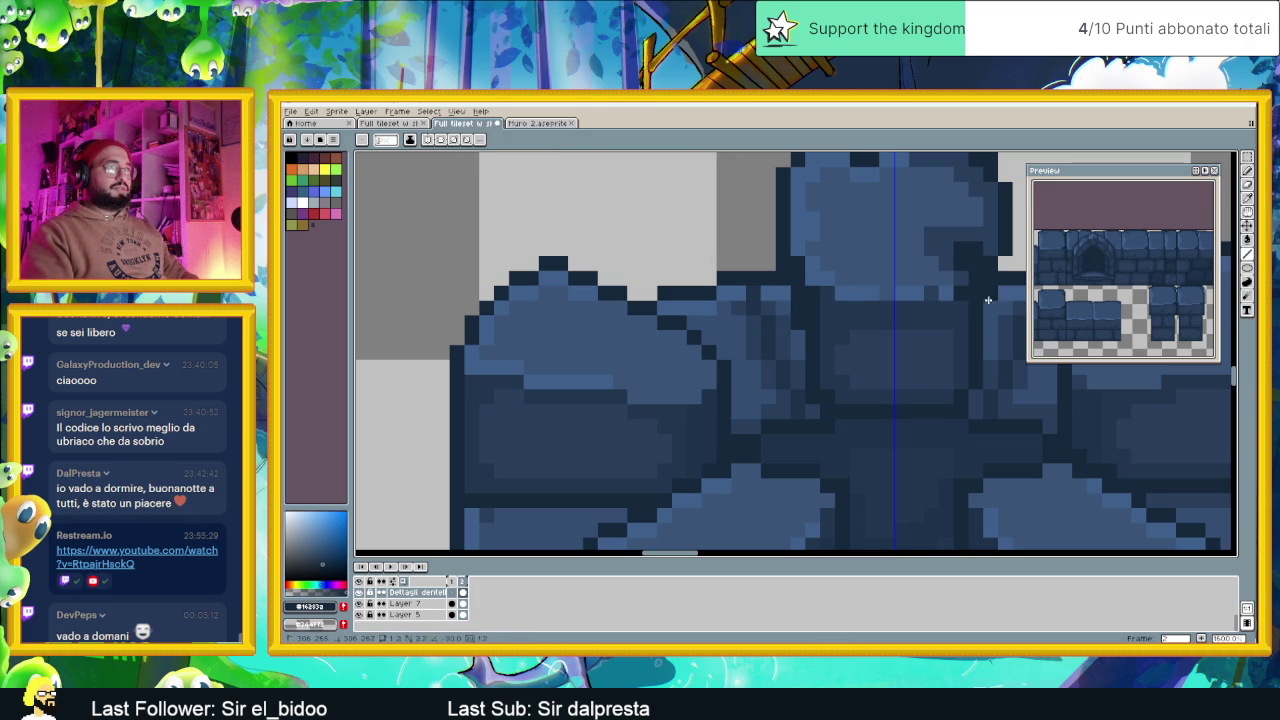
{"action": "scroll", "coordinate": [992, 350], "scroll_direction": "down", "scroll_amount": 3}
{"action": "scroll", "coordinate": [1015, 410], "scroll_direction": "down", "scroll_amount": 1}
{"action": "left_click_drag", "start_coordinate": [1018, 412], "coordinate": [813, 265]}
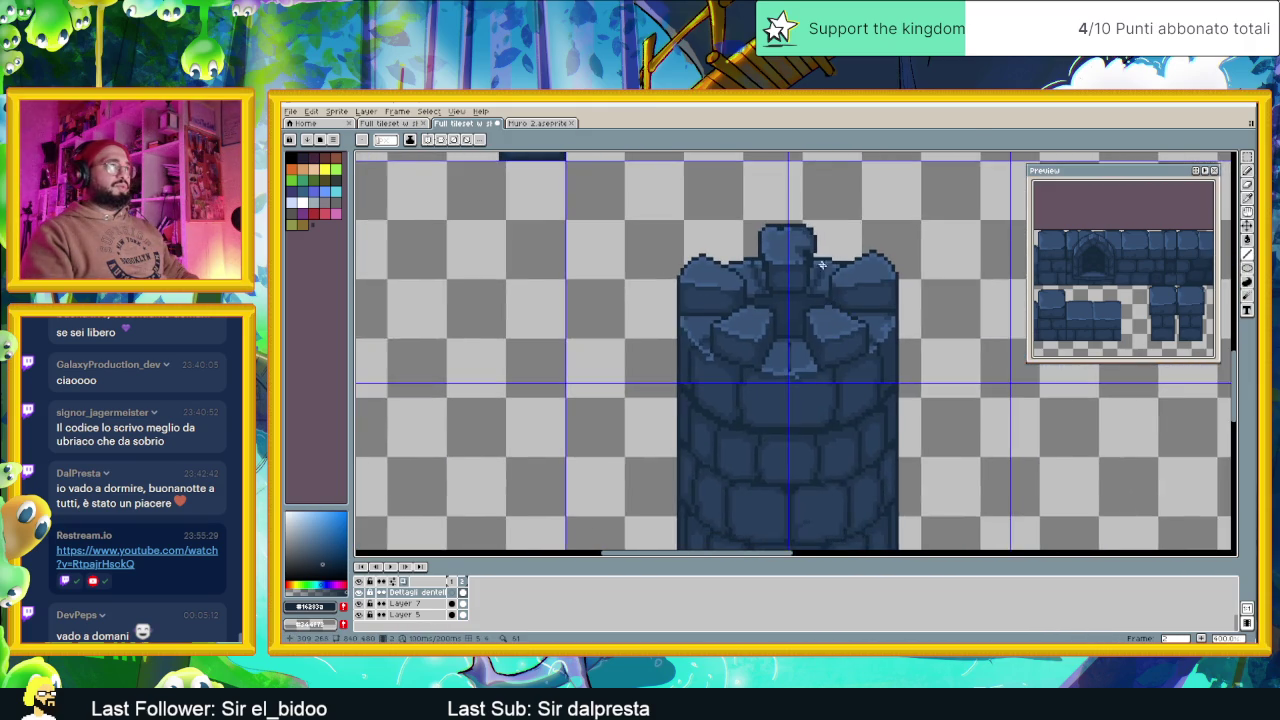
{"action": "scroll", "coordinate": [813, 265], "scroll_direction": "up", "scroll_amount": 1}
{"action": "scroll", "coordinate": [816, 311], "scroll_direction": "down", "scroll_amount": 3}
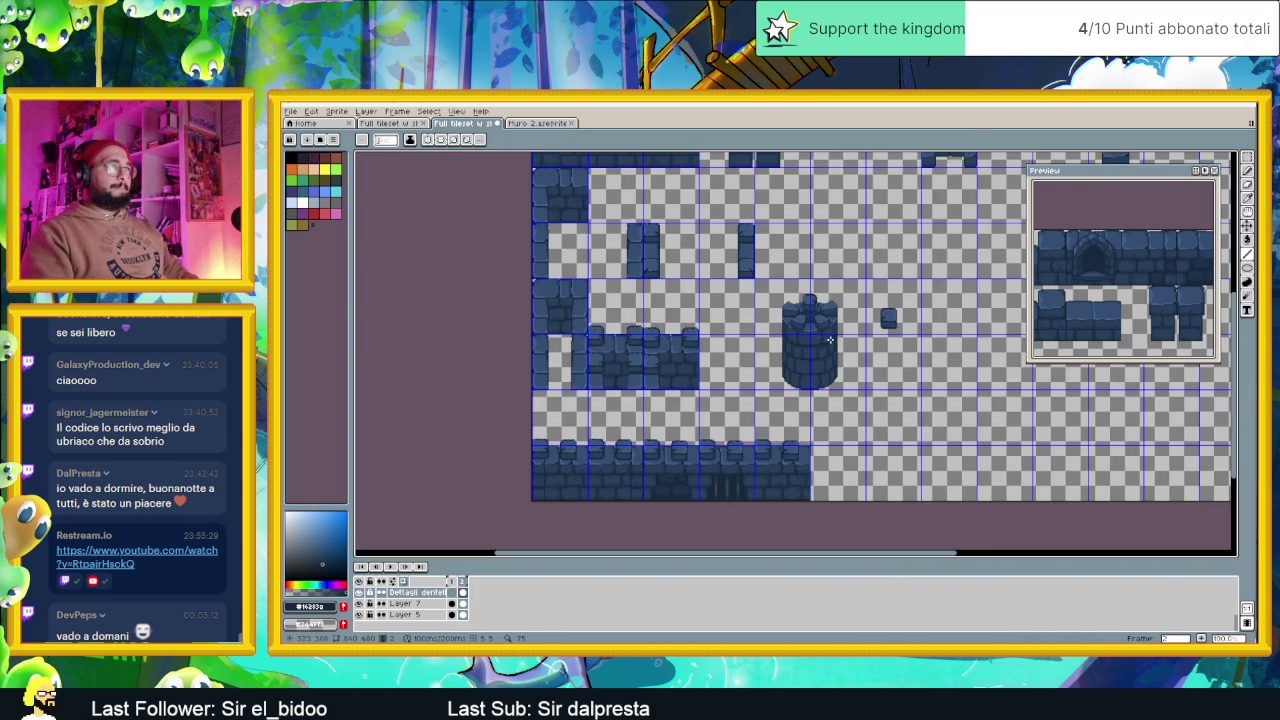
{"action": "scroll", "coordinate": [835, 333], "scroll_direction": "up", "scroll_amount": 3}
{"action": "scroll", "coordinate": [751, 289], "scroll_direction": "up", "scroll_amount": 1}
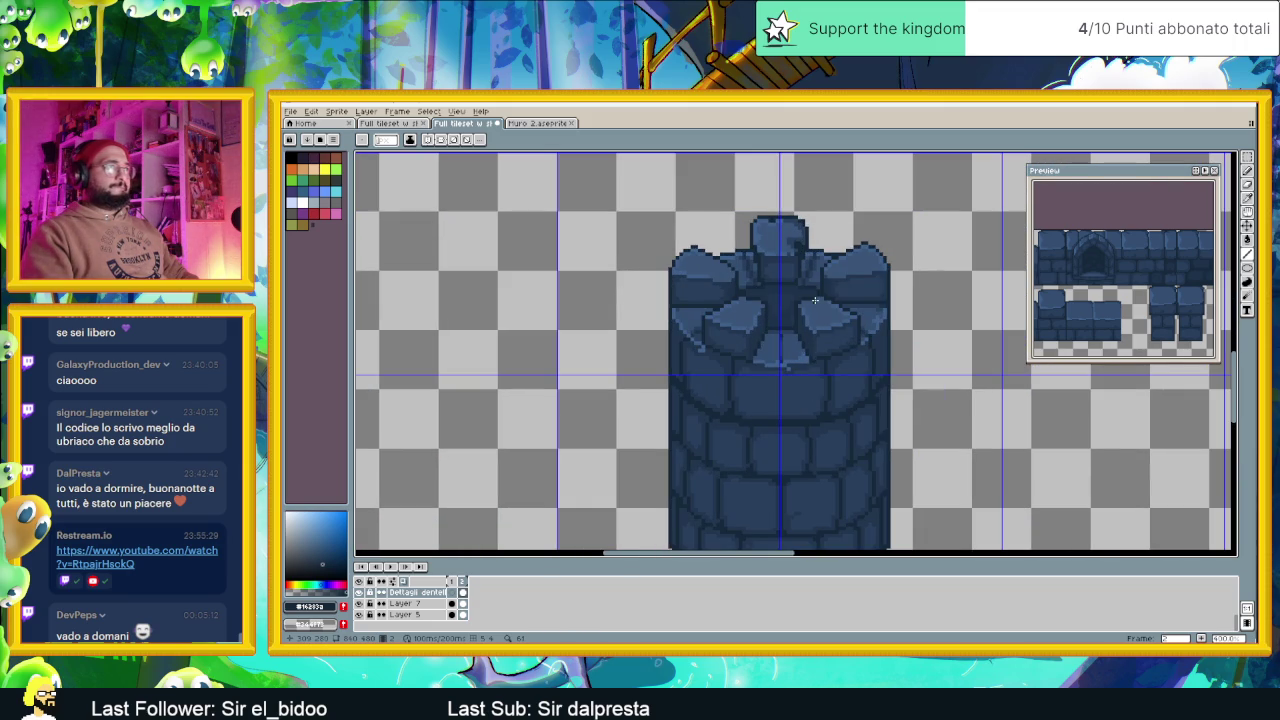
{"action": "scroll", "coordinate": [810, 243], "scroll_direction": "up", "scroll_amount": 1}
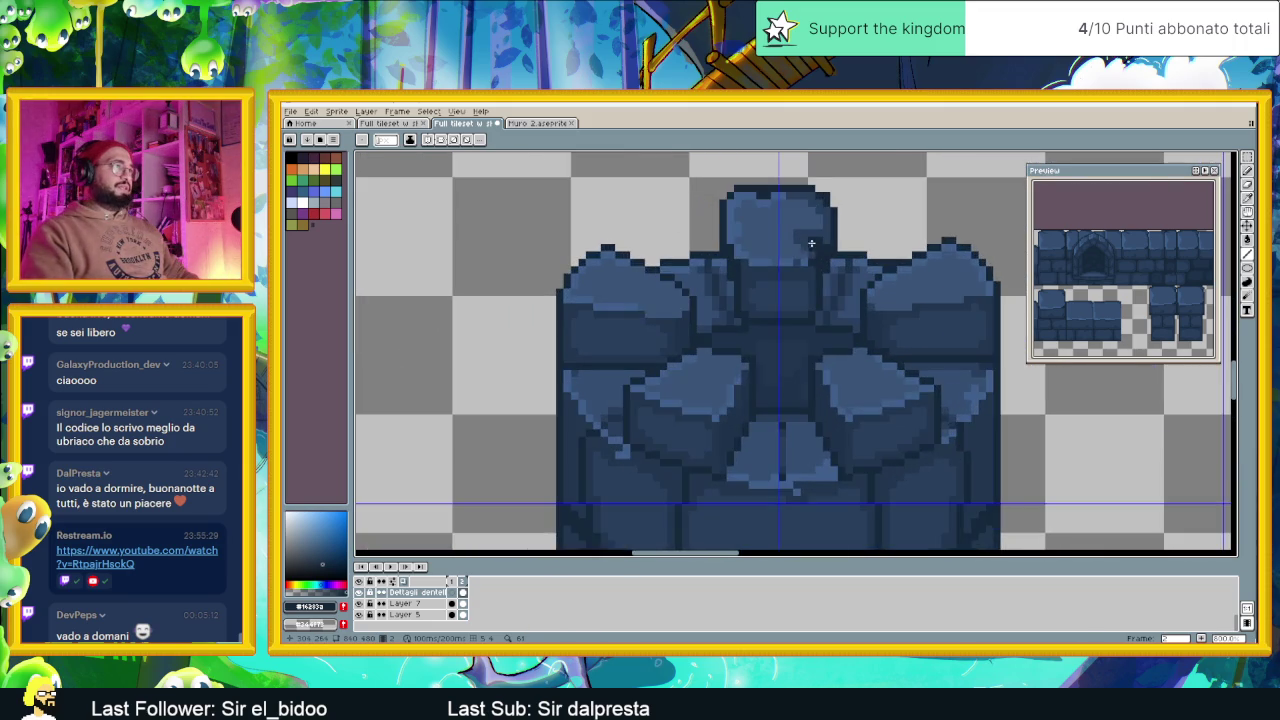
{"action": "scroll", "coordinate": [808, 288], "scroll_direction": "up", "scroll_amount": 1}
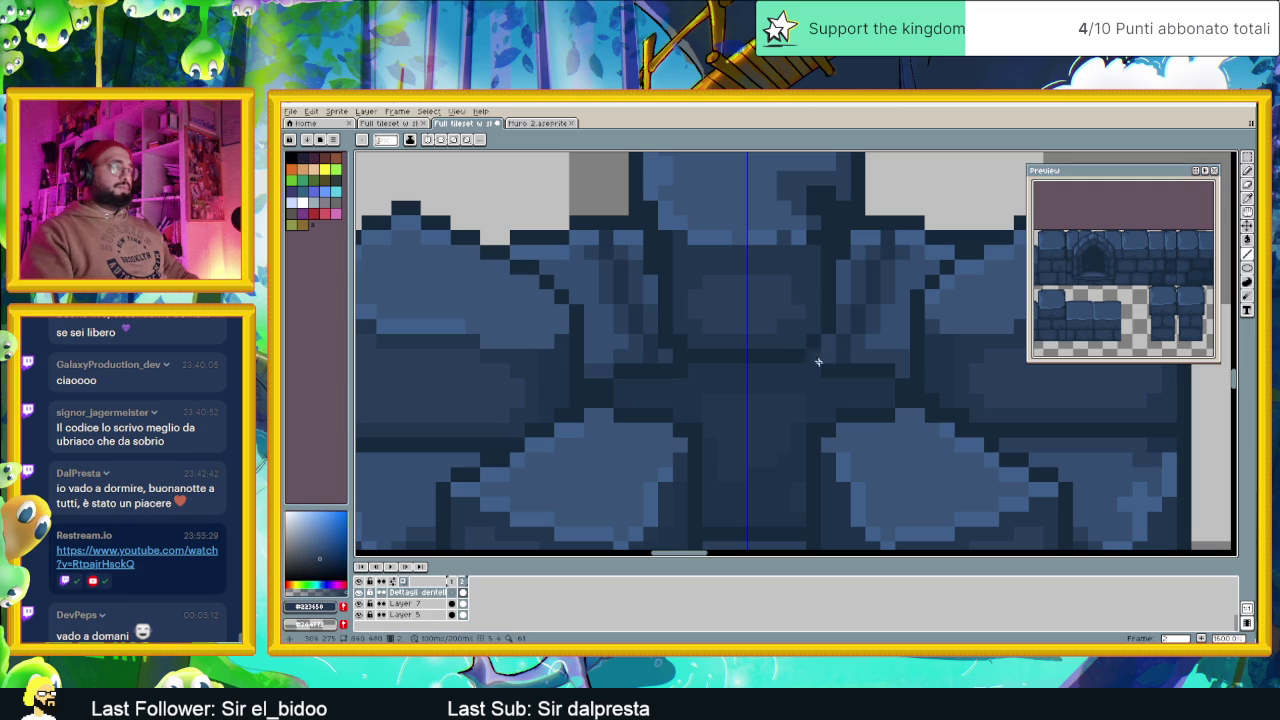
{"action": "scroll", "coordinate": [807, 318], "scroll_direction": "down", "scroll_amount": 3}
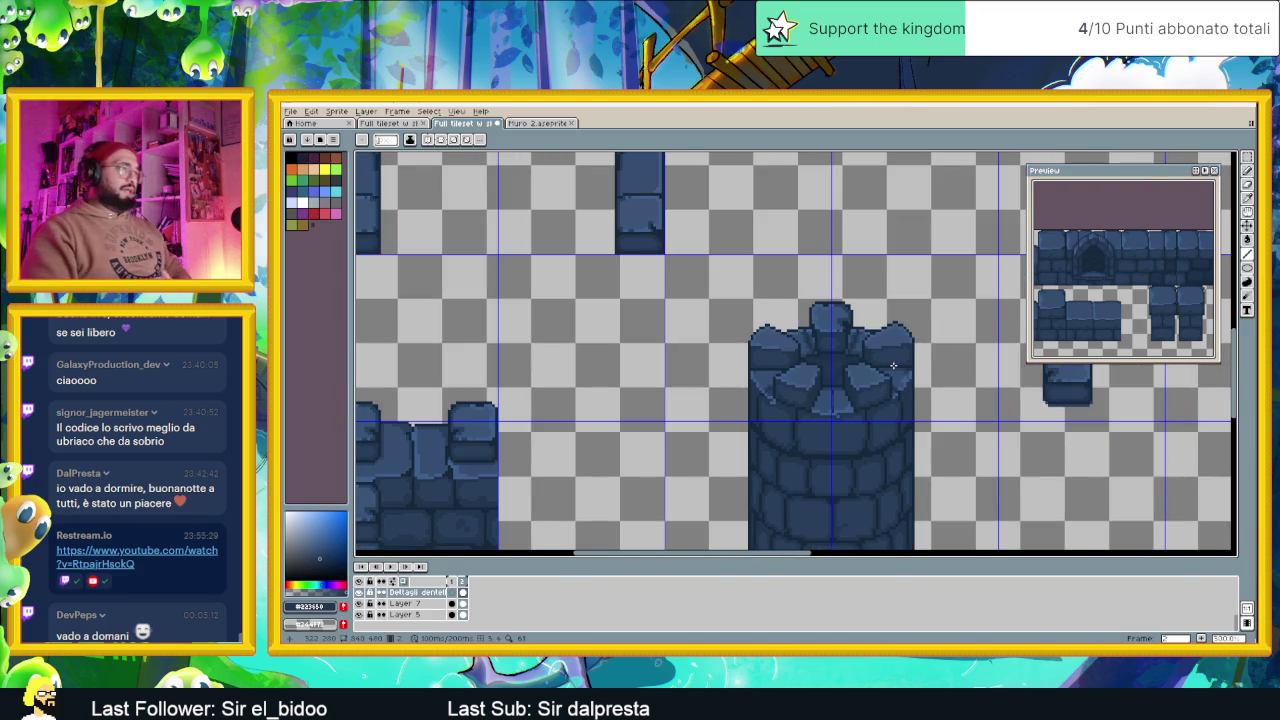
{"action": "scroll", "coordinate": [893, 364], "scroll_direction": "down", "scroll_amount": 4}
{"action": "scroll", "coordinate": [897, 407], "scroll_direction": "up", "scroll_amount": 2}
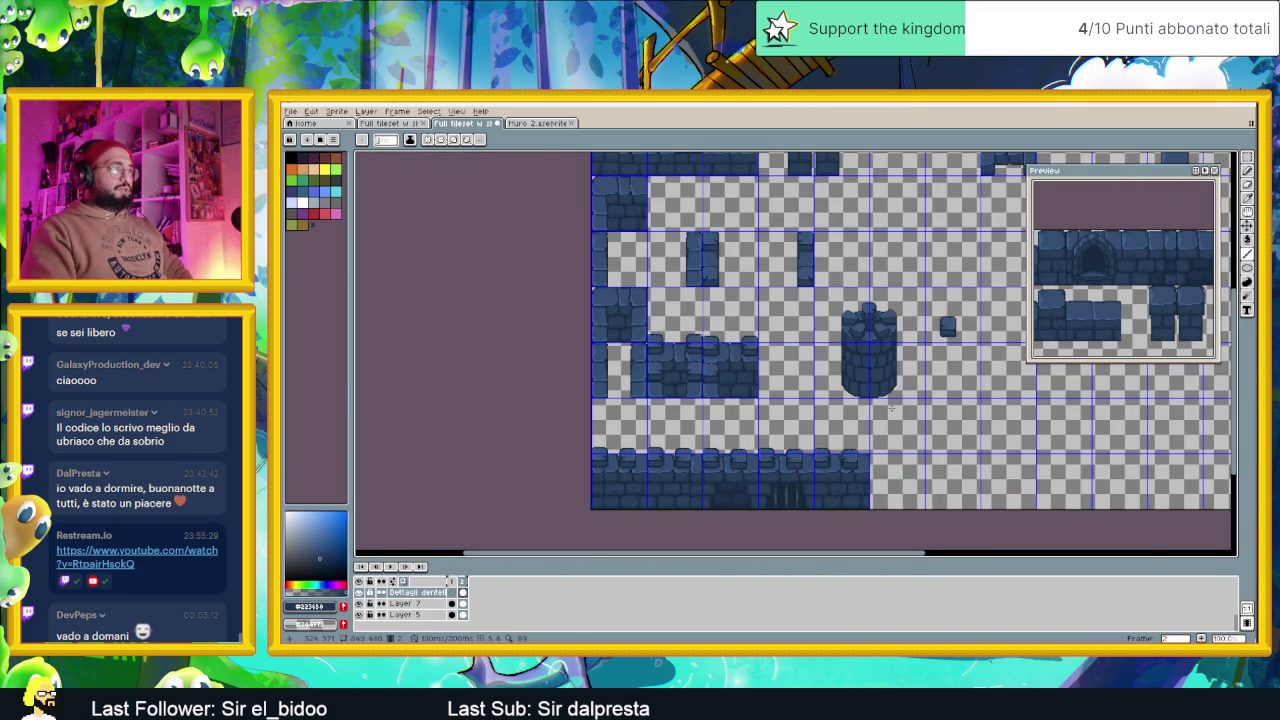
Recentre the whole tileset in view and save the Full tileset w shadow file
{"action": "scroll", "coordinate": [888, 398], "scroll_direction": "up", "scroll_amount": 2}
{"action": "scroll", "coordinate": [878, 388], "scroll_direction": "up", "scroll_amount": 1}
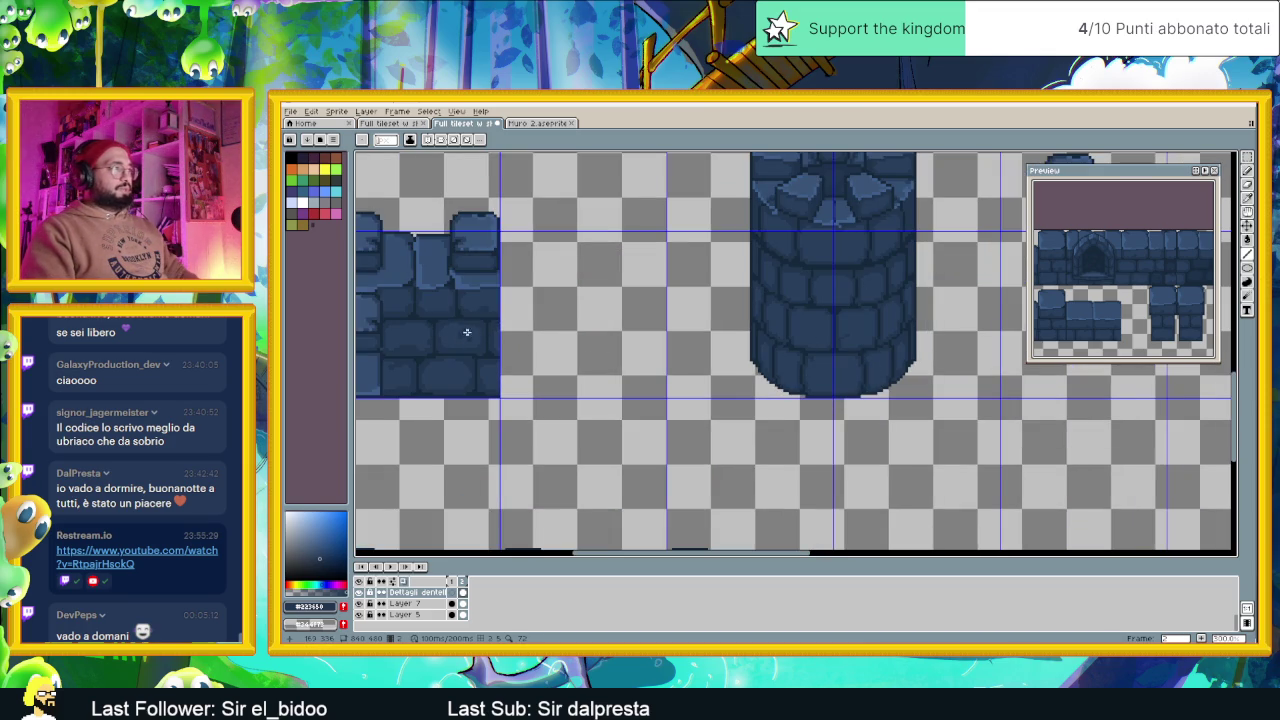
{"action": "scroll", "coordinate": [841, 320], "scroll_direction": "up", "scroll_amount": 2}
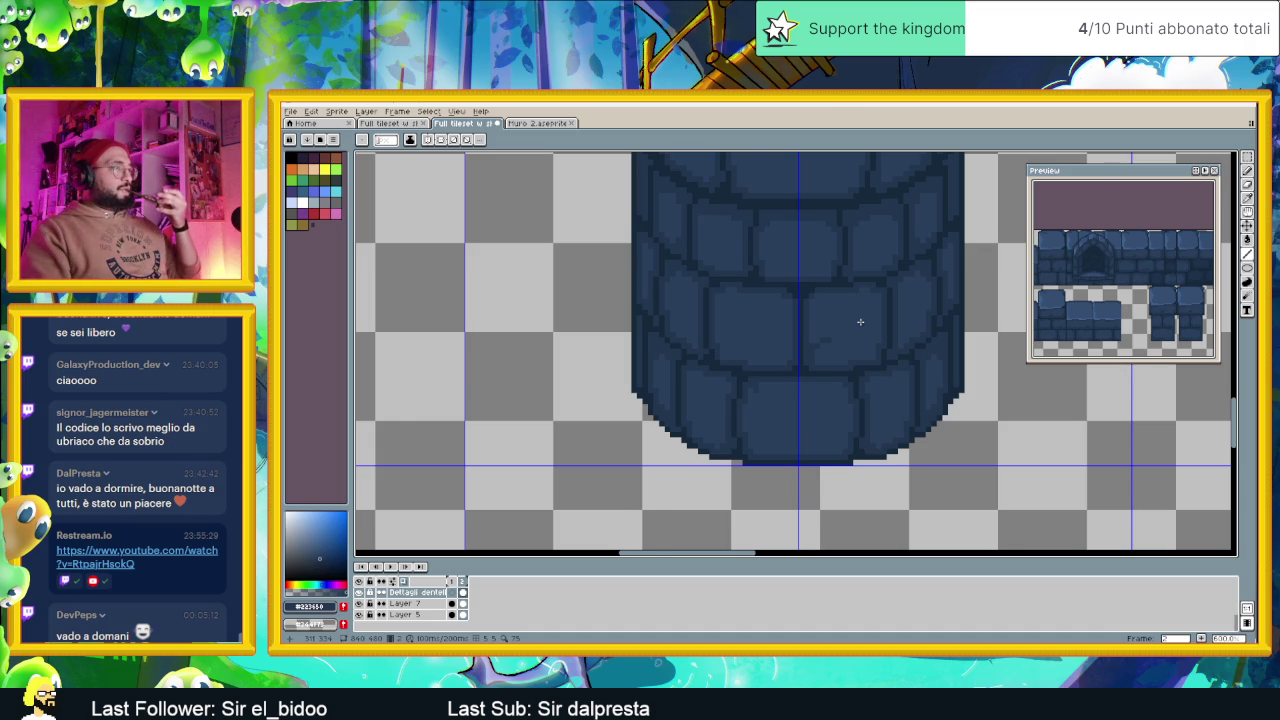
{"action": "scroll", "coordinate": [860, 322], "scroll_direction": "down", "scroll_amount": 2}
{"action": "scroll", "coordinate": [862, 328], "scroll_direction": "down", "scroll_amount": 3}
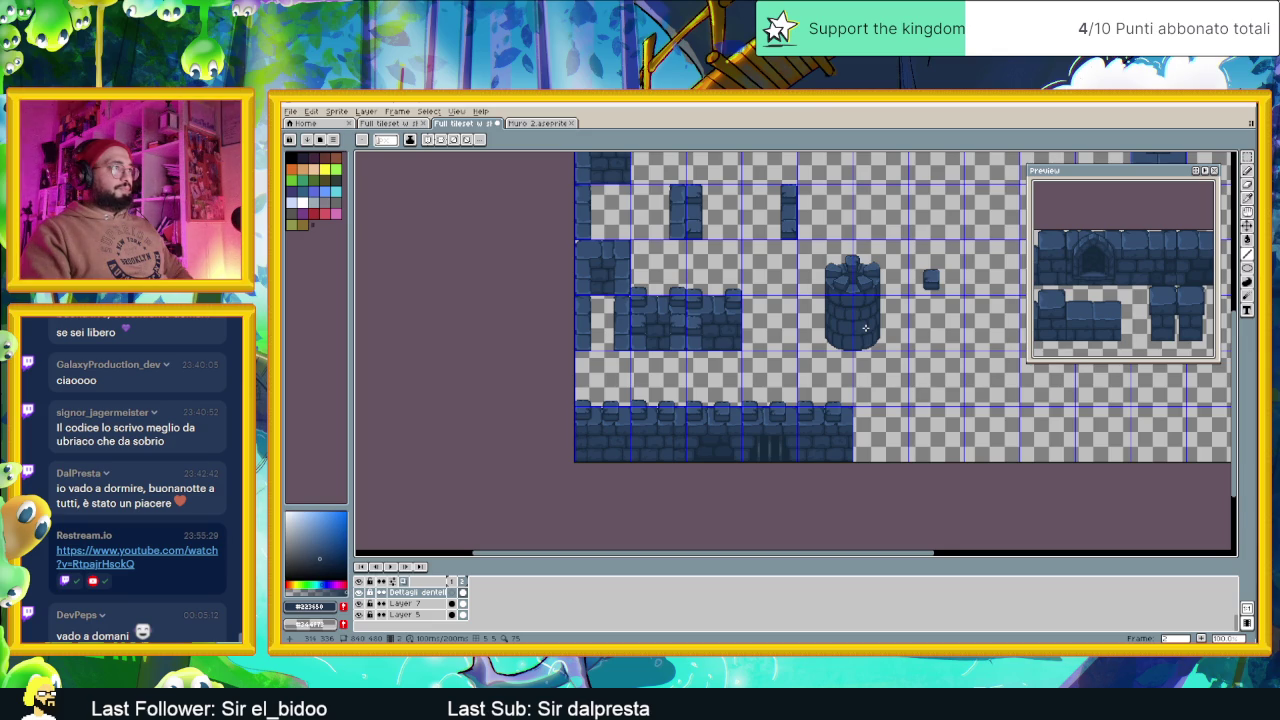
{"action": "left_click_drag", "start_coordinate": [875, 308], "coordinate": [845, 338]}
{"action": "key", "text": "ctrl+s"}
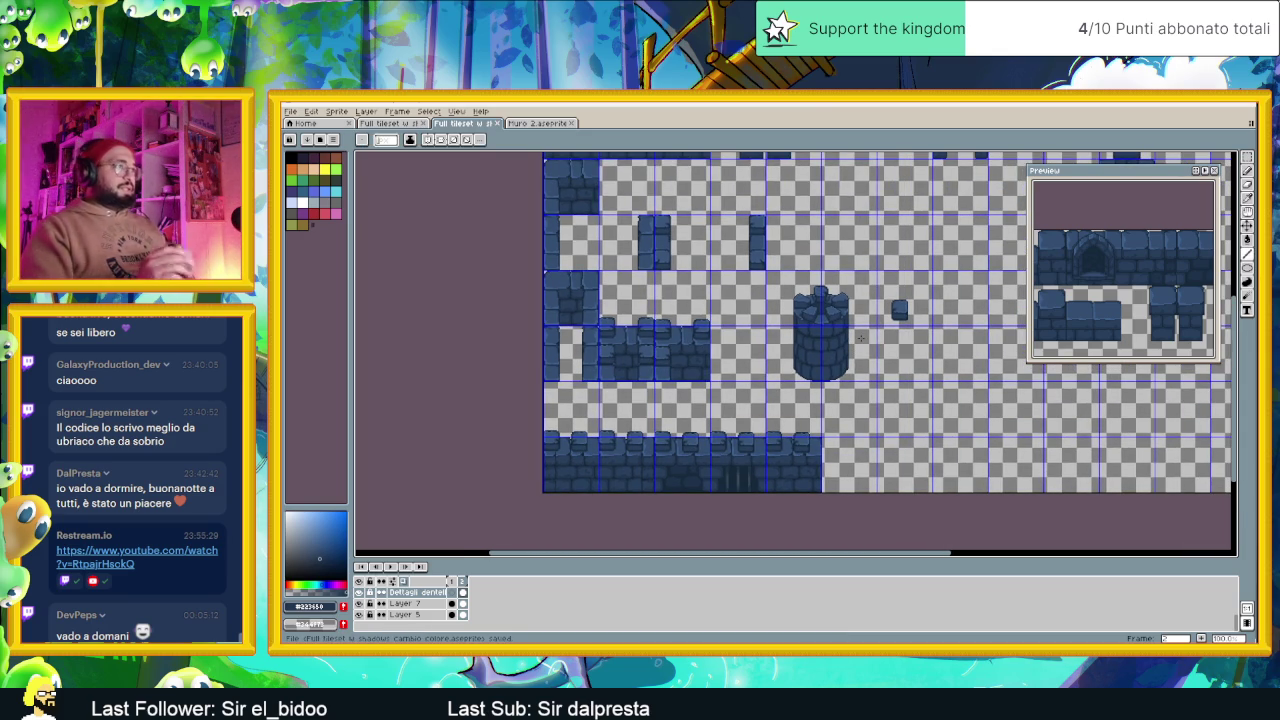